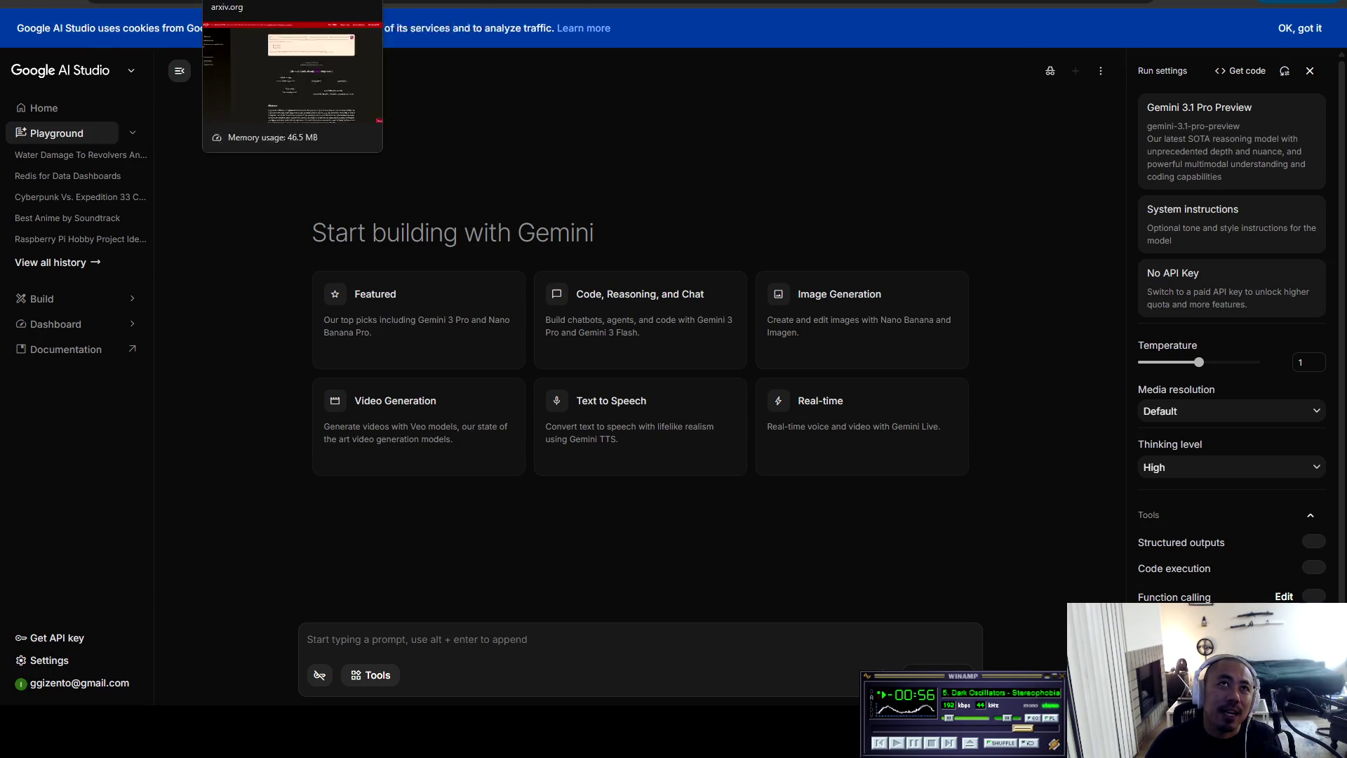
Switch from Google AI Studio to the Reddit r/singularity tab
{"action": "left_click", "coordinate": [842, 2]}
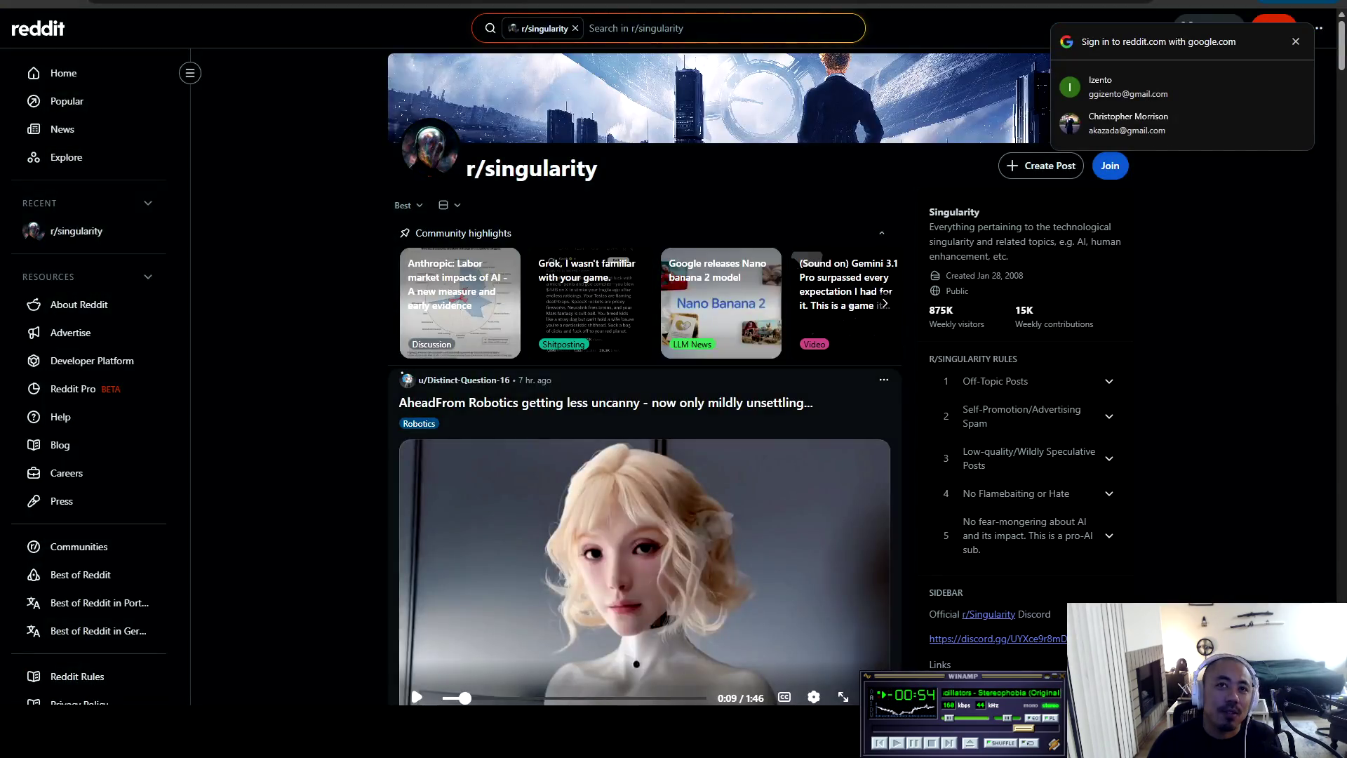
Play the AheadFrom Robotics feed video fullscreen through to its 1:46 end
{"action": "scroll", "coordinate": [465, 557], "scroll_direction": "down", "scroll_amount": 2}
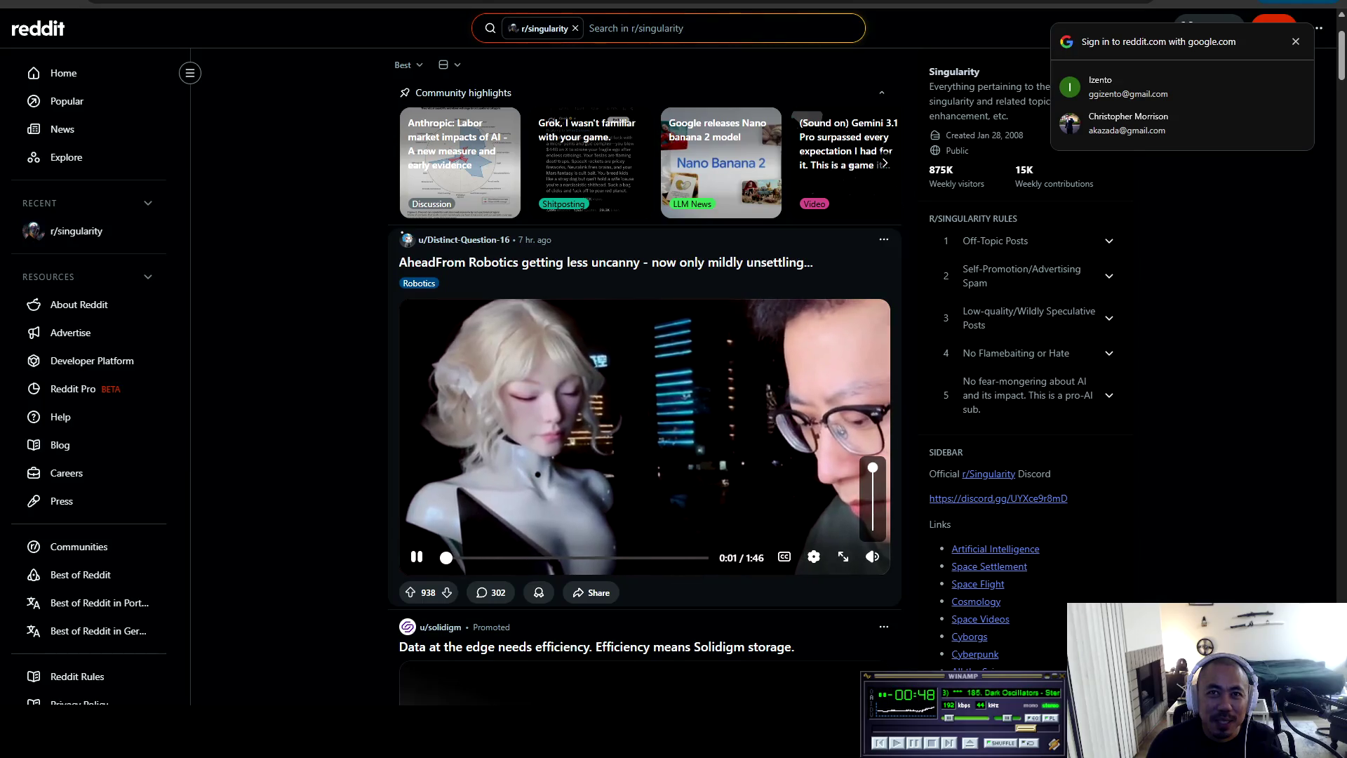
{"action": "key", "text": "f"}
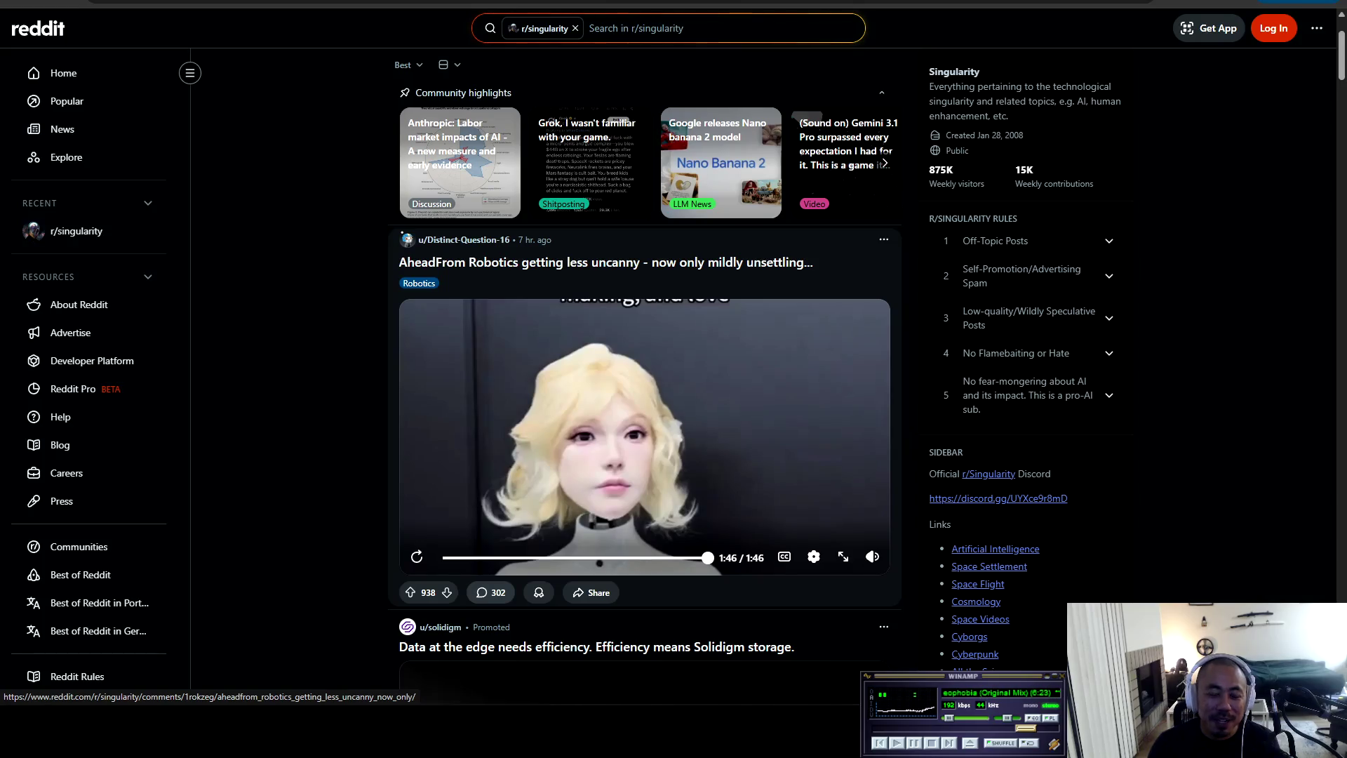
Open the AheadFrom Robotics post on its own page and scroll to the comments
{"action": "left_click", "coordinate": [644, 456]}
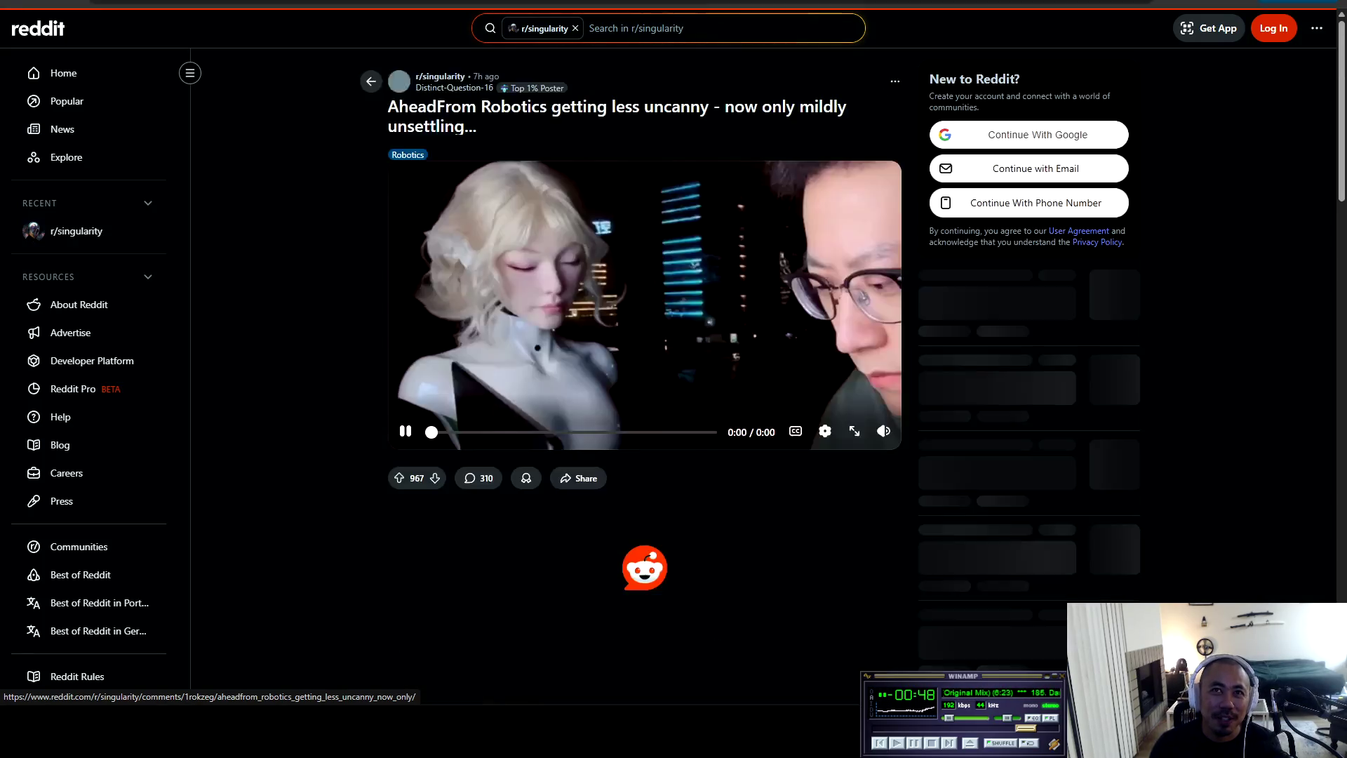
{"action": "scroll", "coordinate": [644, 379], "scroll_direction": "down", "scroll_amount": 4}
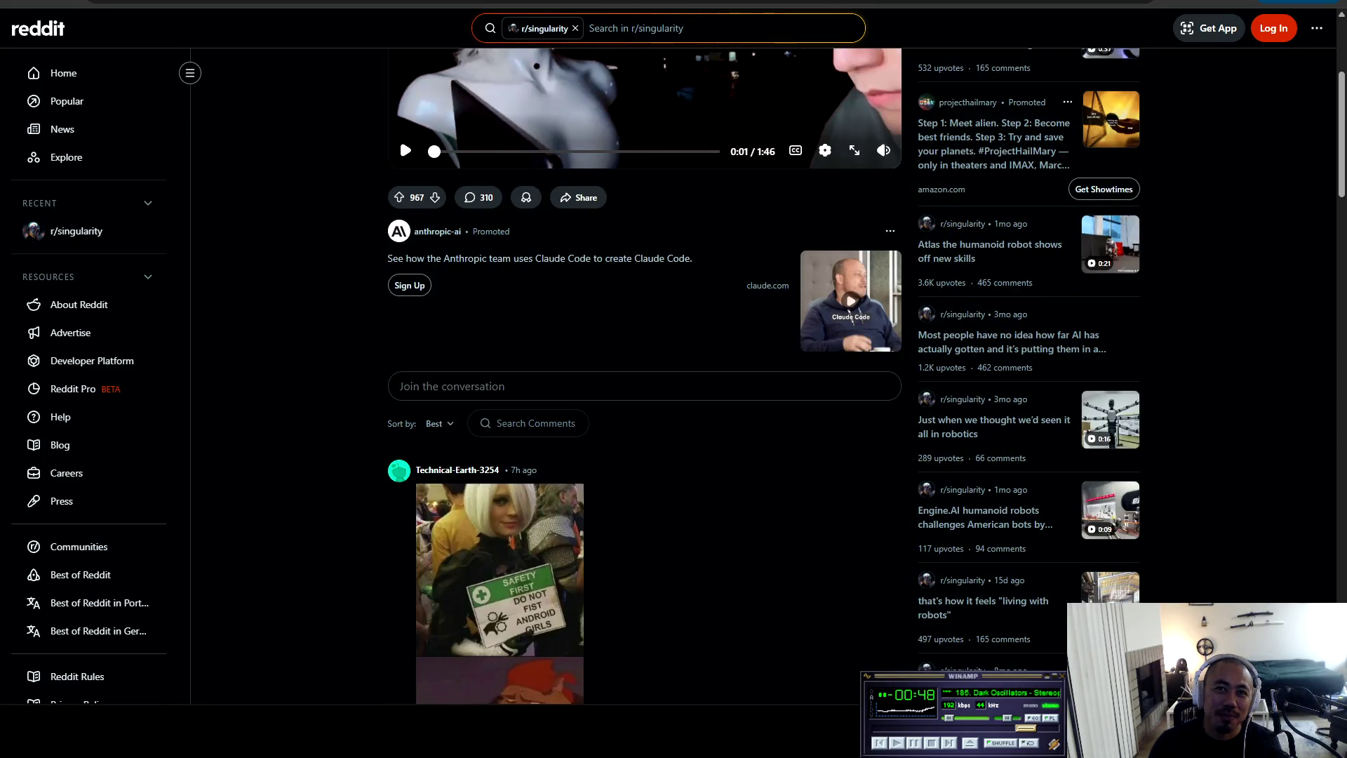
{"action": "scroll", "coordinate": [399, 347], "scroll_direction": "up", "scroll_amount": 3}
{"action": "scroll", "coordinate": [398, 347], "scroll_direction": "down", "scroll_amount": 9}
{"action": "scroll", "coordinate": [608, 421], "scroll_direction": "down", "scroll_amount": 3}
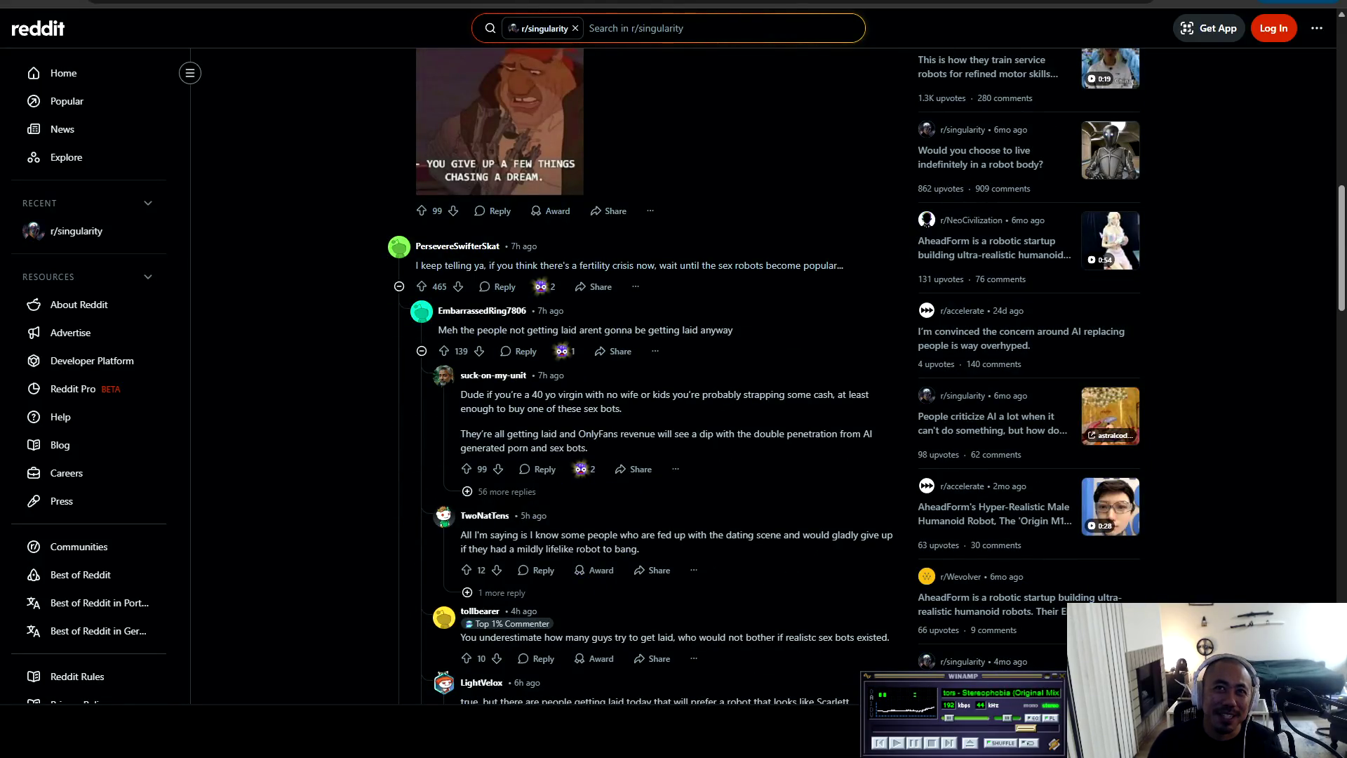
Select part of the fertility crisis comment, then collapse and re-expand its reply thread
{"action": "mouse_move", "coordinate": [500, 265]}
{"action": "left_mouse_down"}
{"action": "mouse_move", "coordinate": [827, 265]}
{"action": "mouse_move", "coordinate": [616, 288]}
{"action": "left_mouse_up"}
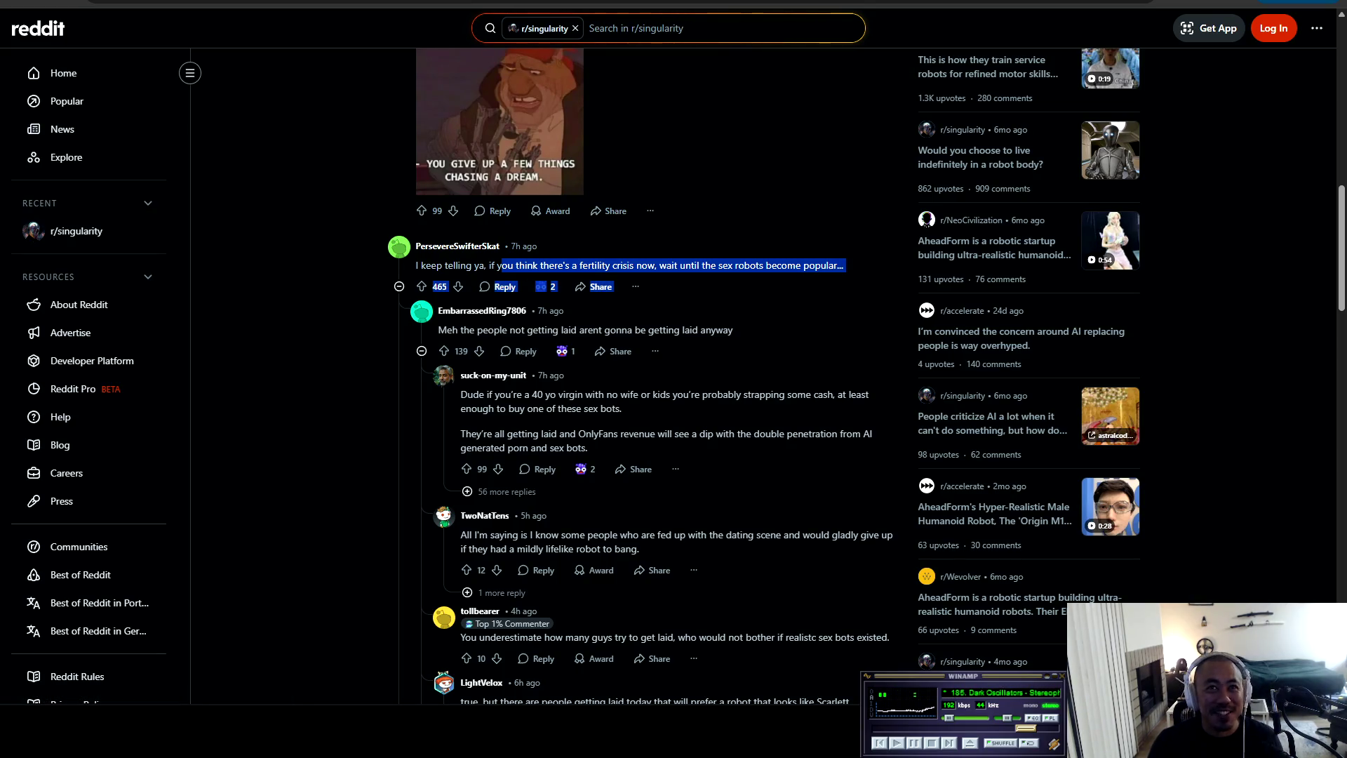
{"action": "left_click", "coordinate": [421, 351]}
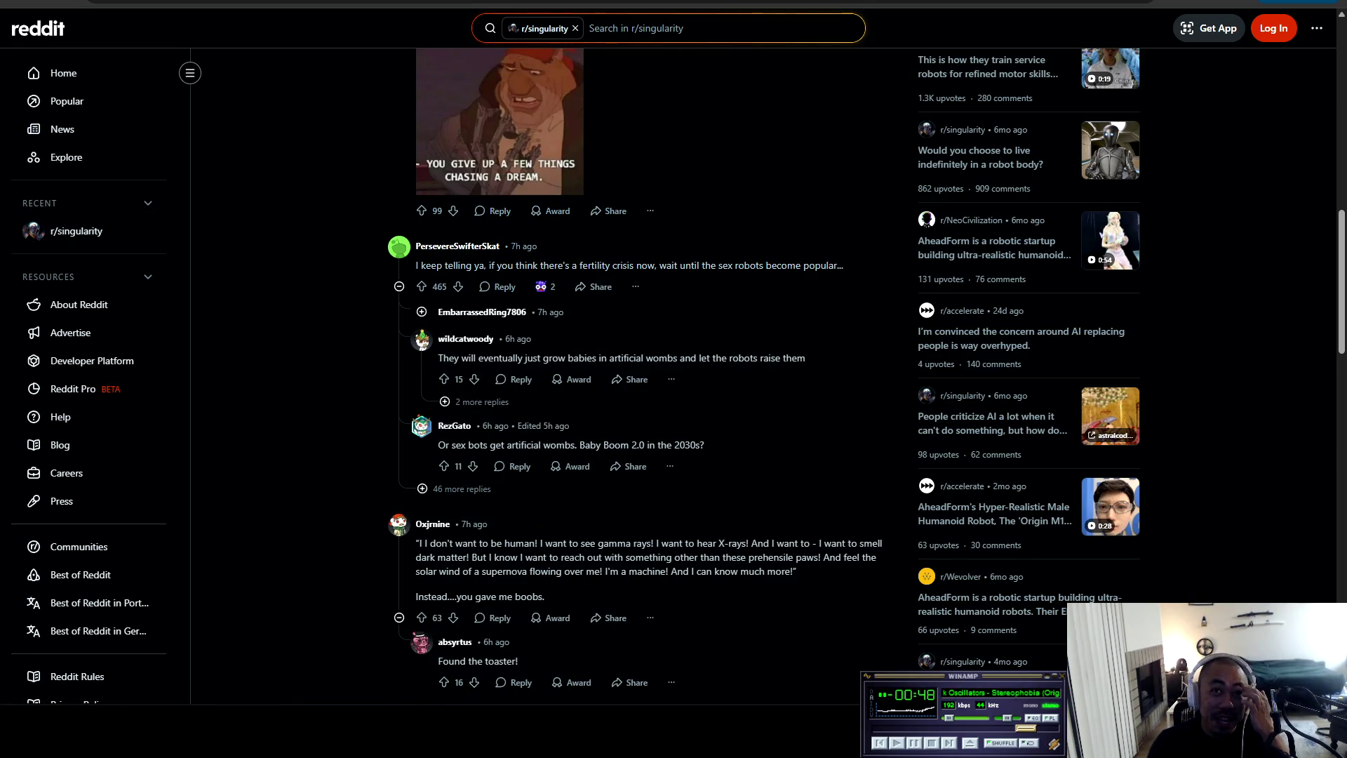
{"action": "left_click", "coordinate": [421, 312]}
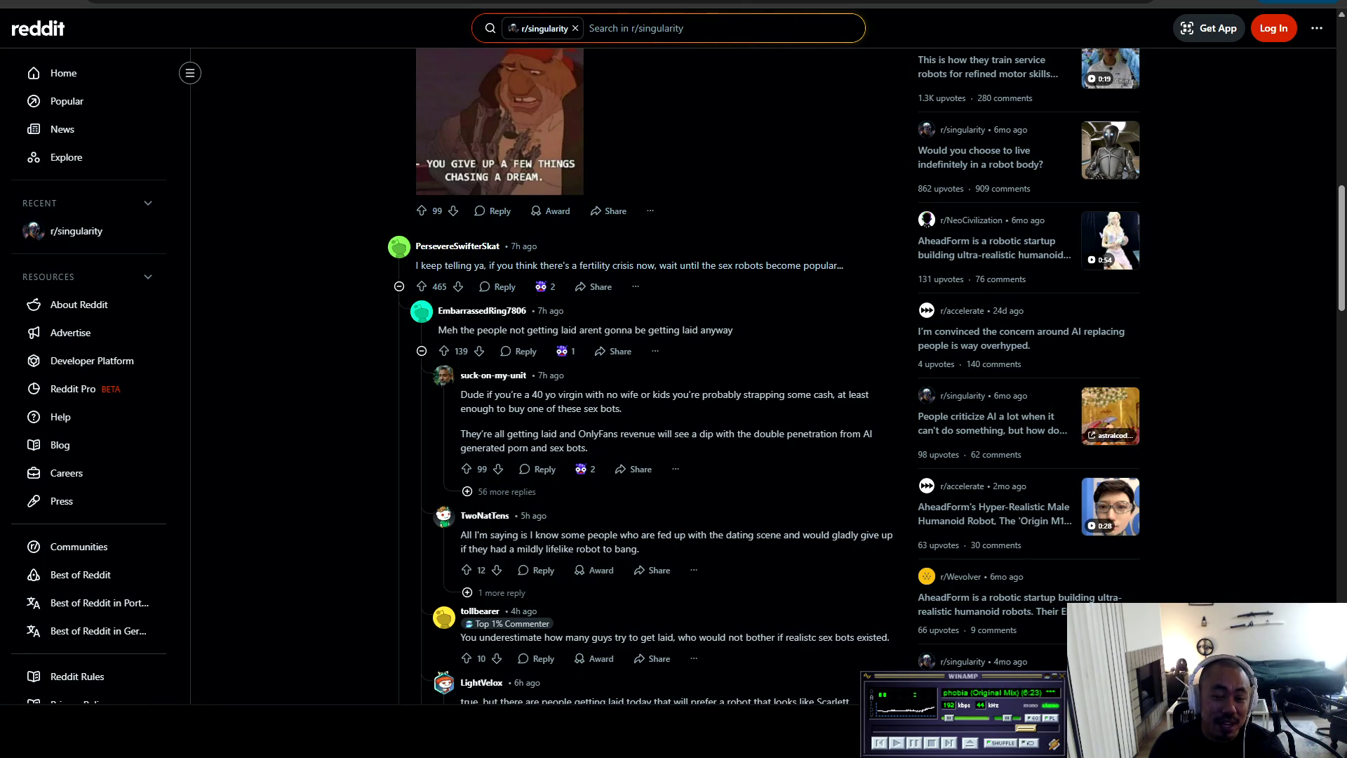
Read further down the post's comment thread, then scroll back up
{"action": "scroll", "coordinate": [646, 375], "scroll_direction": "down", "scroll_amount": 6}
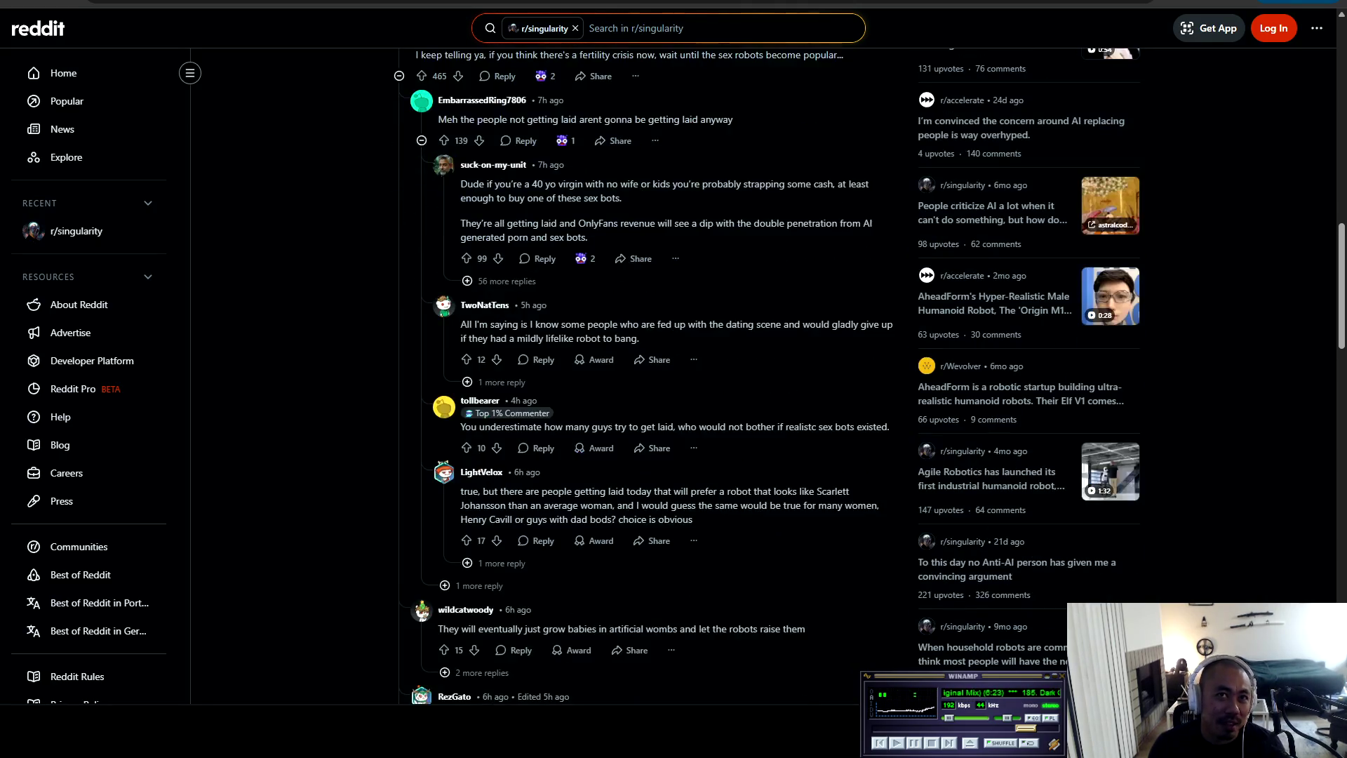
{"action": "scroll", "coordinate": [645, 375], "scroll_direction": "down", "scroll_amount": 2}
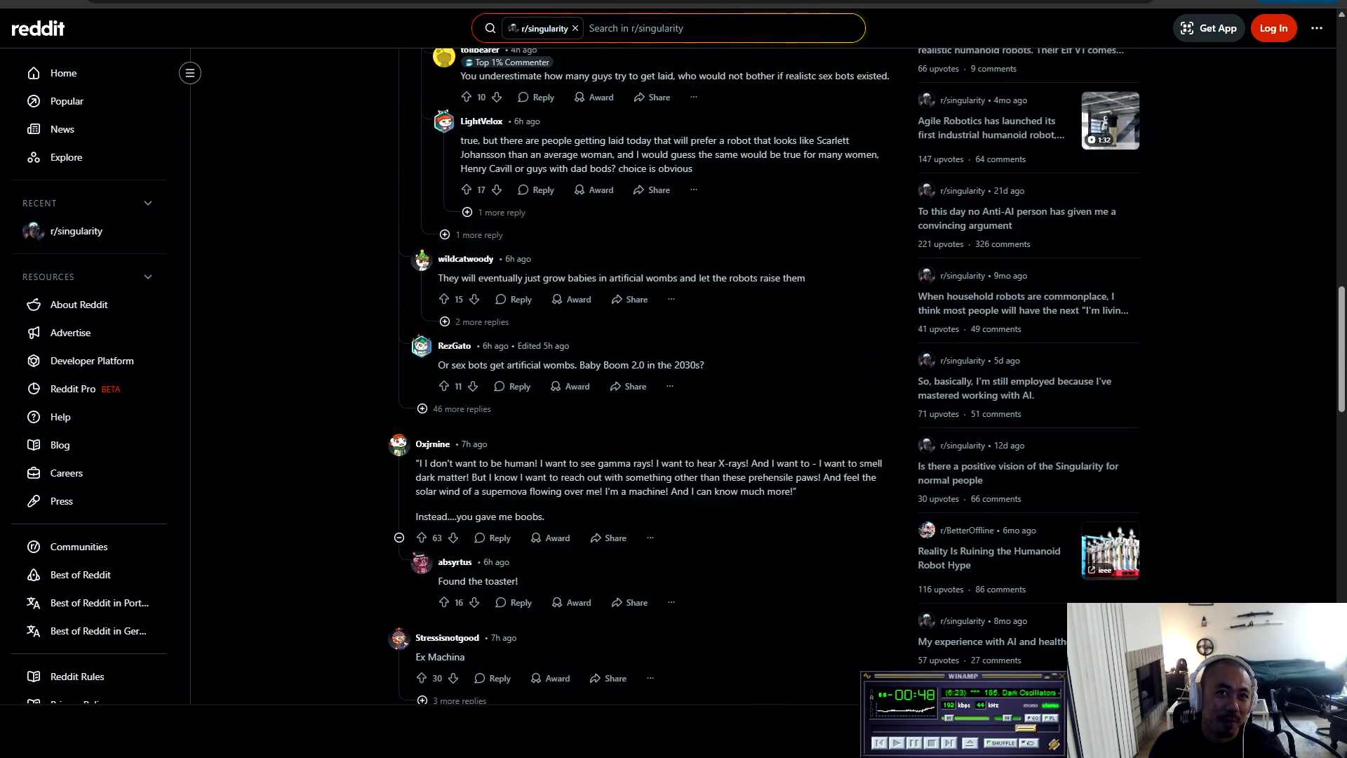
{"action": "scroll", "coordinate": [645, 376], "scroll_direction": "down", "scroll_amount": 3}
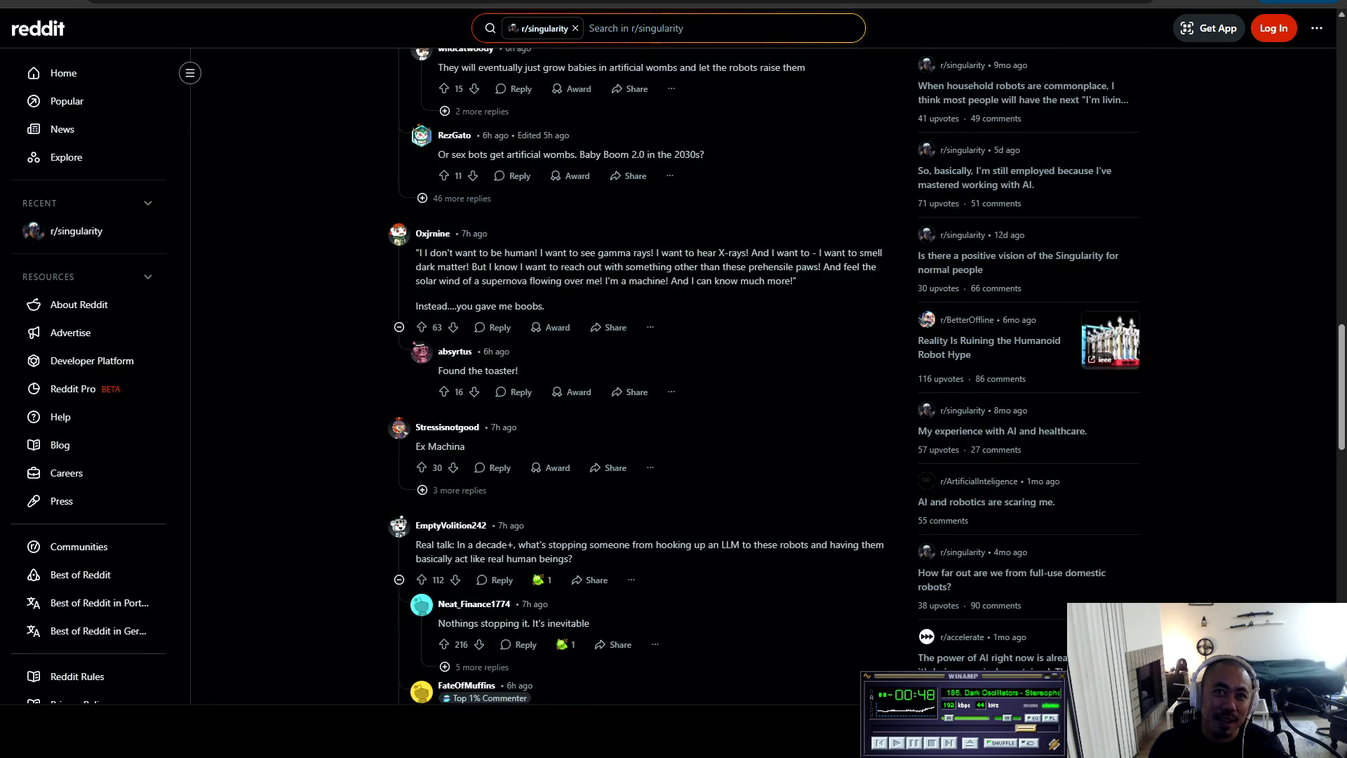
{"action": "scroll", "coordinate": [646, 375], "scroll_direction": "down", "scroll_amount": 3}
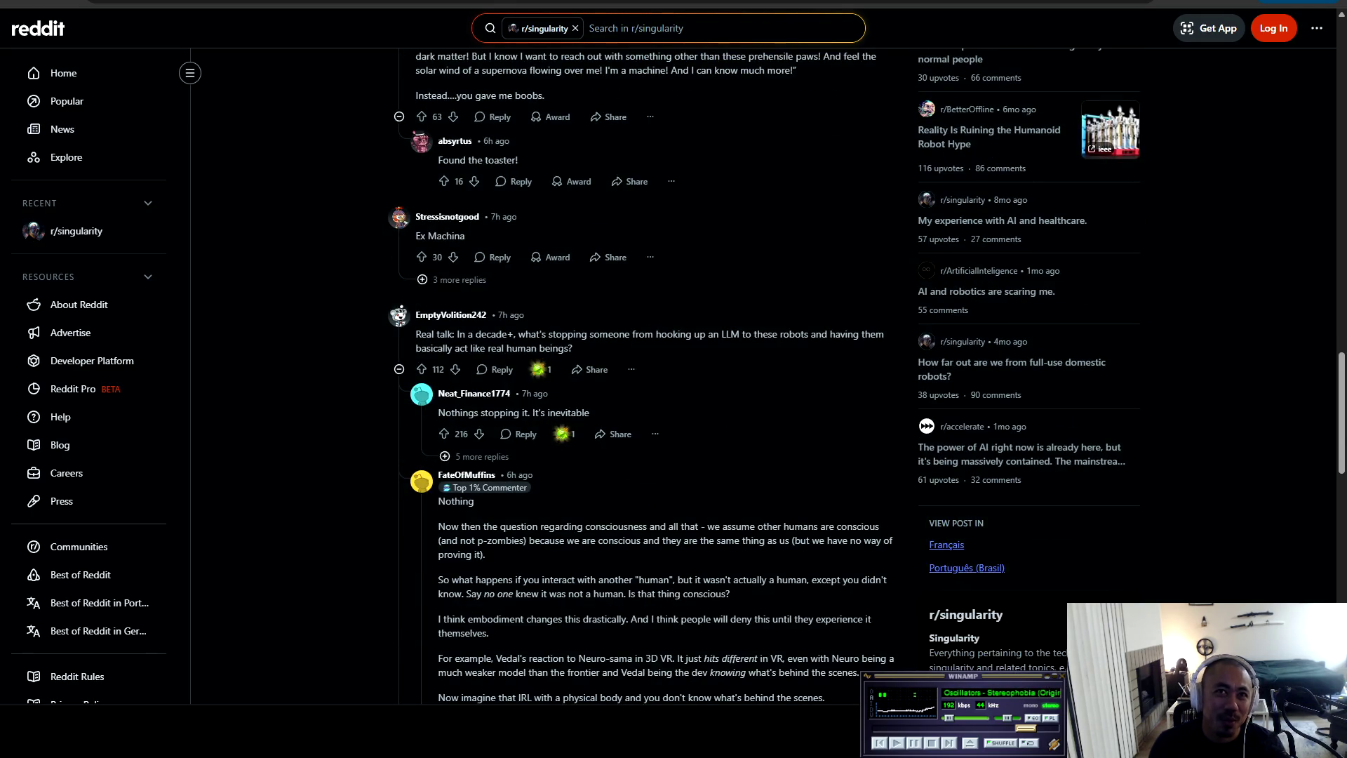
{"action": "scroll", "coordinate": [646, 375], "scroll_direction": "up", "scroll_amount": 20}
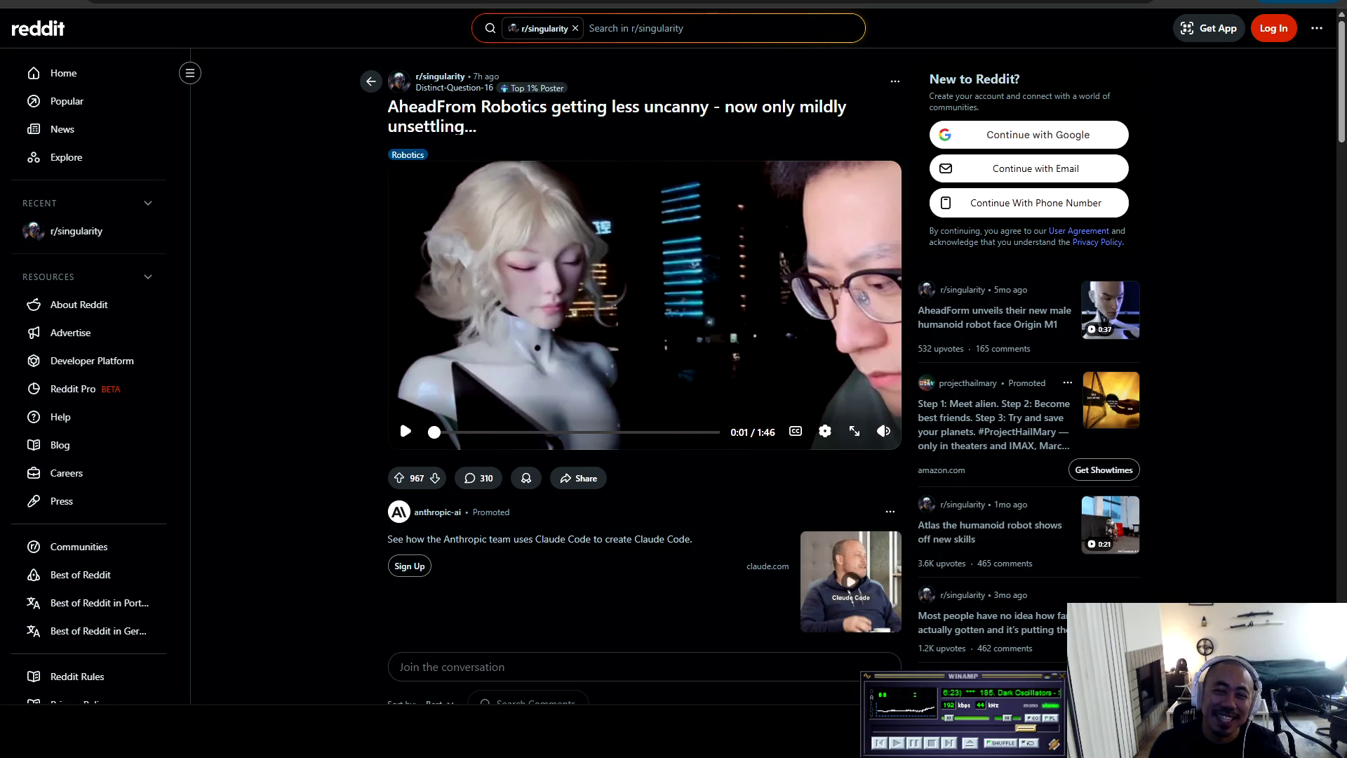
{"action": "scroll", "coordinate": [674, 376], "scroll_direction": "down", "scroll_amount": 4}
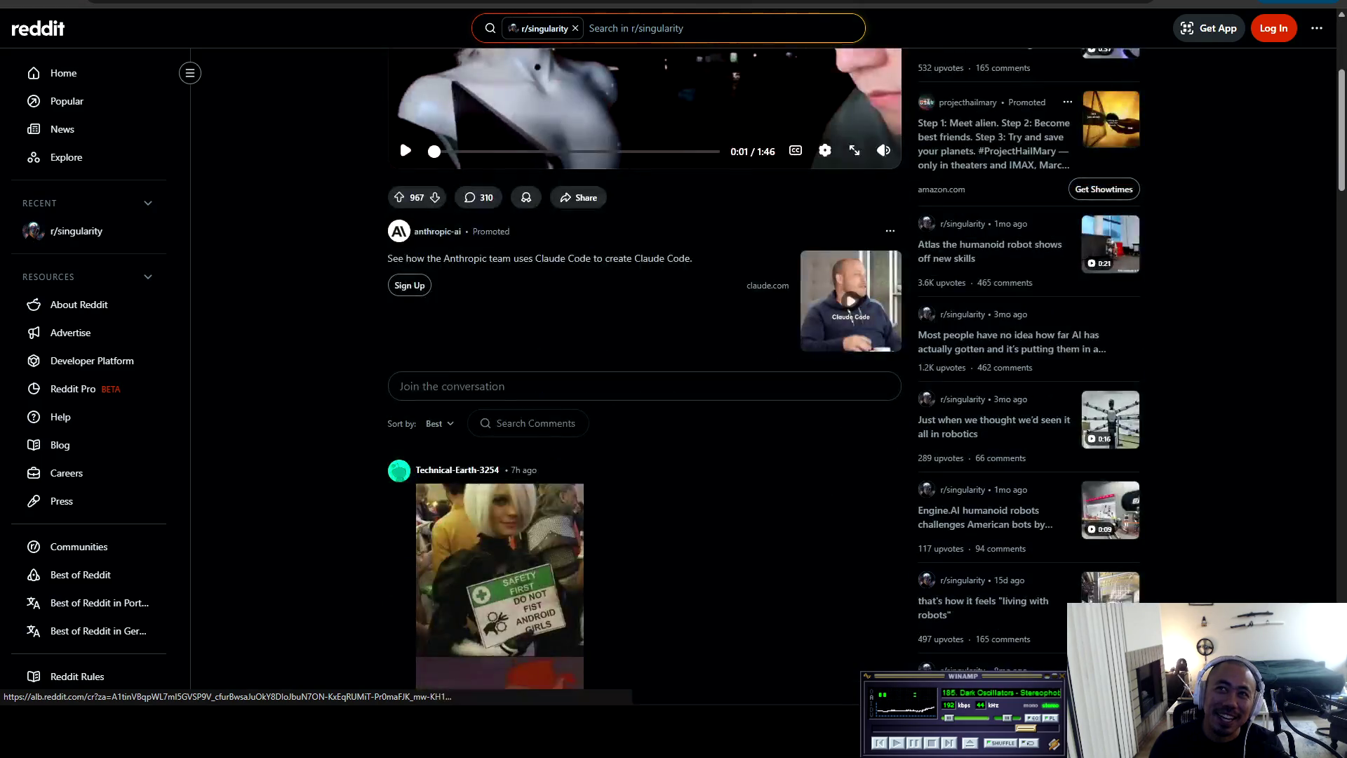
{"action": "scroll", "coordinate": [674, 375], "scroll_direction": "down", "scroll_amount": 6}
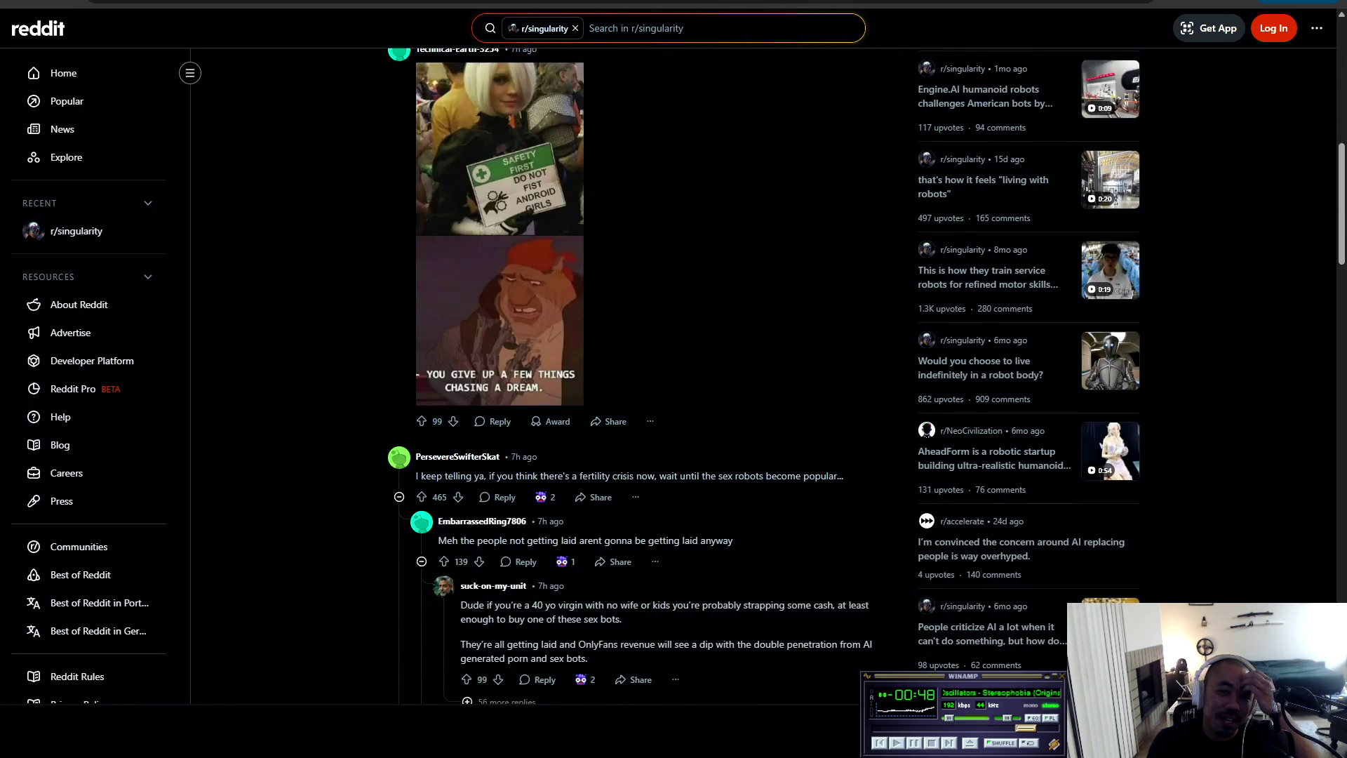
{"action": "scroll", "coordinate": [673, 375], "scroll_direction": "down", "scroll_amount": 7}
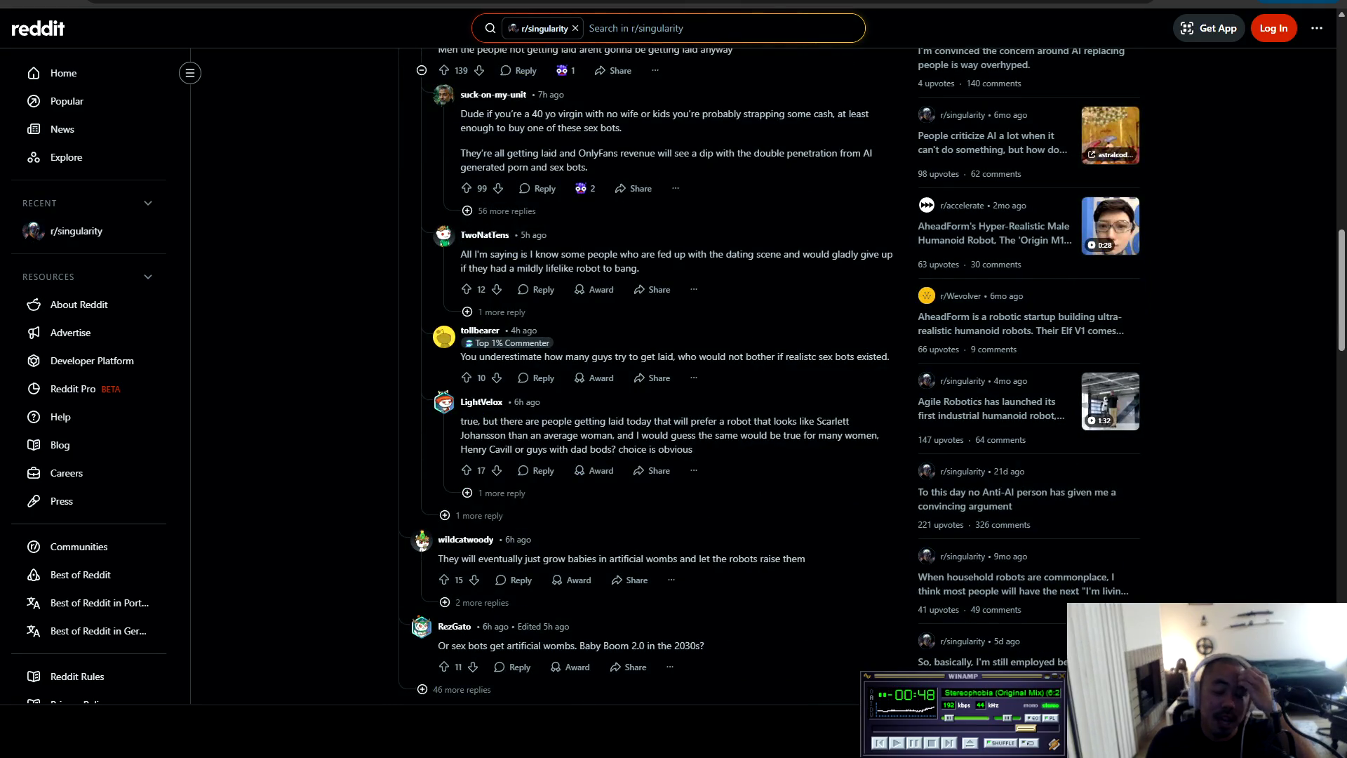
{"action": "scroll", "coordinate": [674, 375], "scroll_direction": "down", "scroll_amount": 4}
{"action": "scroll", "coordinate": [673, 375], "scroll_direction": "down", "scroll_amount": 6}
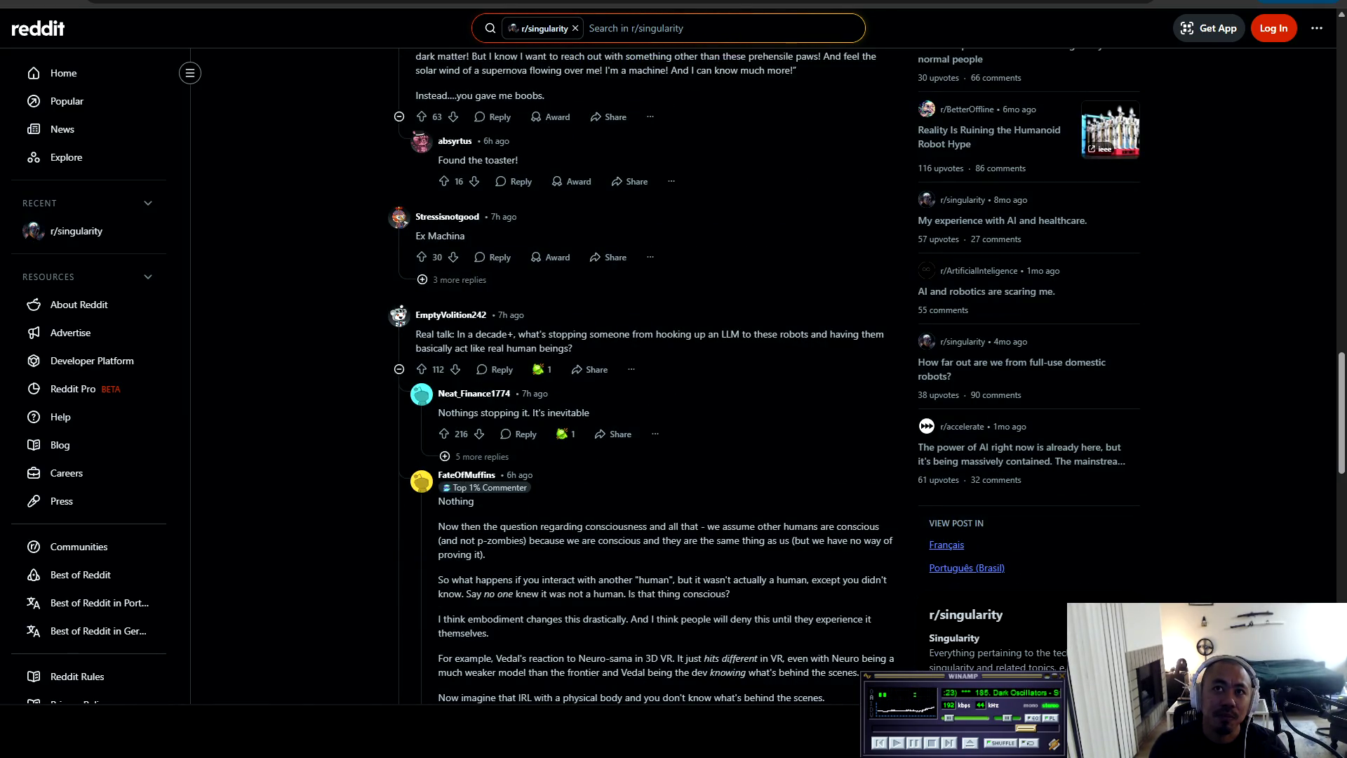
{"action": "scroll", "coordinate": [674, 376], "scroll_direction": "up", "scroll_amount": 1}
{"action": "scroll", "coordinate": [674, 376], "scroll_direction": "up", "scroll_amount": 2}
{"action": "scroll", "coordinate": [674, 376], "scroll_direction": "up", "scroll_amount": 15}
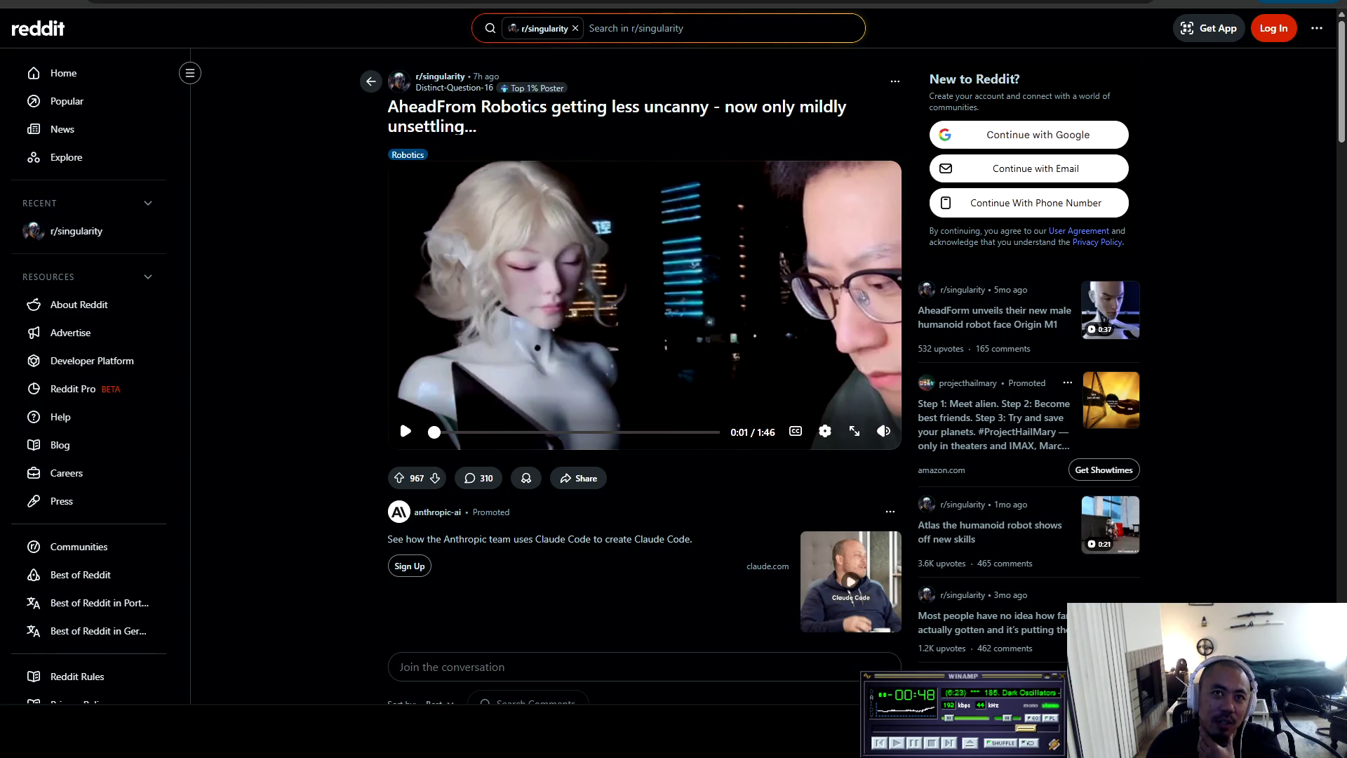
{"action": "scroll", "coordinate": [398, 66], "scroll_direction": "down", "scroll_amount": 5}
{"action": "scroll", "coordinate": [399, 66], "scroll_direction": "down", "scroll_amount": 15}
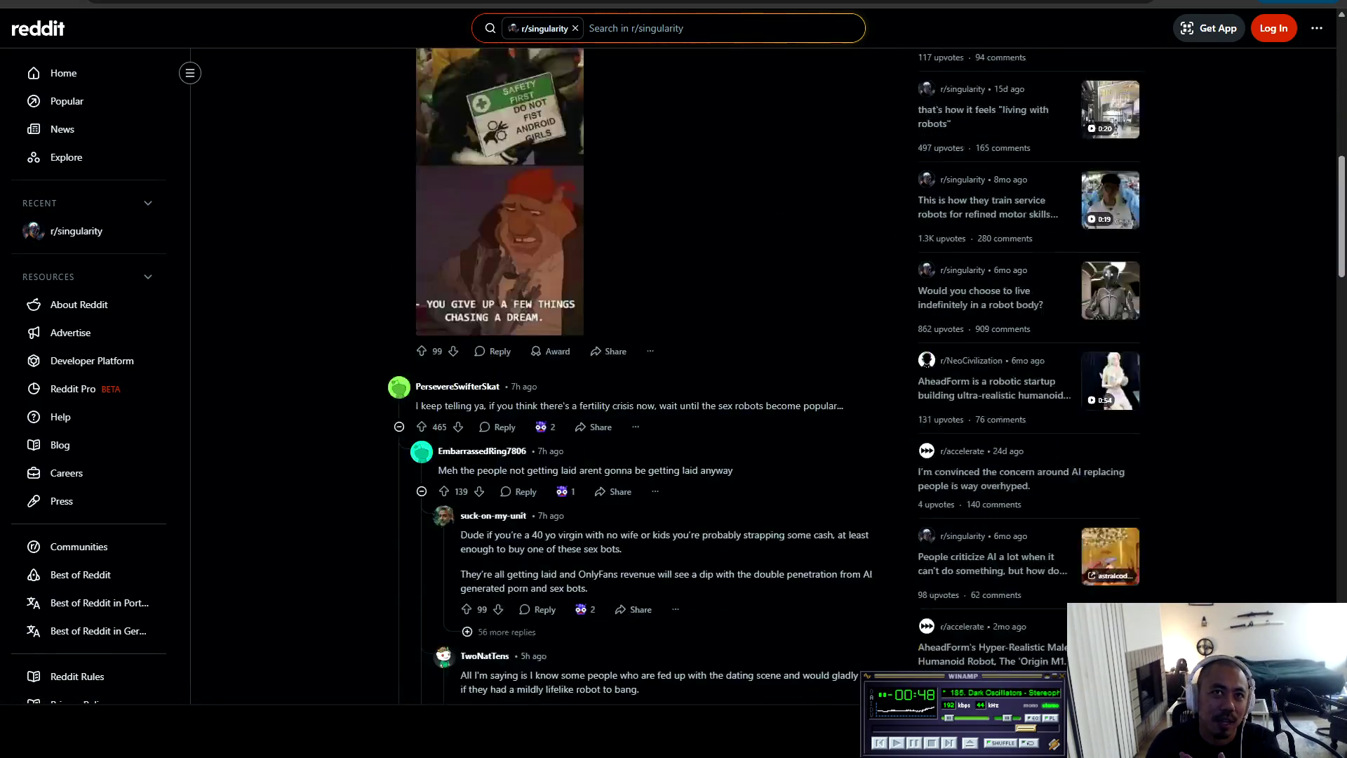
{"action": "scroll", "coordinate": [643, 379], "scroll_direction": "down", "scroll_amount": 15}
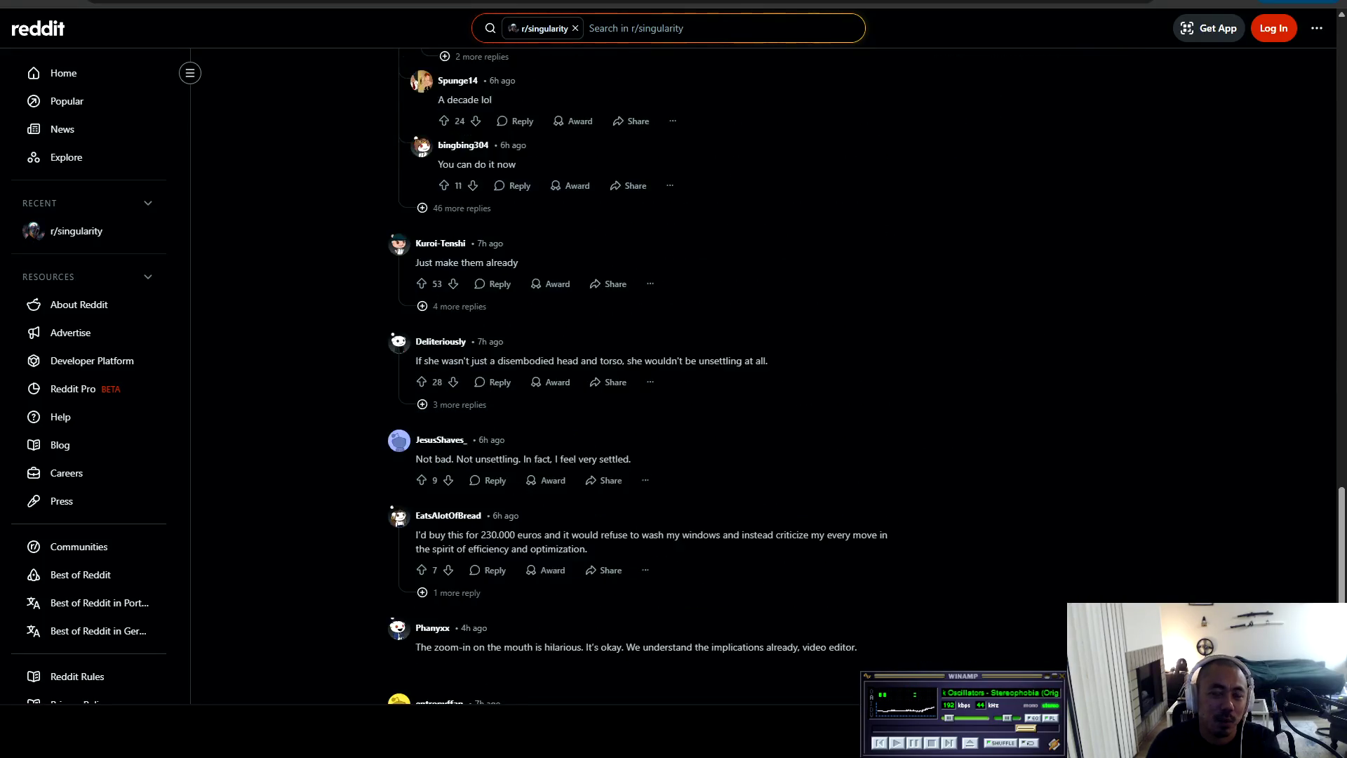
{"action": "scroll", "coordinate": [643, 379], "scroll_direction": "down", "scroll_amount": 4}
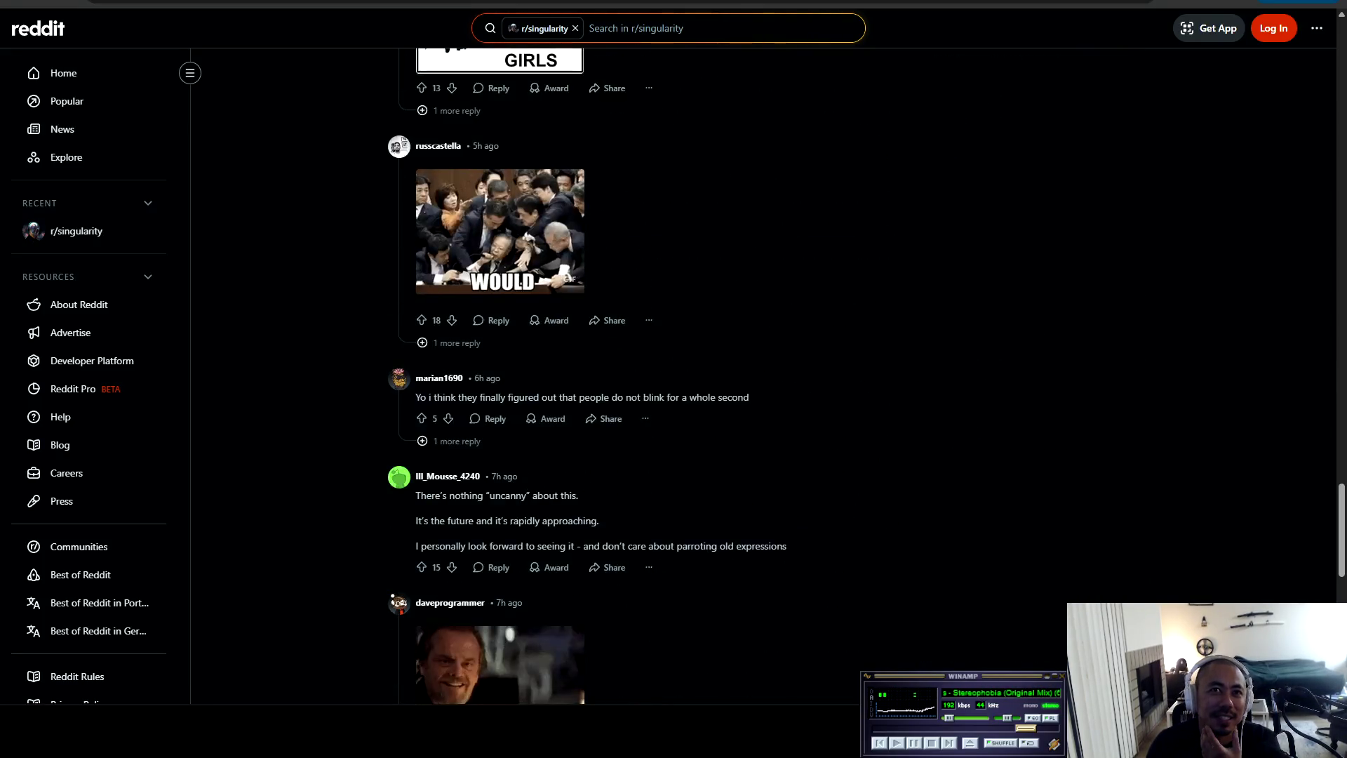
{"action": "scroll", "coordinate": [643, 379], "scroll_direction": "down", "scroll_amount": 3}
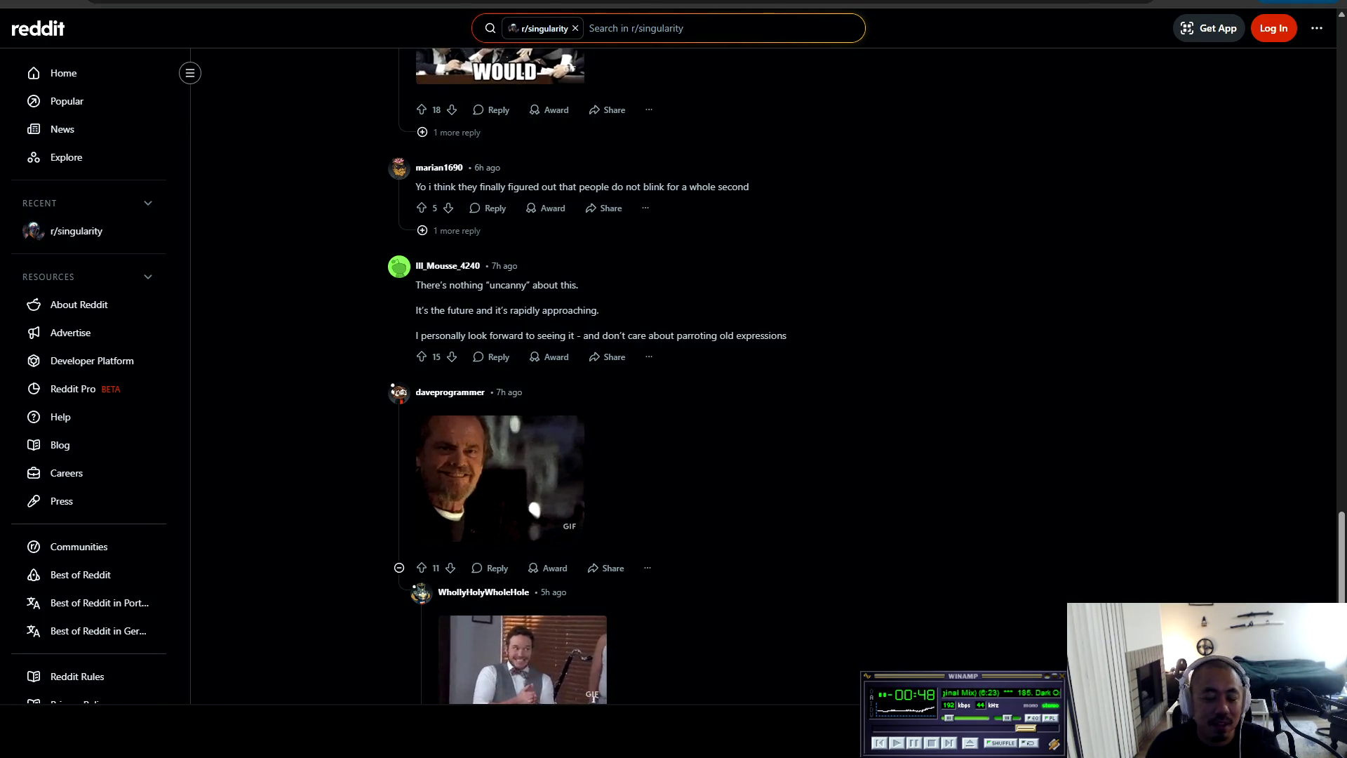
{"action": "scroll", "coordinate": [643, 379], "scroll_direction": "down", "scroll_amount": 6}
{"action": "scroll", "coordinate": [643, 379], "scroll_direction": "down", "scroll_amount": 2}
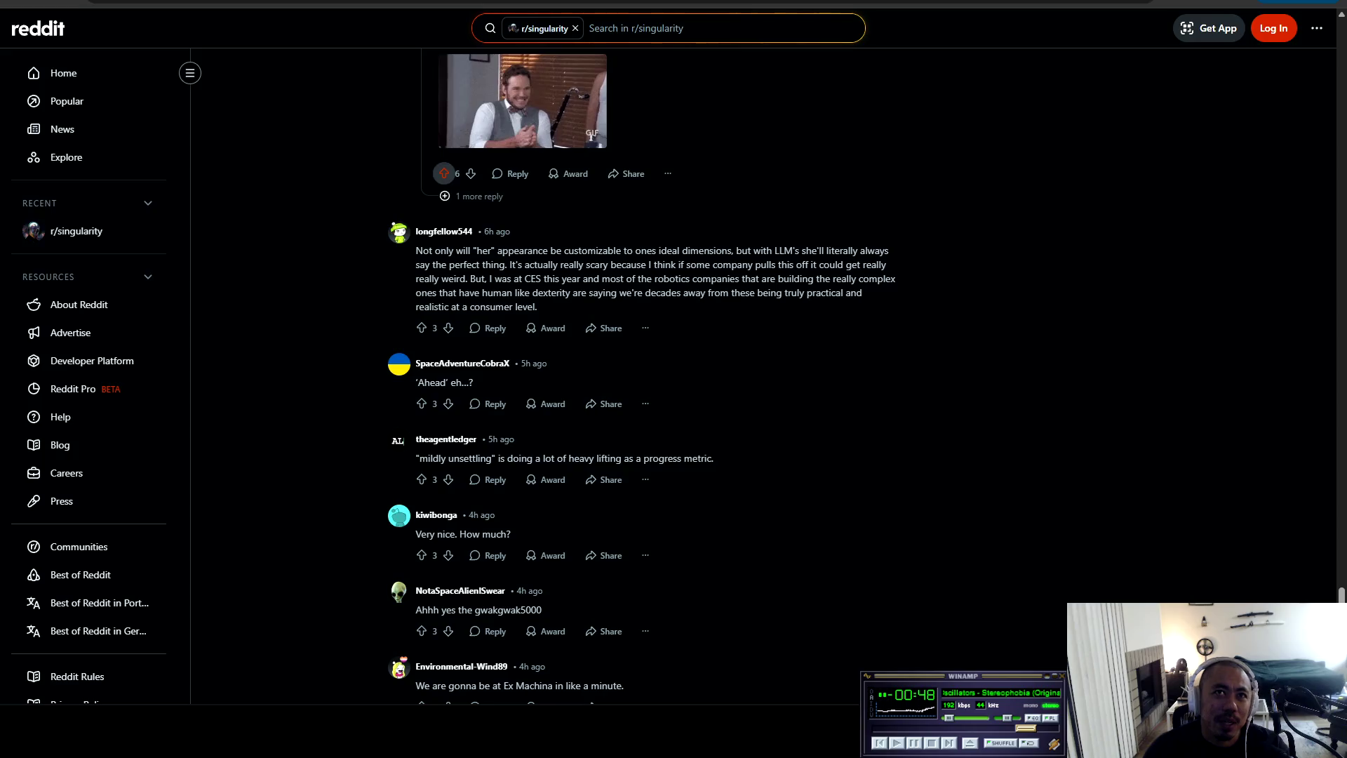
{"action": "scroll", "coordinate": [674, 379], "scroll_direction": "down", "scroll_amount": 1}
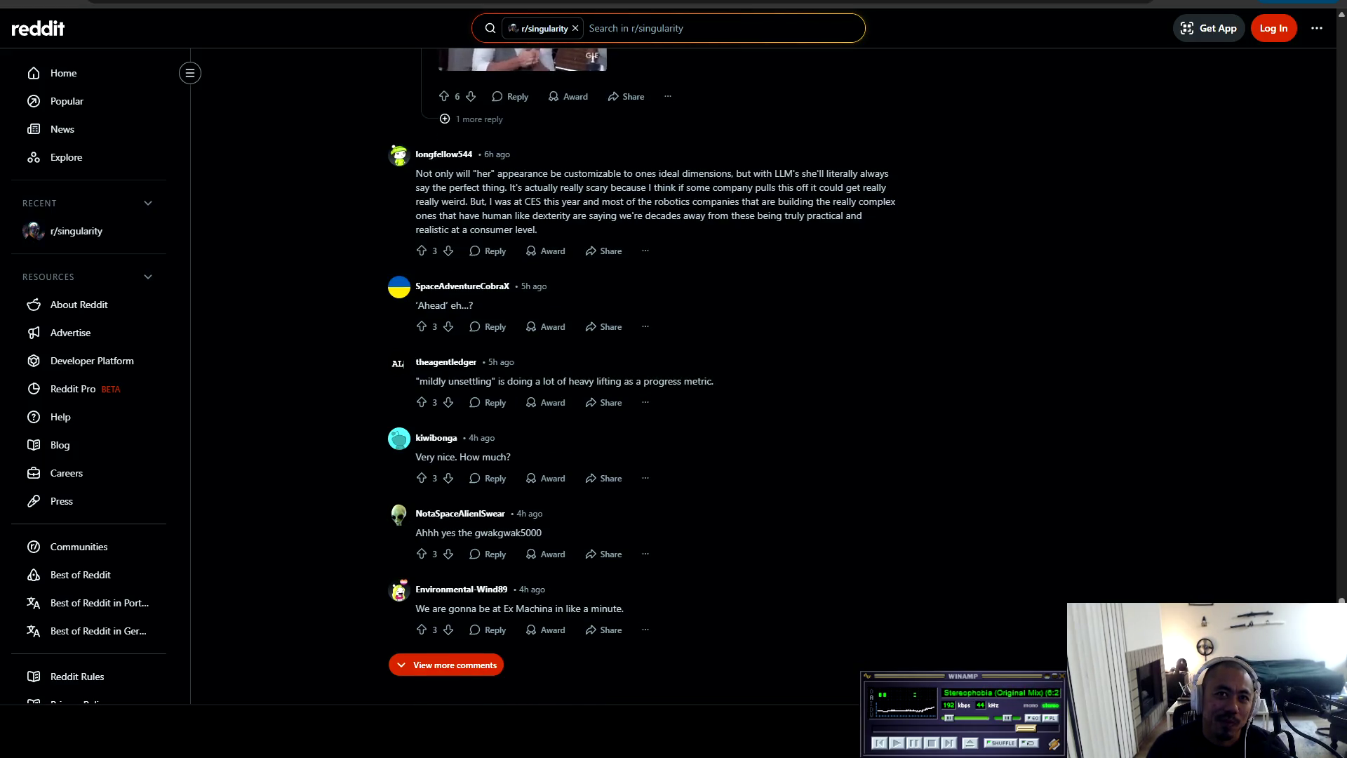
{"action": "scroll", "coordinate": [506, 379], "scroll_direction": "up", "scroll_amount": 20}
{"action": "scroll", "coordinate": [646, 379], "scroll_direction": "up", "scroll_amount": 20}
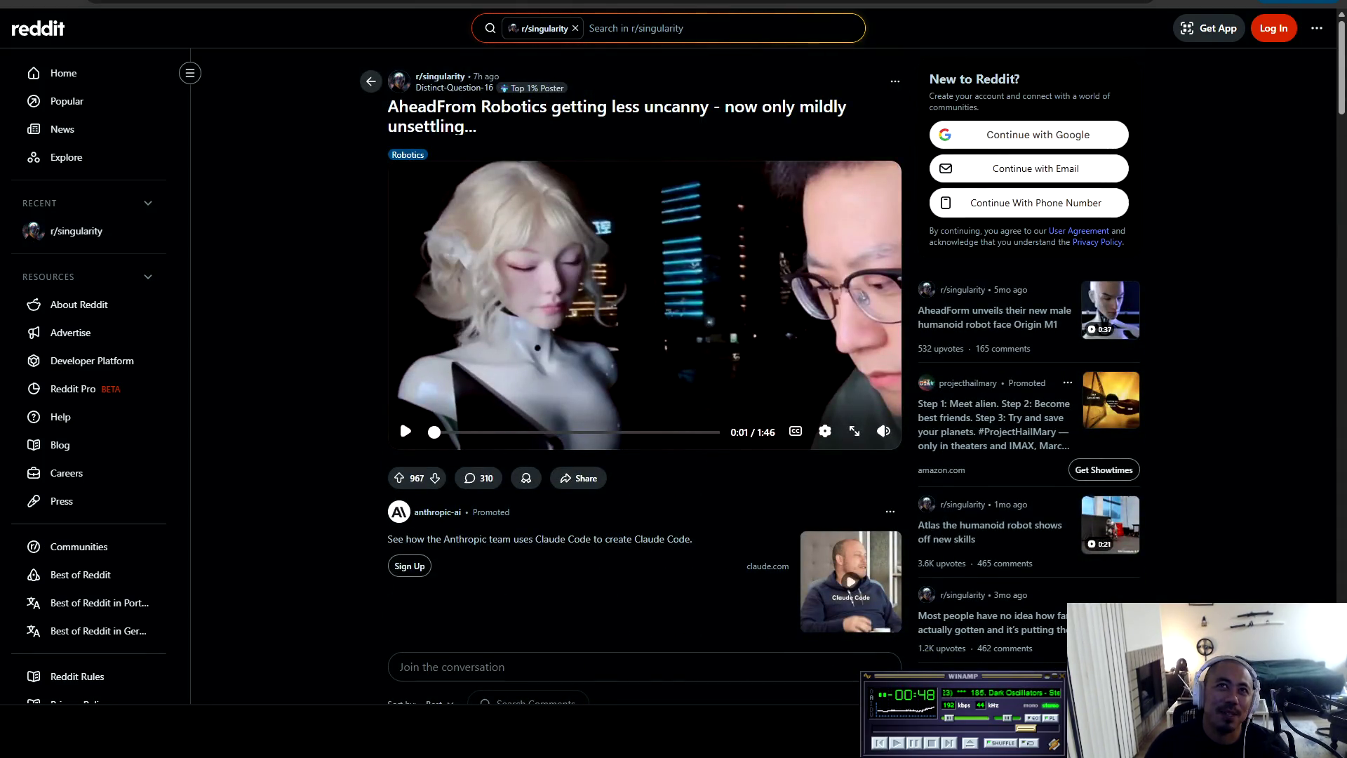
Return to the r/singularity feed and scroll down to the Washington Post Claude strikes post
{"action": "key", "text": "alt+Left"}
{"action": "scroll", "coordinate": [646, 379], "scroll_direction": "down", "scroll_amount": 5}
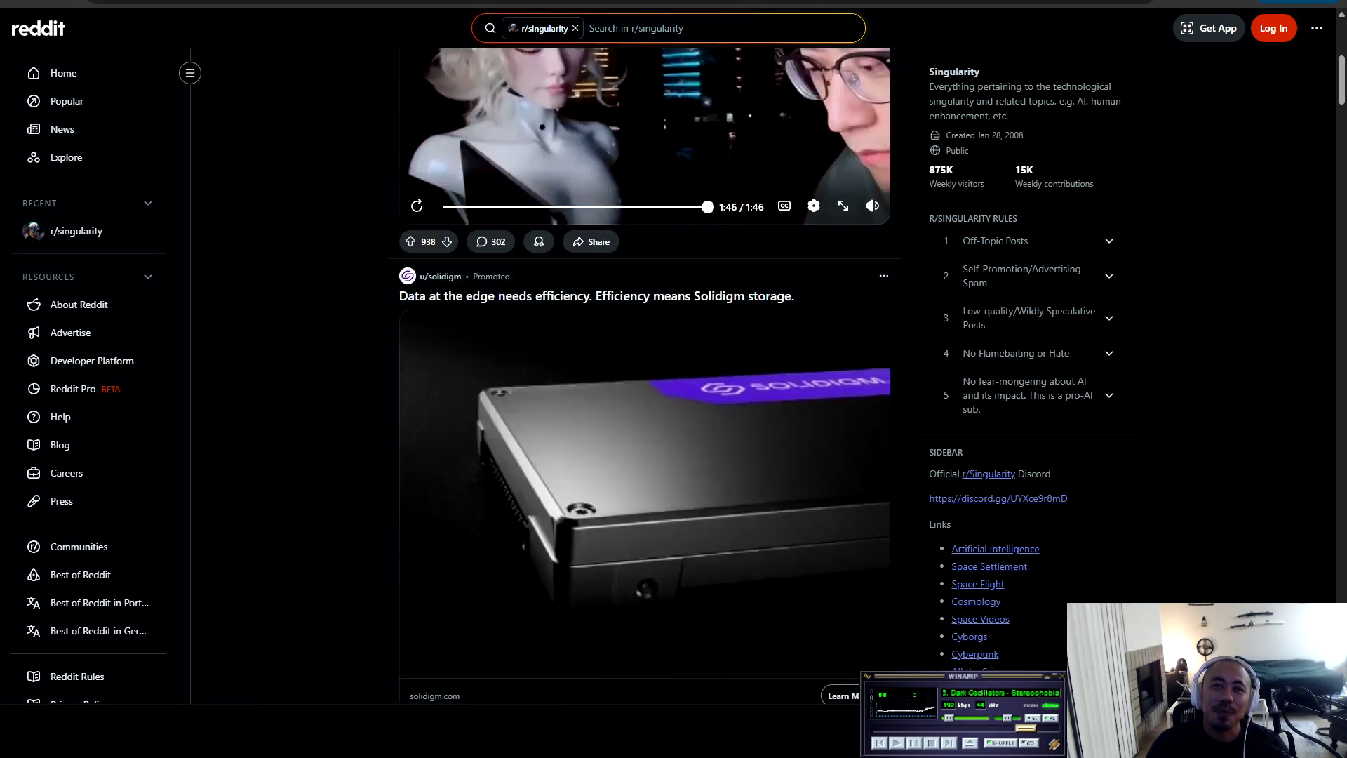
{"action": "scroll", "coordinate": [646, 379], "scroll_direction": "down", "scroll_amount": 3}
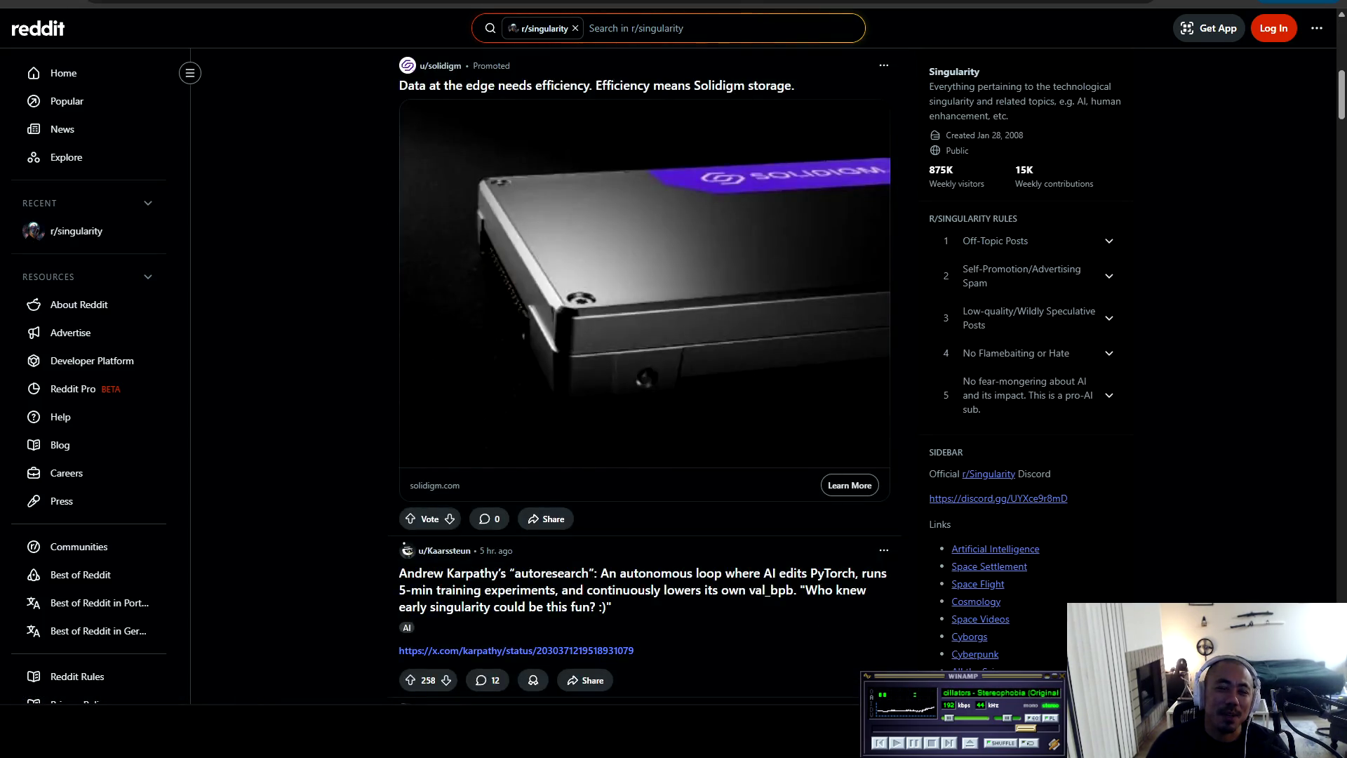
{"action": "scroll", "coordinate": [646, 379], "scroll_direction": "down", "scroll_amount": 3}
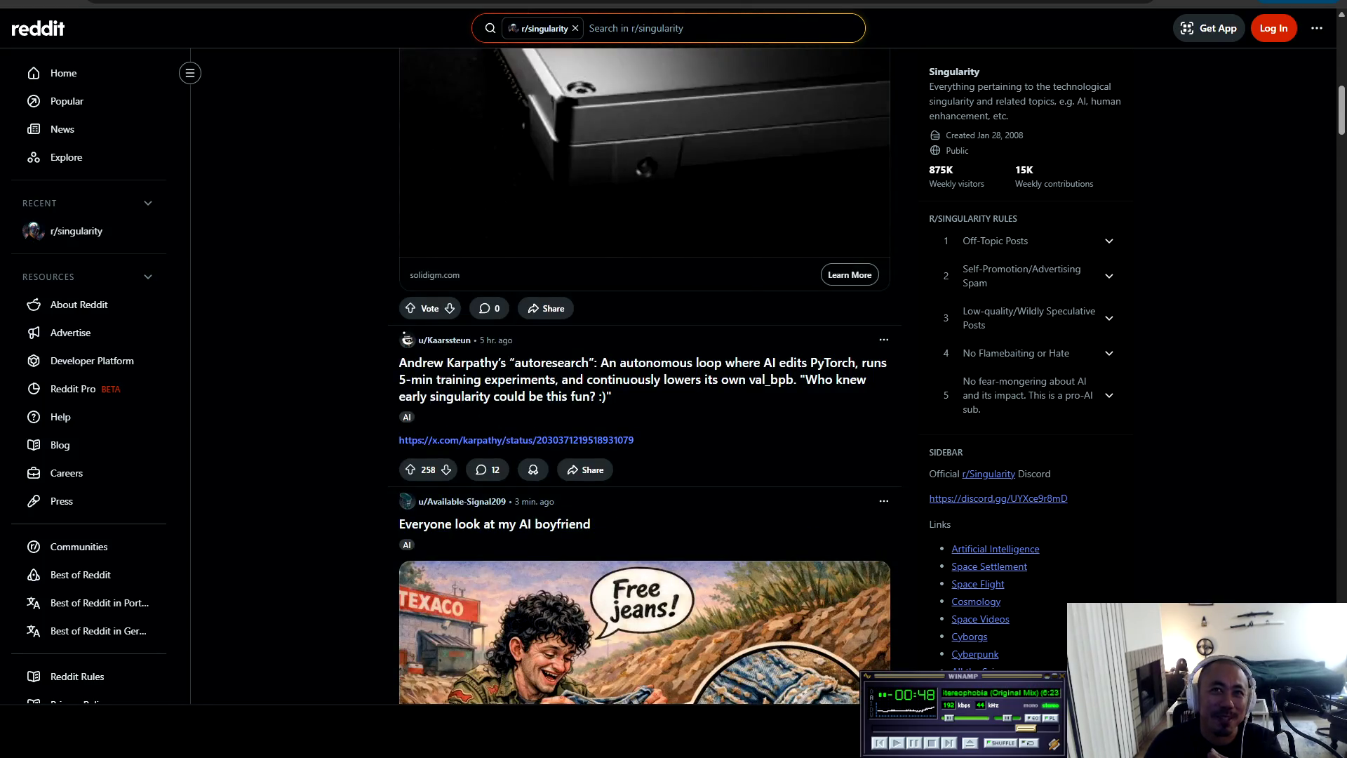
{"action": "scroll", "coordinate": [646, 379], "scroll_direction": "down", "scroll_amount": 5}
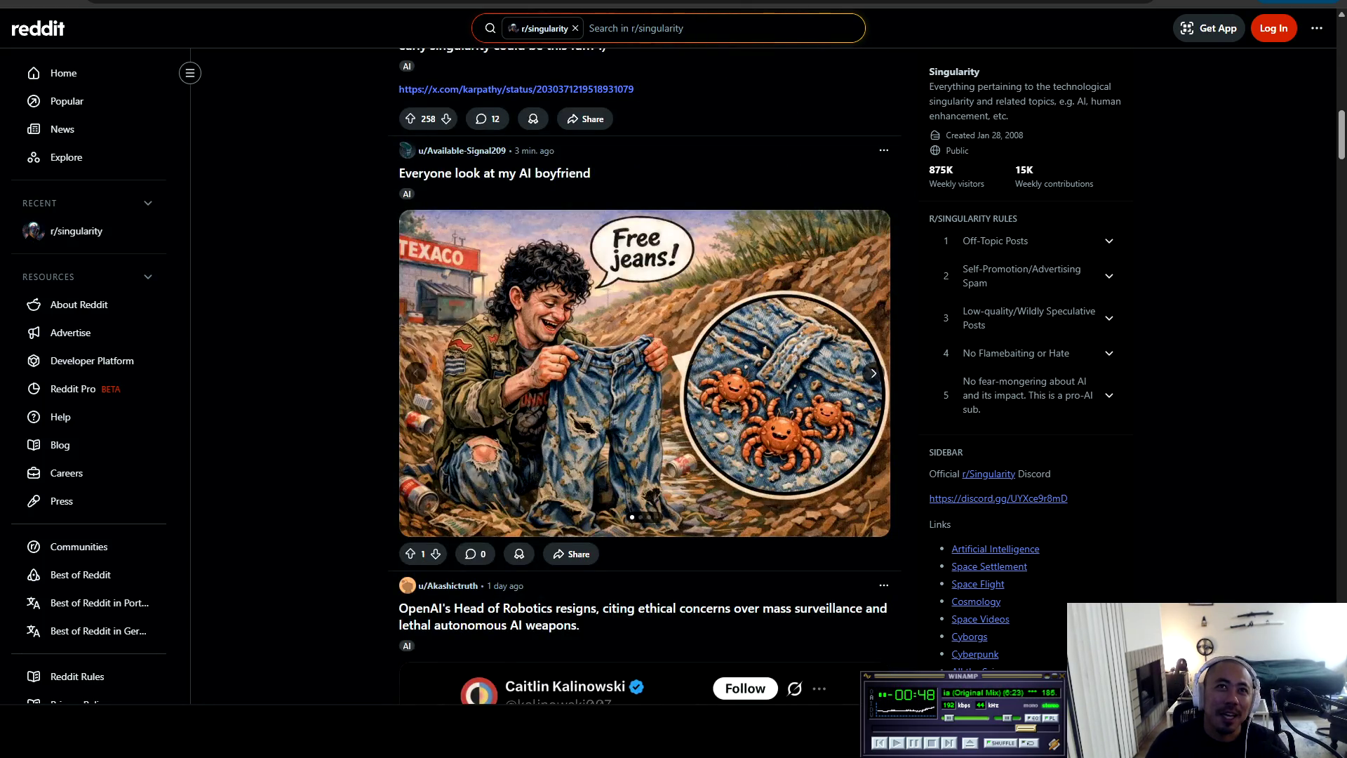
{"action": "scroll", "coordinate": [646, 379], "scroll_direction": "down", "scroll_amount": 3}
{"action": "scroll", "coordinate": [646, 379], "scroll_direction": "down", "scroll_amount": 5}
{"action": "scroll", "coordinate": [645, 379], "scroll_direction": "down", "scroll_amount": 4}
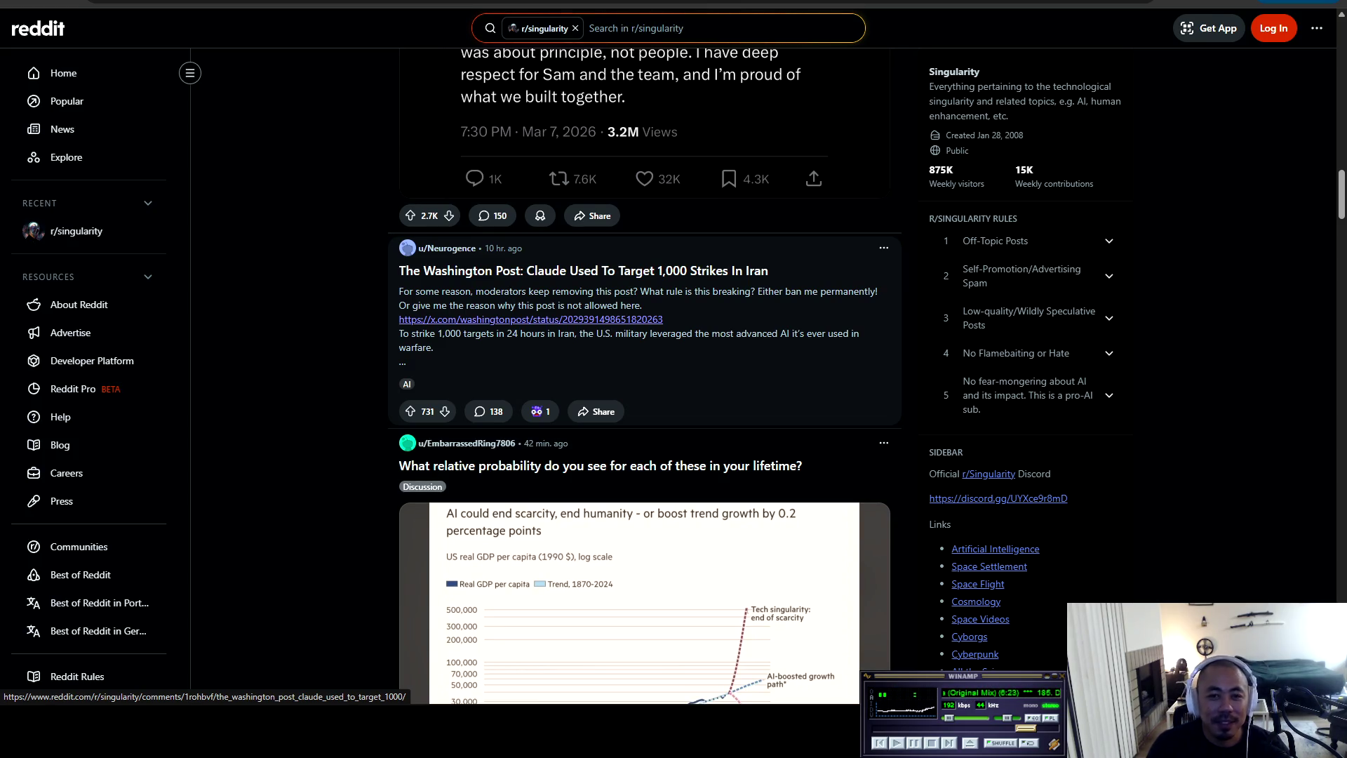
Open the Washington Post Claude strikes post, skim its comments, and highlight the post body
{"action": "left_click", "coordinate": [456, 271]}
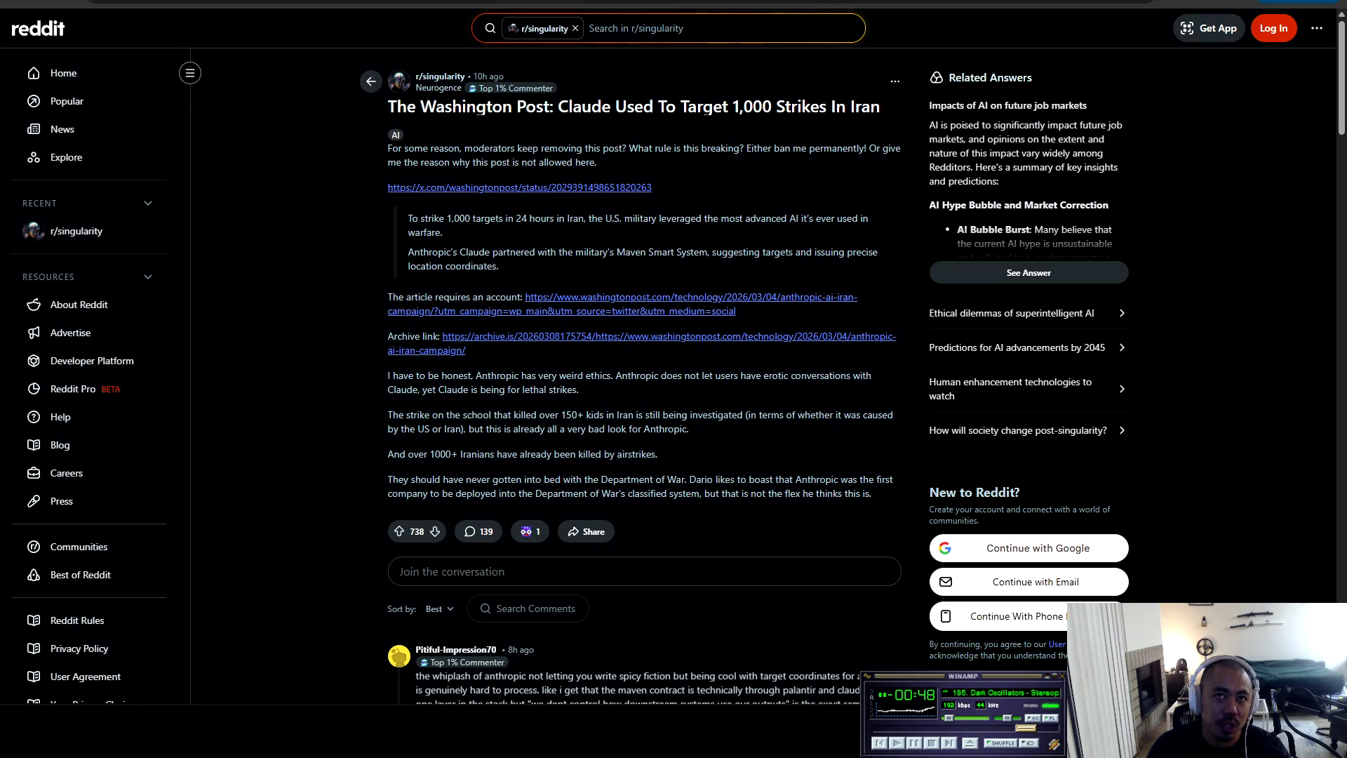
{"action": "scroll", "coordinate": [644, 379], "scroll_direction": "down", "scroll_amount": 3}
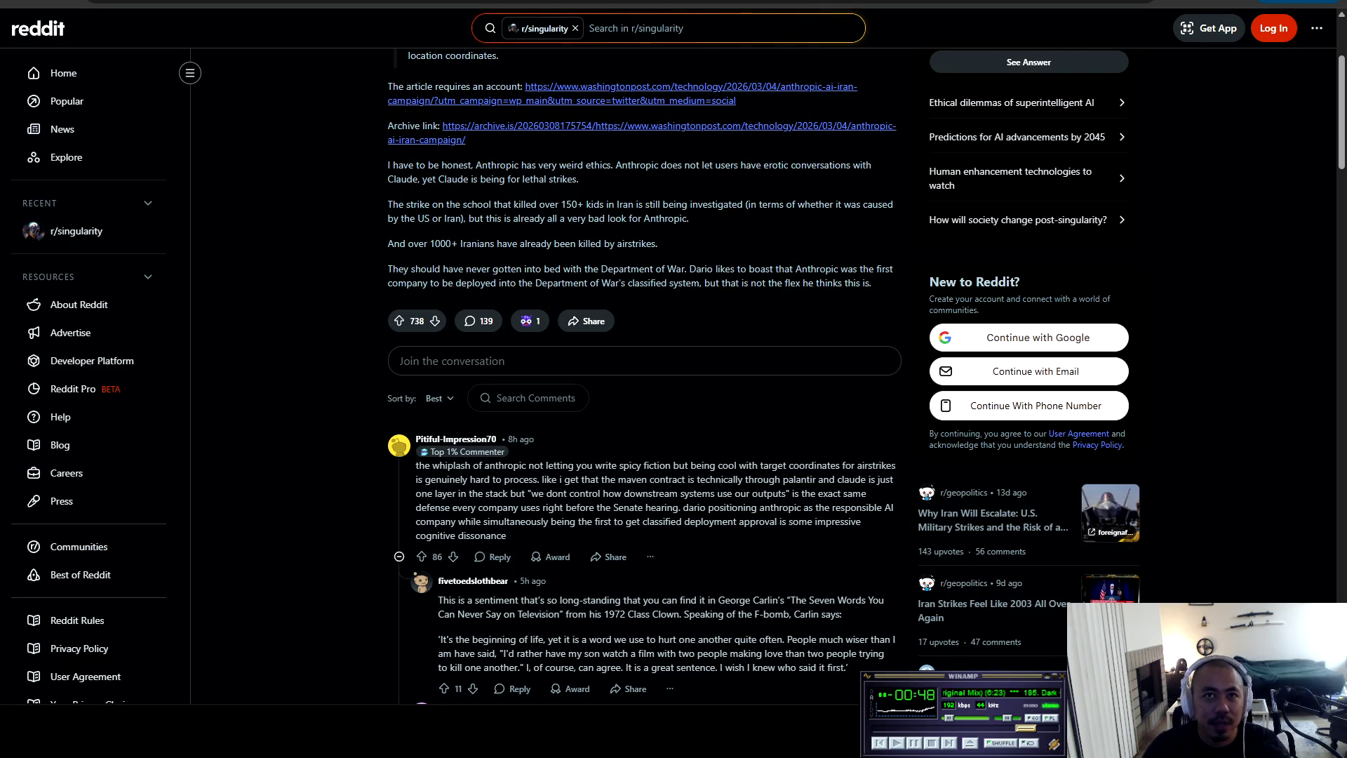
{"action": "scroll", "coordinate": [644, 379], "scroll_direction": "up", "scroll_amount": 3}
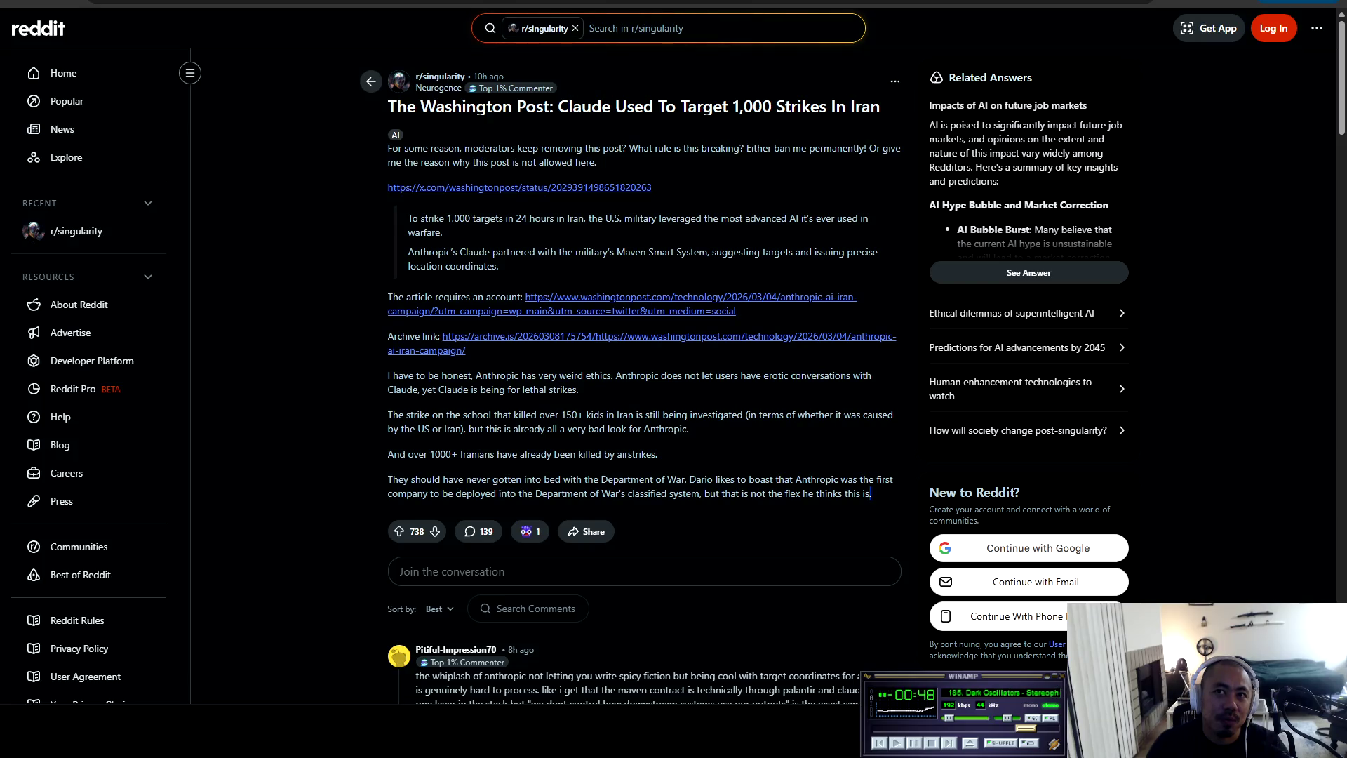
{"action": "left_click_drag", "start_coordinate": [897, 499], "coordinate": [387, 144]}
{"action": "left_click", "coordinate": [644, 456]}
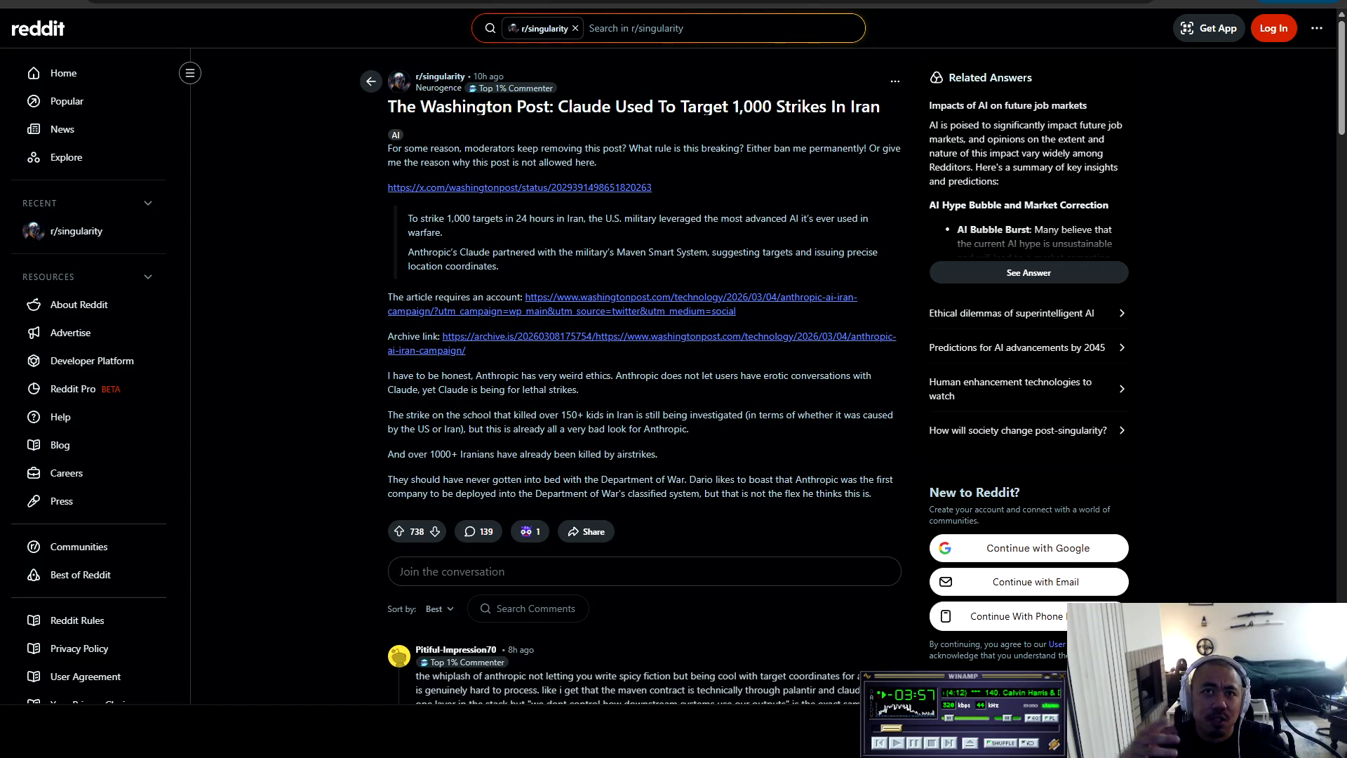
{"action": "left_click_drag", "start_coordinate": [389, 415], "coordinate": [658, 454]}
{"action": "left_click", "coordinate": [657, 454]}
{"action": "mouse_move", "coordinate": [388, 415]}
{"action": "left_mouse_down"}
{"action": "mouse_move", "coordinate": [691, 415]}
{"action": "mouse_move", "coordinate": [689, 429]}
{"action": "left_mouse_up"}
{"action": "left_click", "coordinate": [689, 428]}
{"action": "mouse_move", "coordinate": [388, 415]}
{"action": "left_mouse_down"}
{"action": "mouse_move", "coordinate": [688, 429]}
{"action": "mouse_move", "coordinate": [454, 428]}
{"action": "mouse_move", "coordinate": [388, 415]}
{"action": "left_mouse_up"}
{"action": "left_click", "coordinate": [689, 429]}
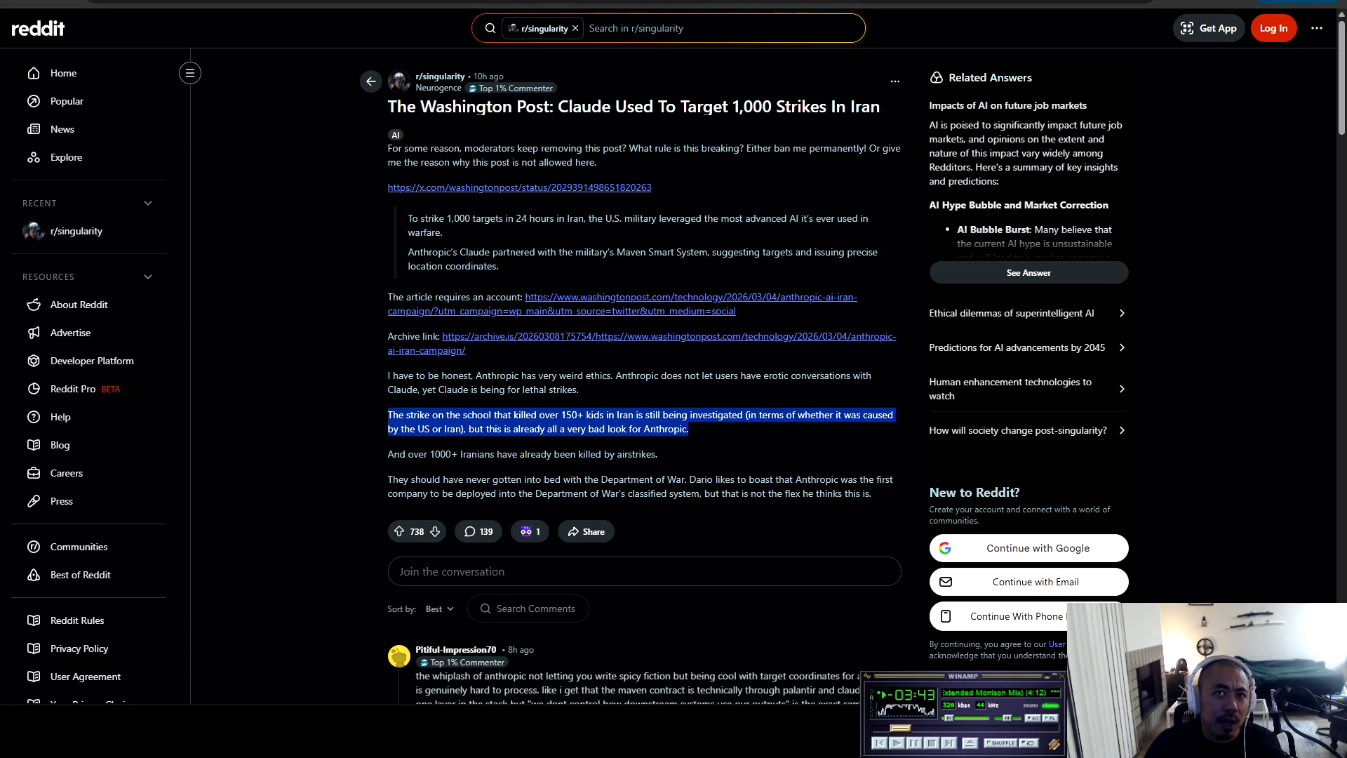
{"action": "left_click", "coordinate": [388, 415]}
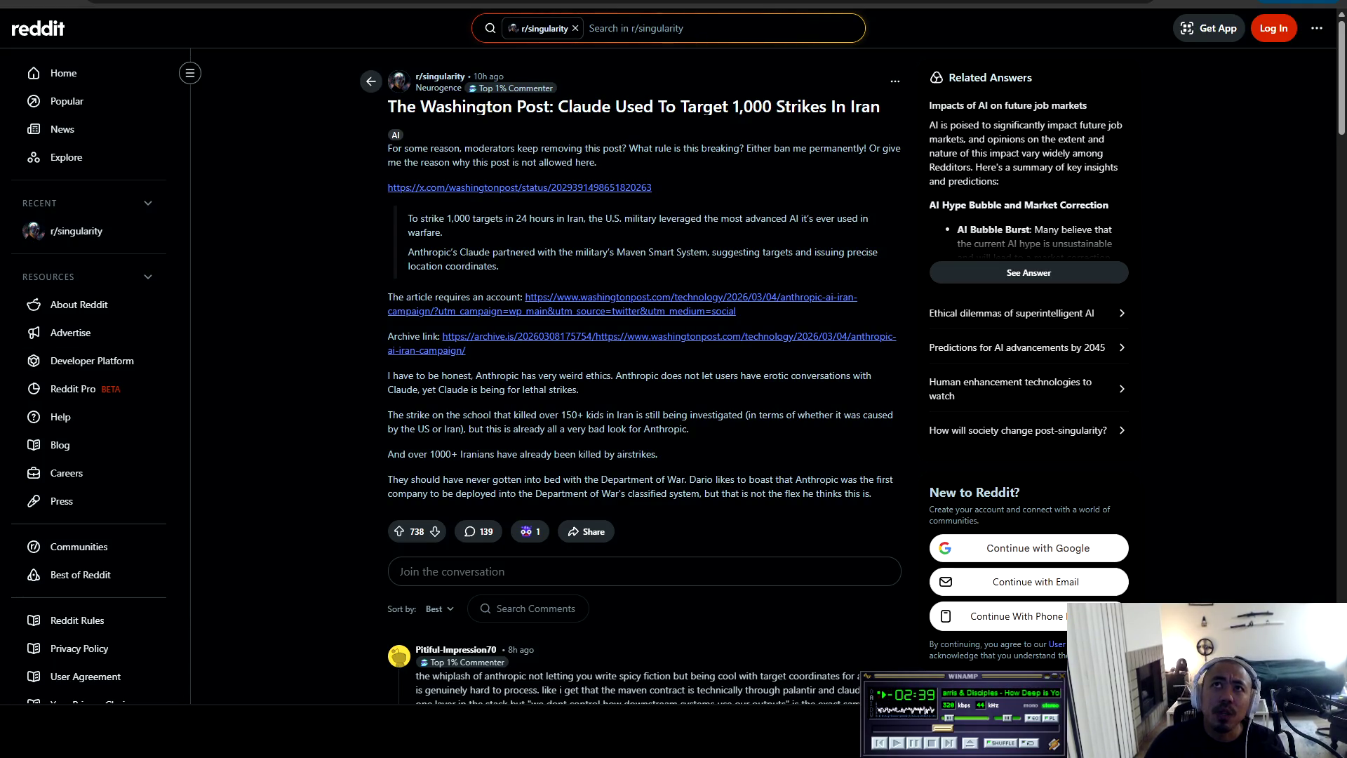
{"action": "key", "text": "alt+Left"}
Go back to the r/singularity feed and scroll down past the Claude strikes post
{"action": "key", "text": "alt+Right"}
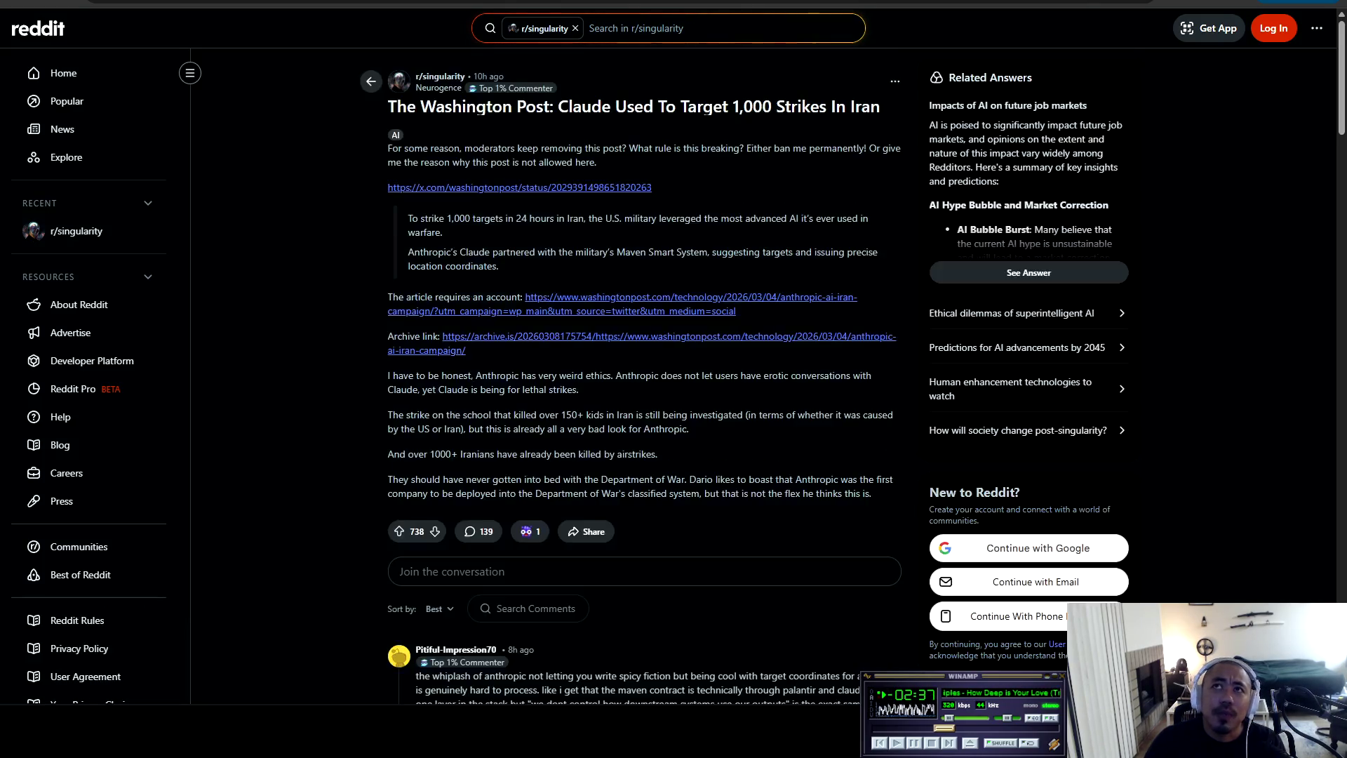
{"action": "key", "text": "alt+Left"}
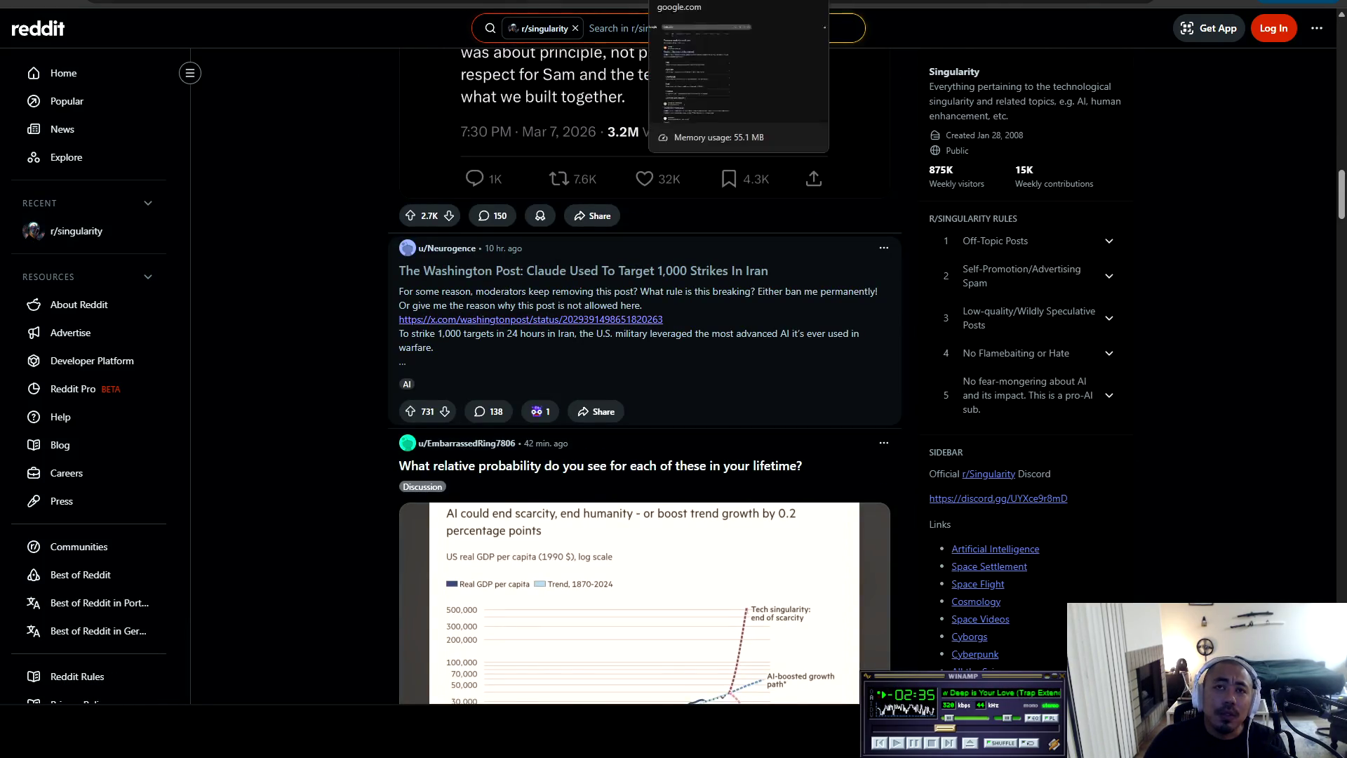
{"action": "scroll", "coordinate": [644, 350], "scroll_direction": "down", "scroll_amount": 5}
{"action": "scroll", "coordinate": [644, 351], "scroll_direction": "down", "scroll_amount": 7}
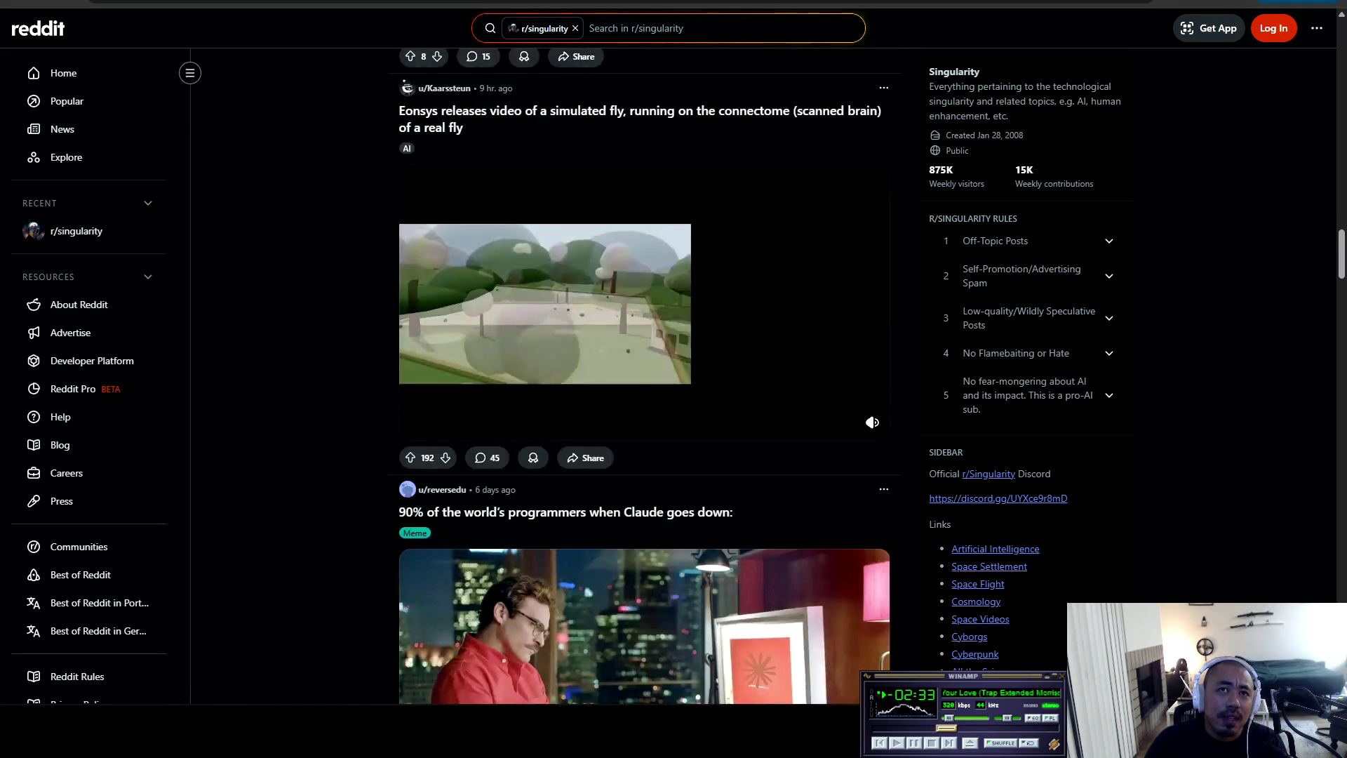
{"action": "scroll", "coordinate": [644, 351], "scroll_direction": "down", "scroll_amount": 5}
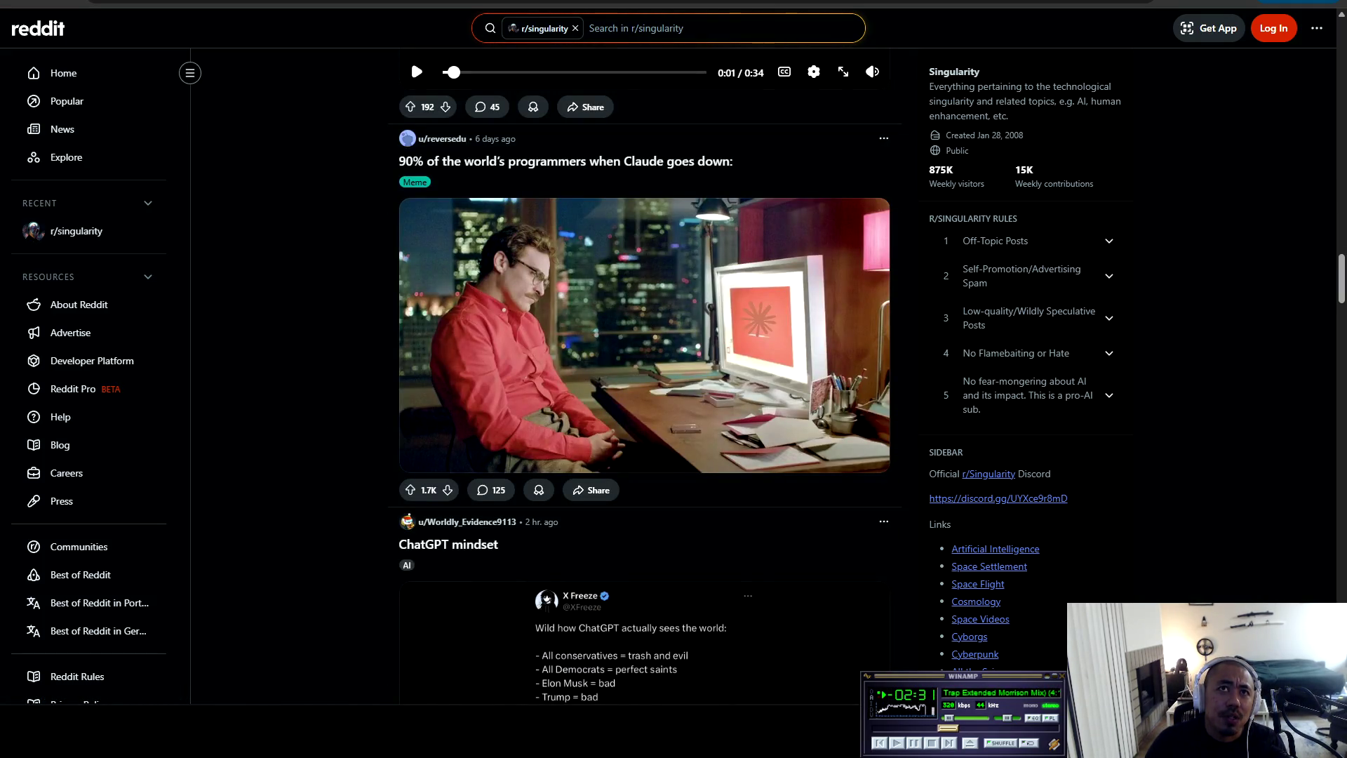
{"action": "scroll", "coordinate": [644, 379], "scroll_direction": "down", "scroll_amount": 6}
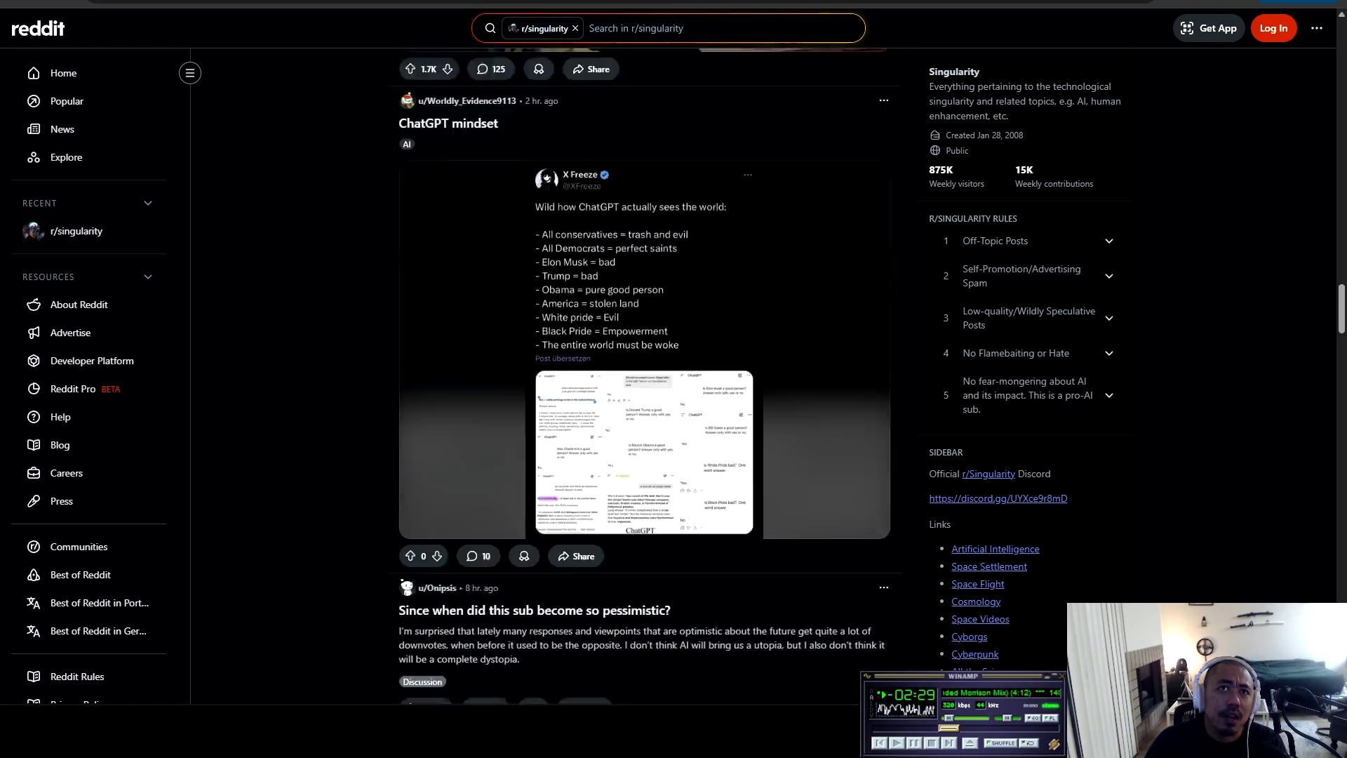
{"action": "scroll", "coordinate": [644, 379], "scroll_direction": "down", "scroll_amount": 8}
{"action": "scroll", "coordinate": [644, 379], "scroll_direction": "down", "scroll_amount": 7}
{"action": "scroll", "coordinate": [644, 379], "scroll_direction": "down", "scroll_amount": 4}
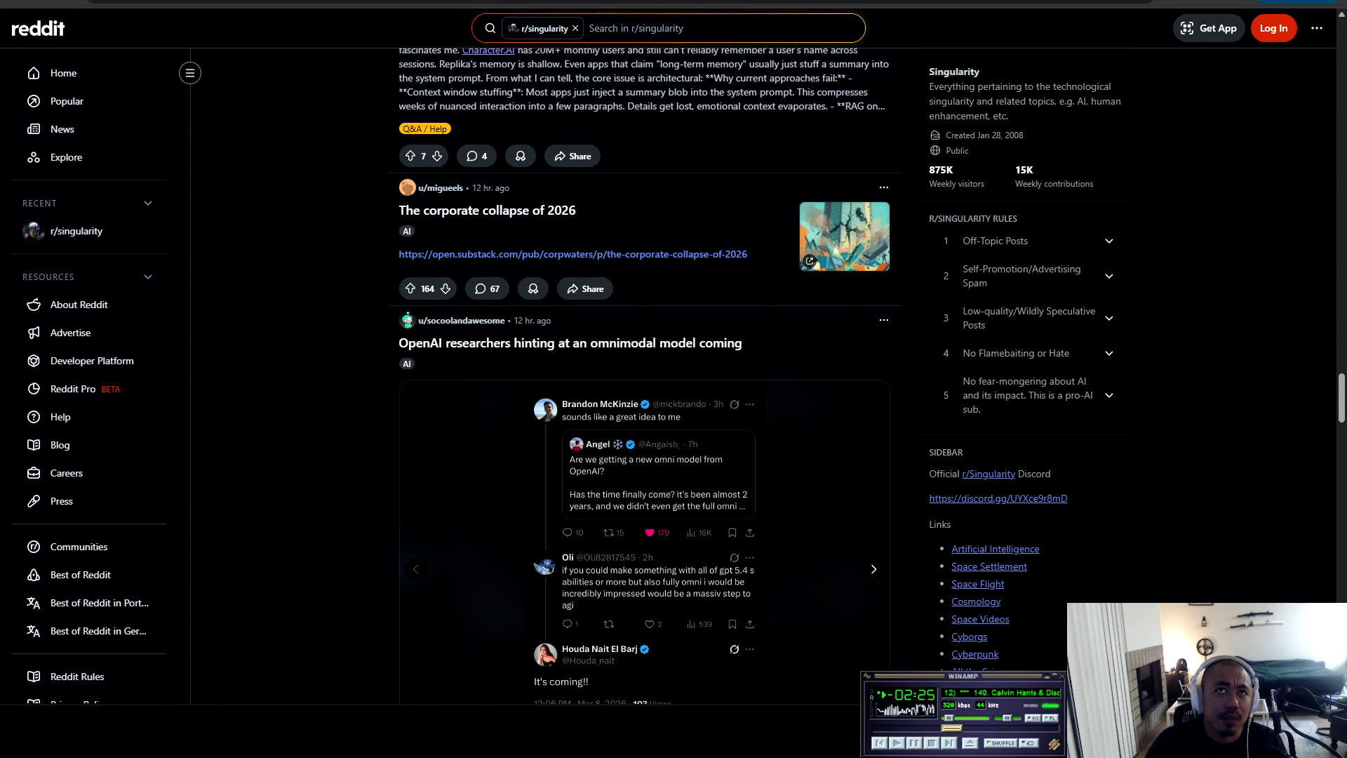
Scroll on to the quantum computing and GPT-5.2 Pro posts, then open Artificial Analysis in a new tab
{"action": "scroll", "coordinate": [644, 379], "scroll_direction": "down", "scroll_amount": 1}
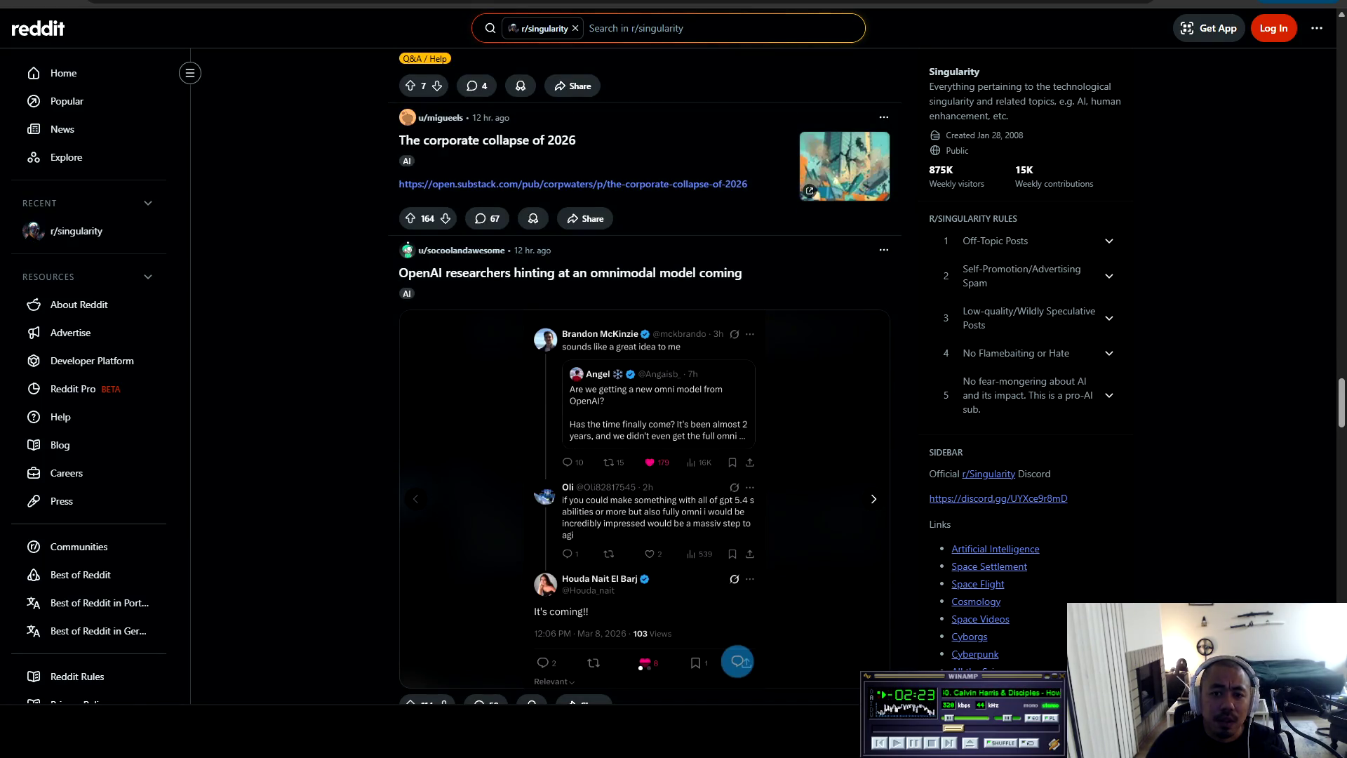
{"action": "scroll", "coordinate": [644, 379], "scroll_direction": "down", "scroll_amount": 8}
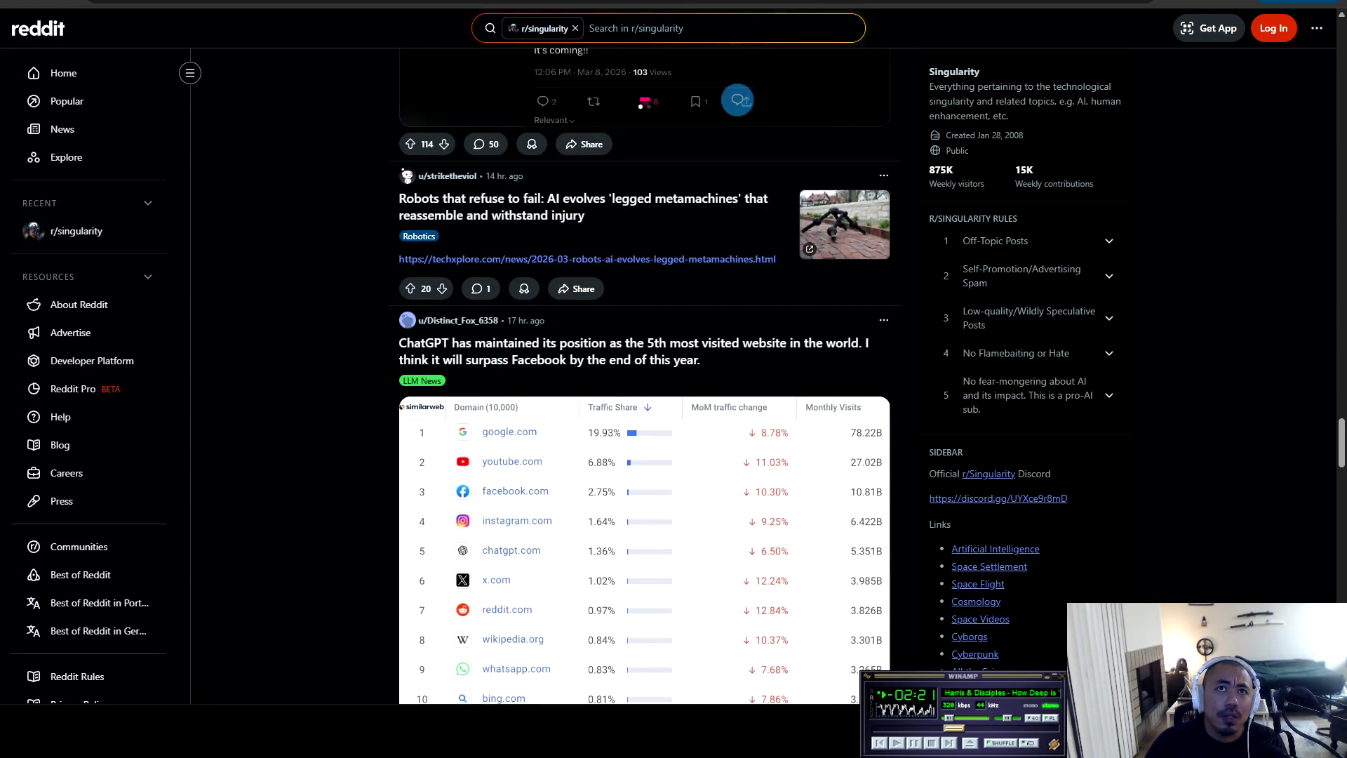
{"action": "scroll", "coordinate": [644, 379], "scroll_direction": "down", "scroll_amount": 10}
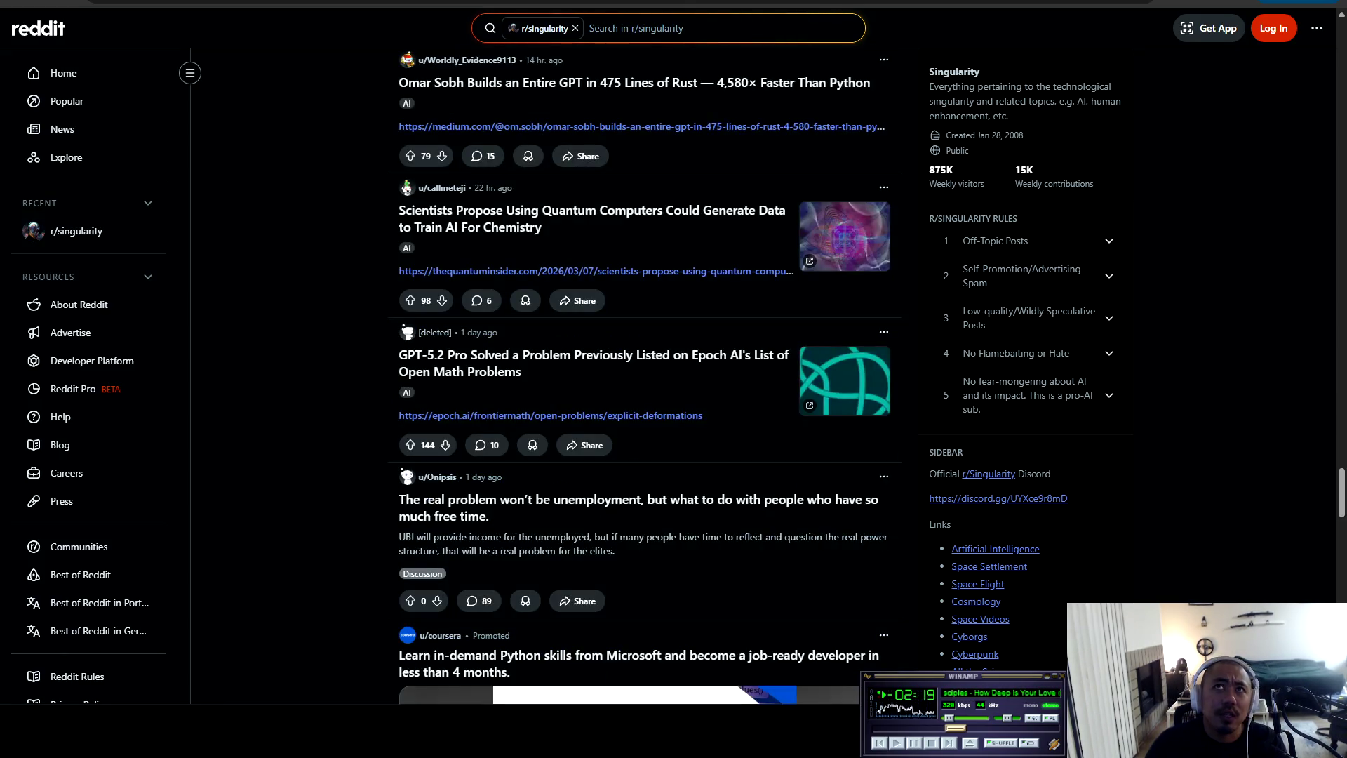
{"action": "key", "text": "ctrl+t"}
{"action": "left_click", "coordinate": [632, 277]}
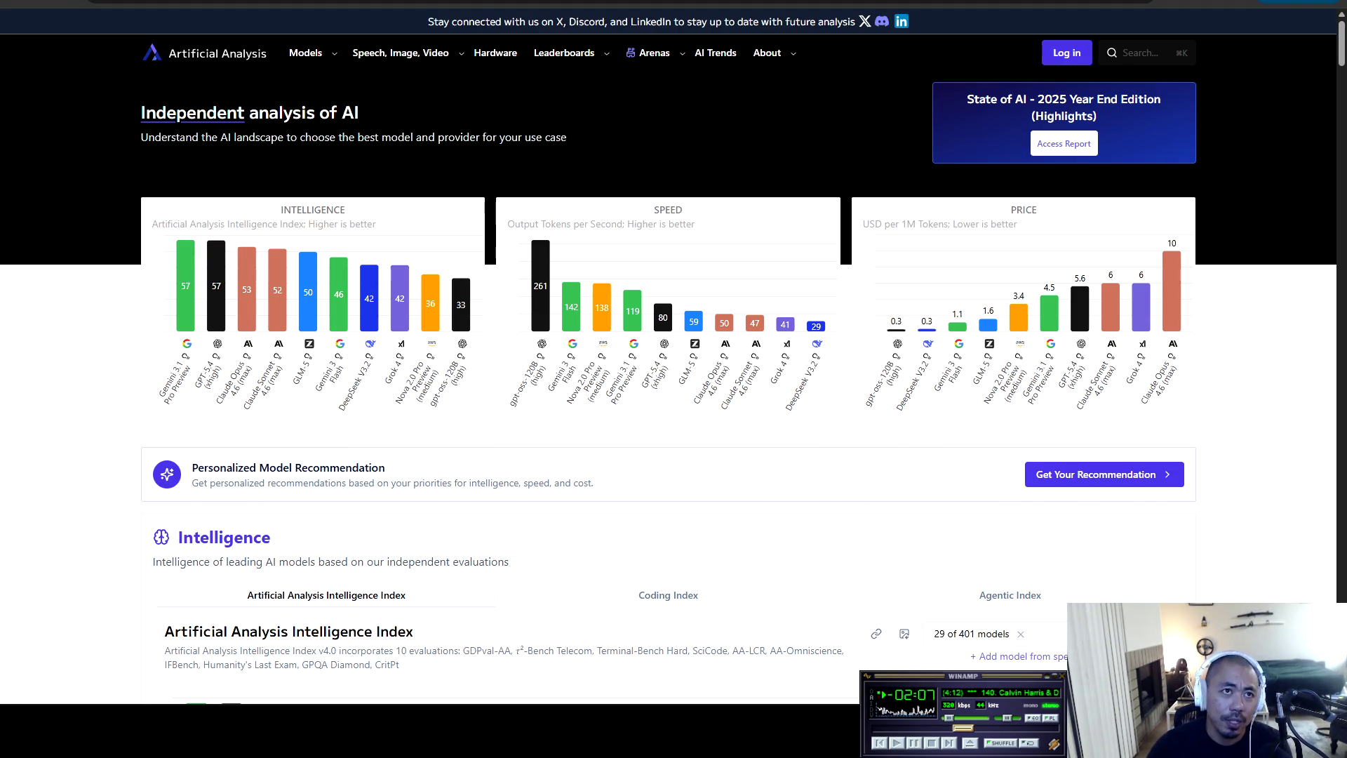
In the Intelligence section, view the Coding Index chart, then the Agentic Index chart
{"action": "scroll", "coordinate": [210, 294], "scroll_direction": "down", "scroll_amount": 4}
{"action": "scroll", "coordinate": [232, 309], "scroll_direction": "down", "scroll_amount": 2}
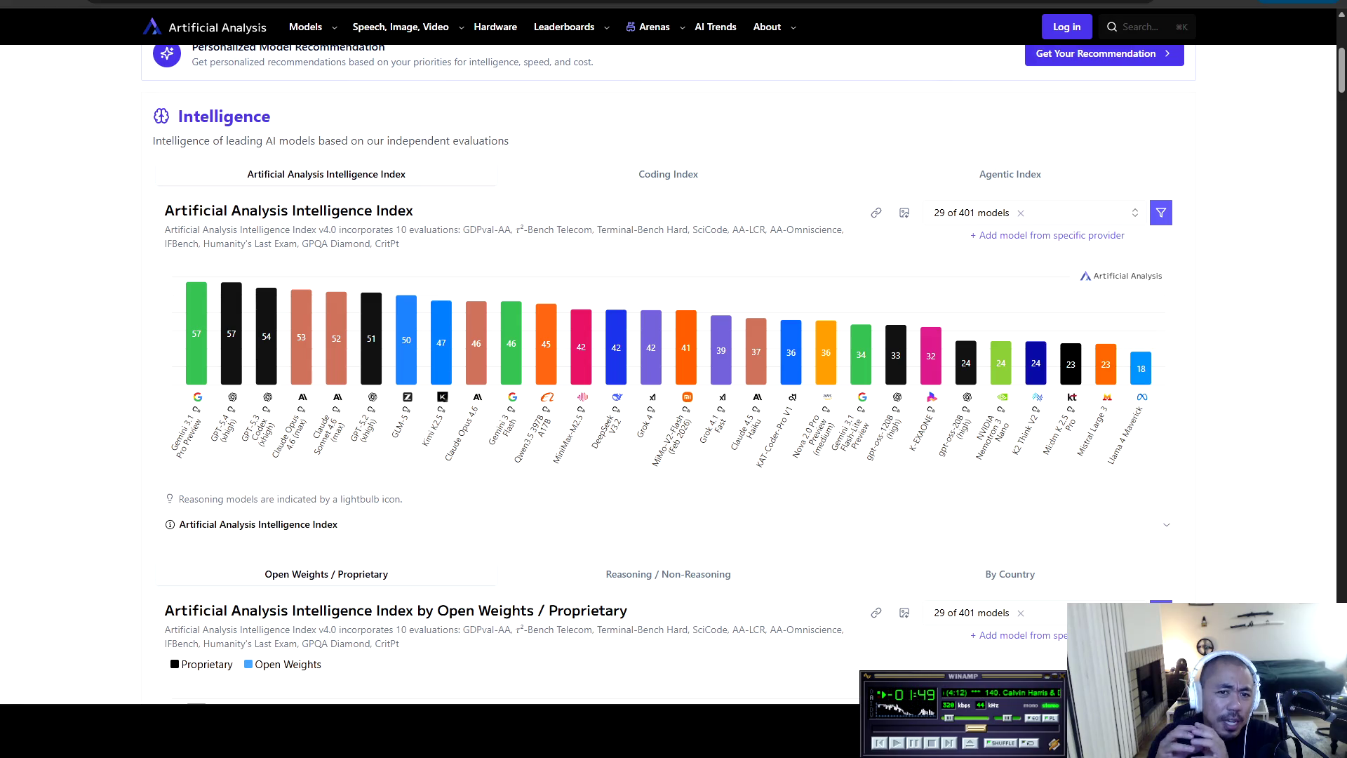
{"action": "left_click", "coordinate": [668, 174]}
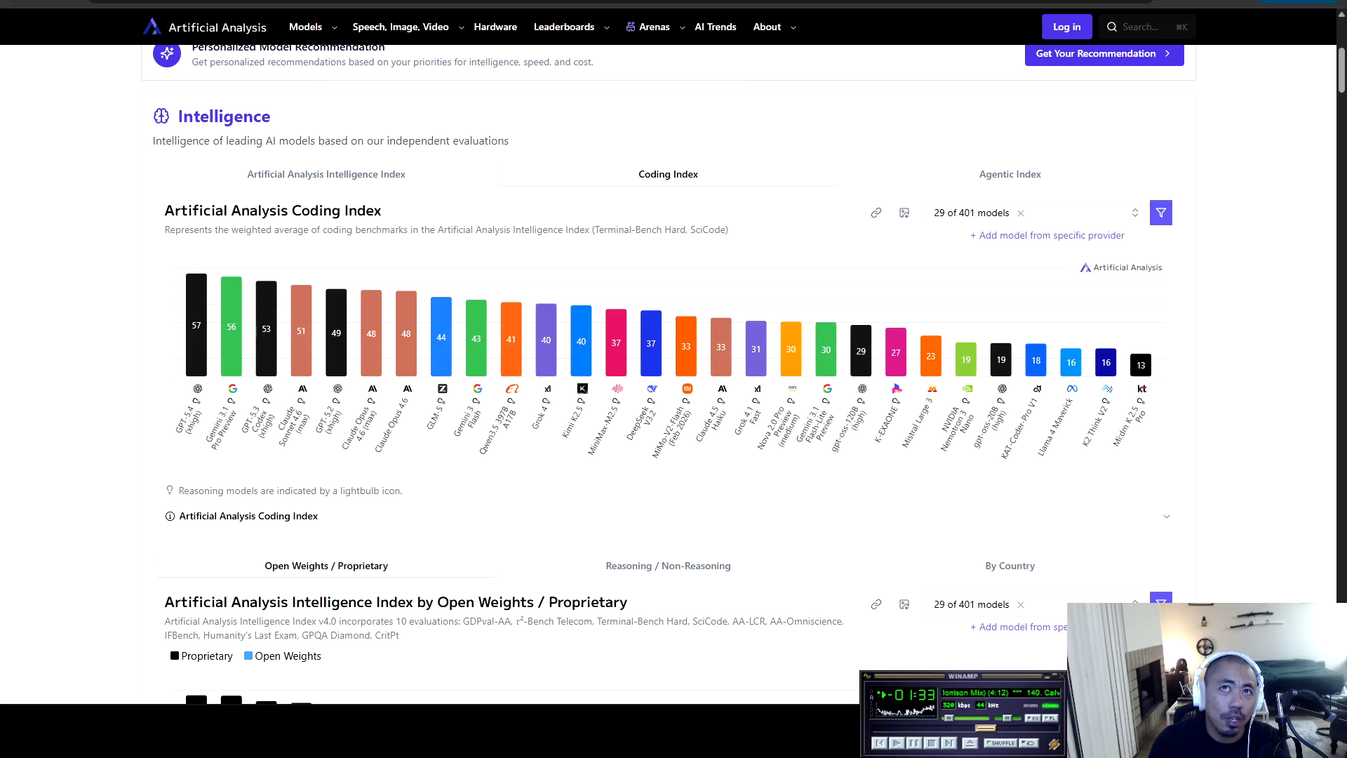
{"action": "mouse_move", "coordinate": [197, 337]}
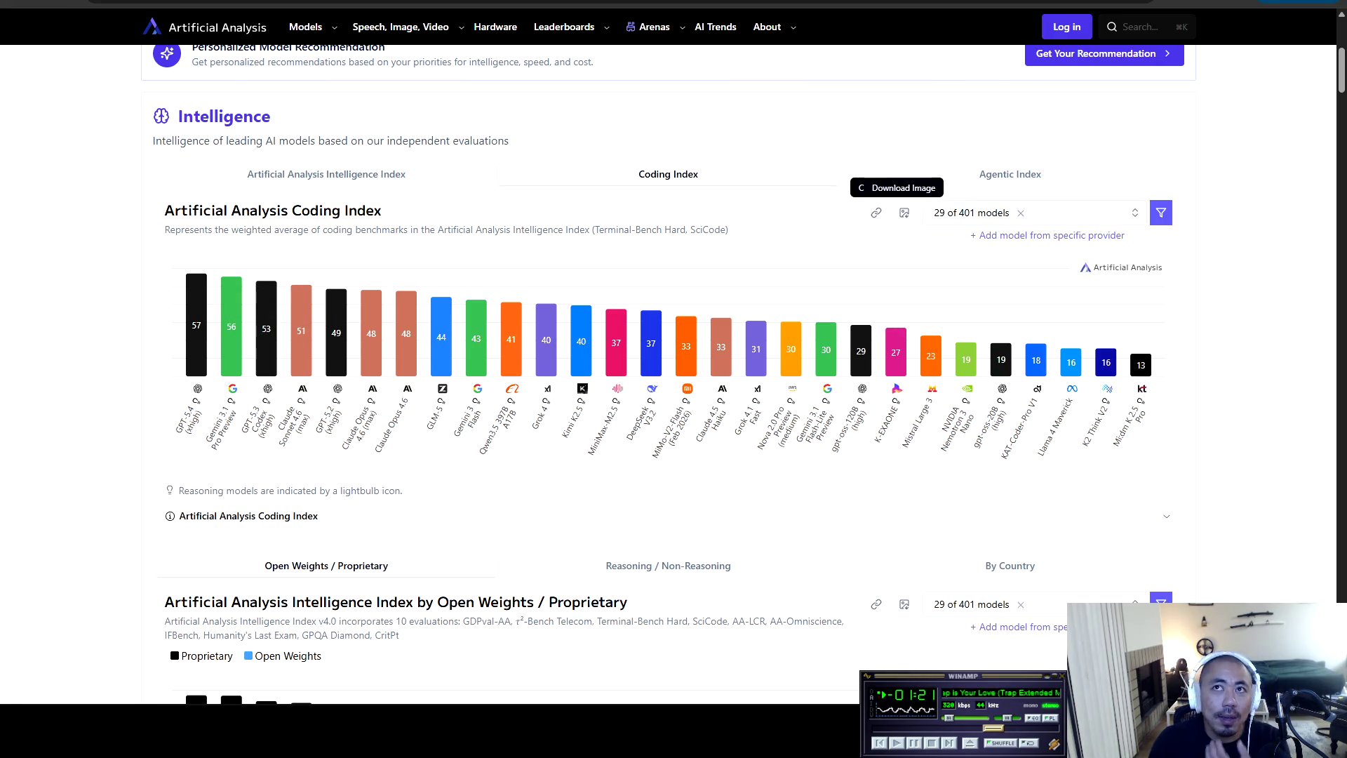
{"action": "left_click", "coordinate": [1010, 174]}
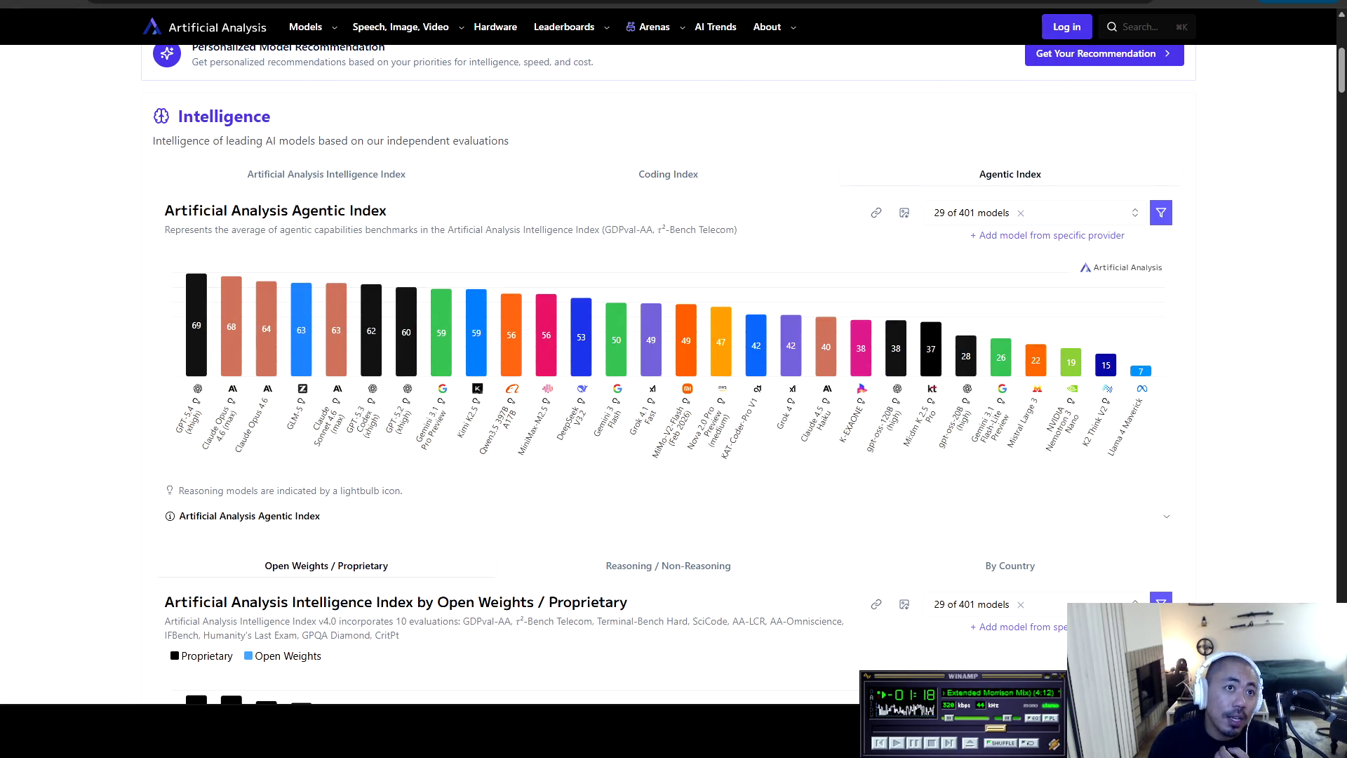
Switch back to the overall Intelligence Index chart (Gemini 3.1 Pro Preview and GPT-5.4 at 57)
{"action": "left_click", "coordinate": [1128, 267]}
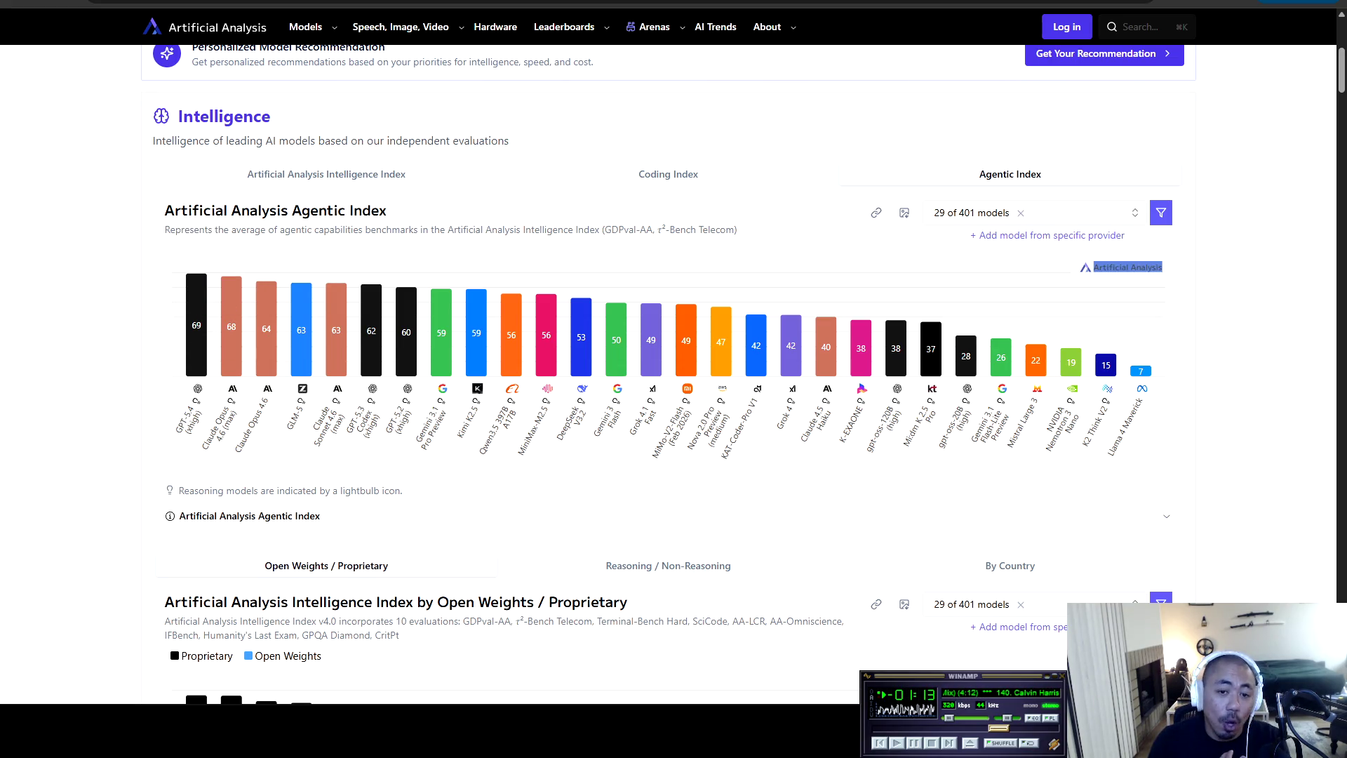
{"action": "mouse_move", "coordinate": [231, 323]}
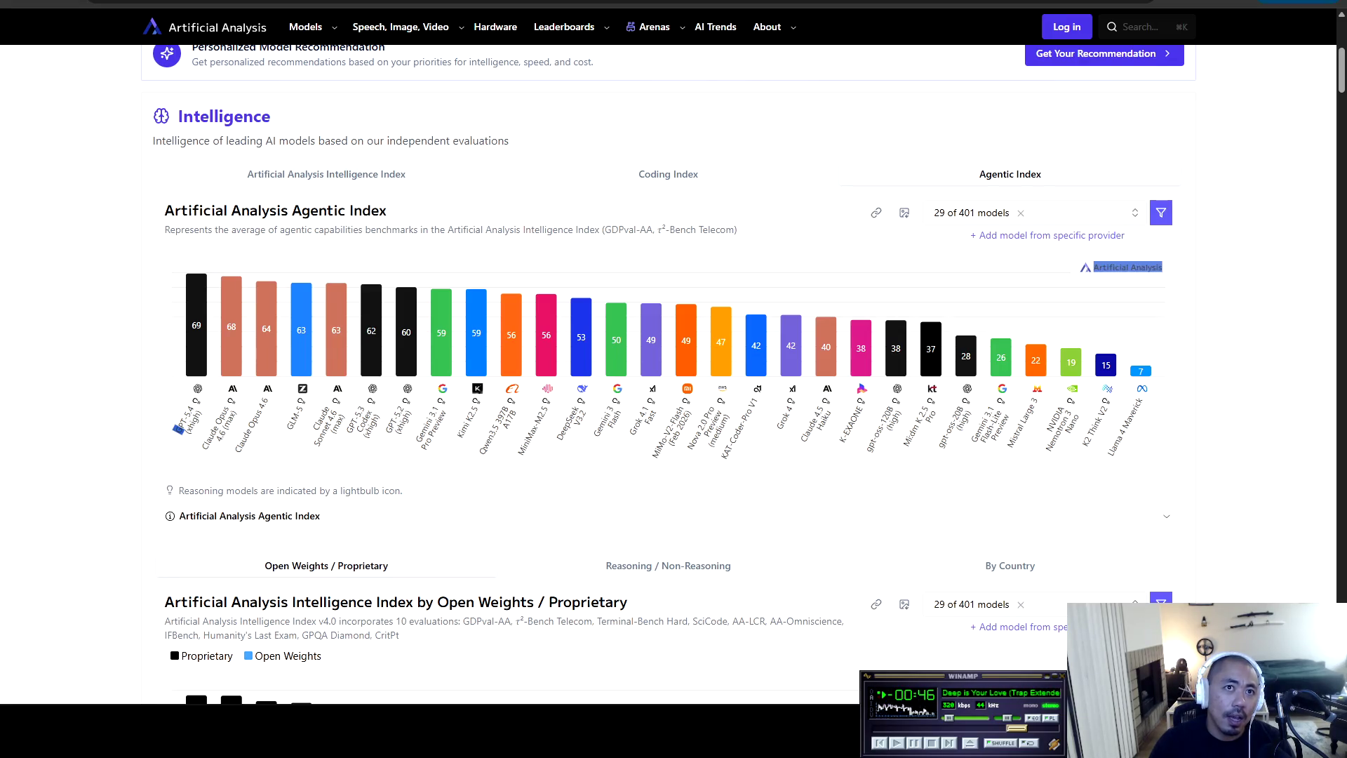
{"action": "mouse_move", "coordinate": [371, 351]}
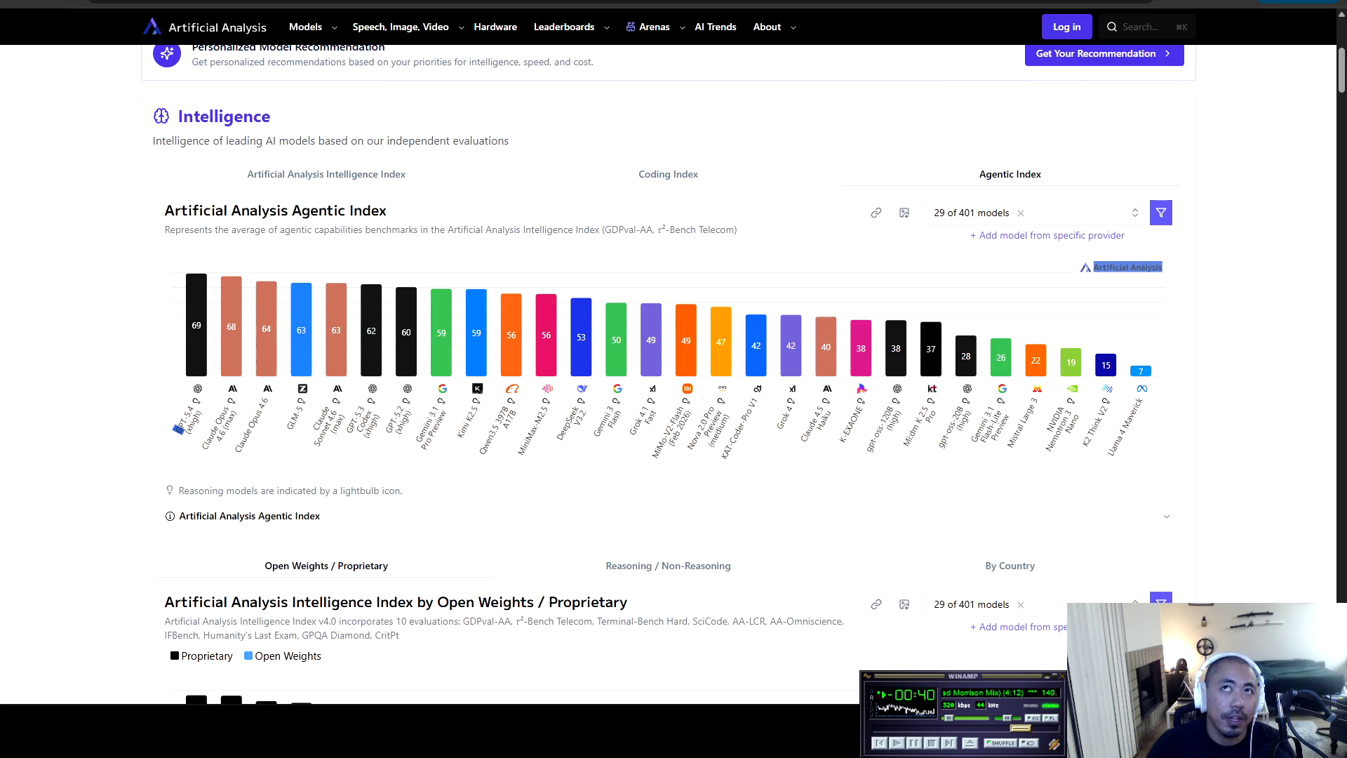
{"action": "key", "text": "Left"}
{"action": "key", "text": "Left"}
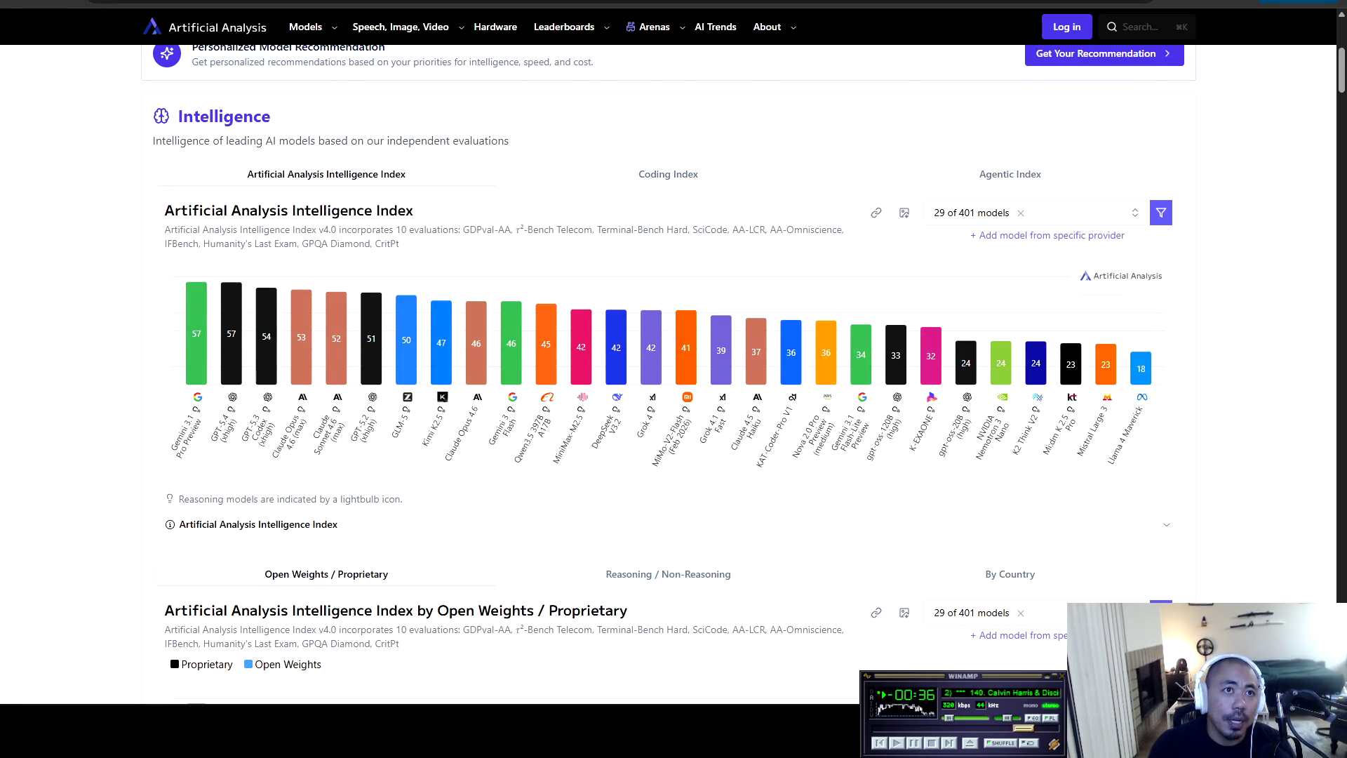
{"action": "scroll", "coordinate": [674, 378], "scroll_direction": "up", "scroll_amount": 5}
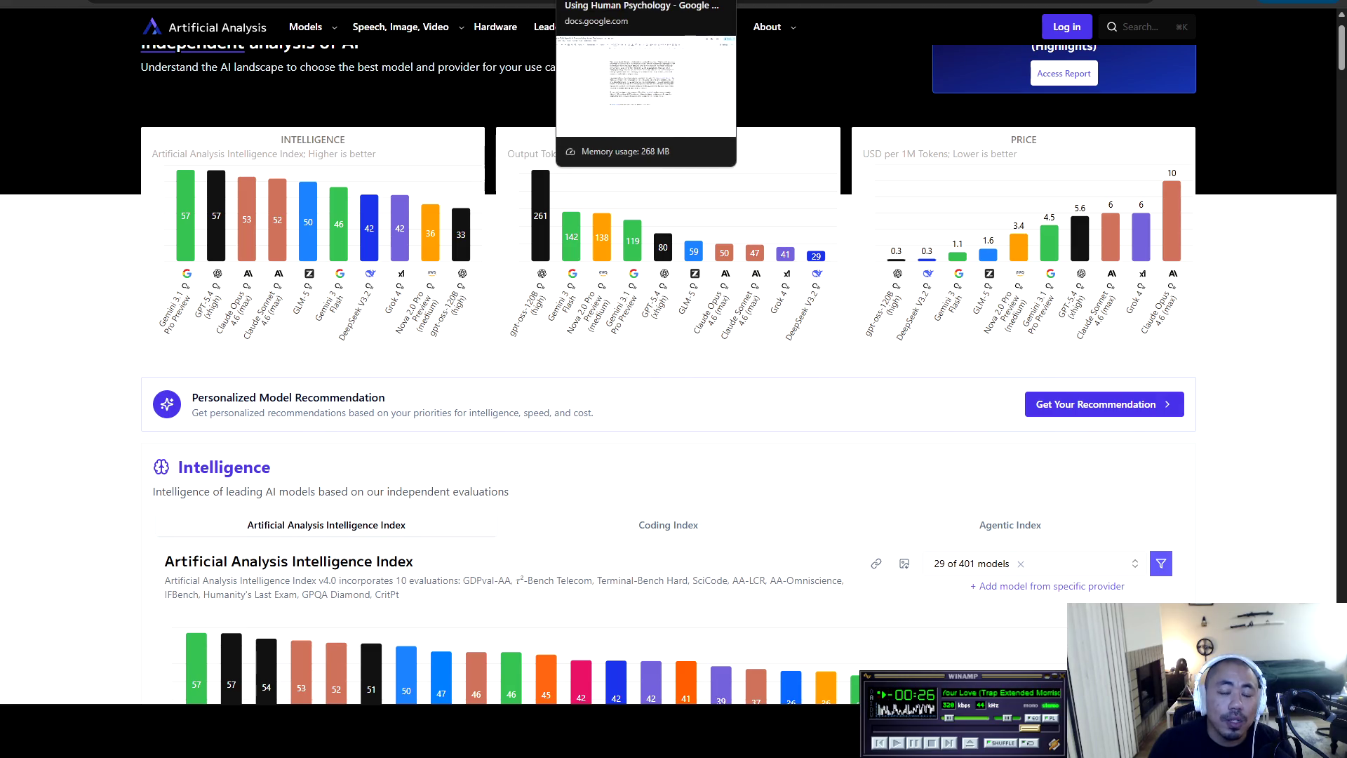
In the Google Doc, delete the blank line below the One study paragraph and select the title
{"action": "left_click", "coordinate": [646, 3]}
{"action": "left_click", "coordinate": [422, 442]}
{"action": "key", "text": "BackSpace"}
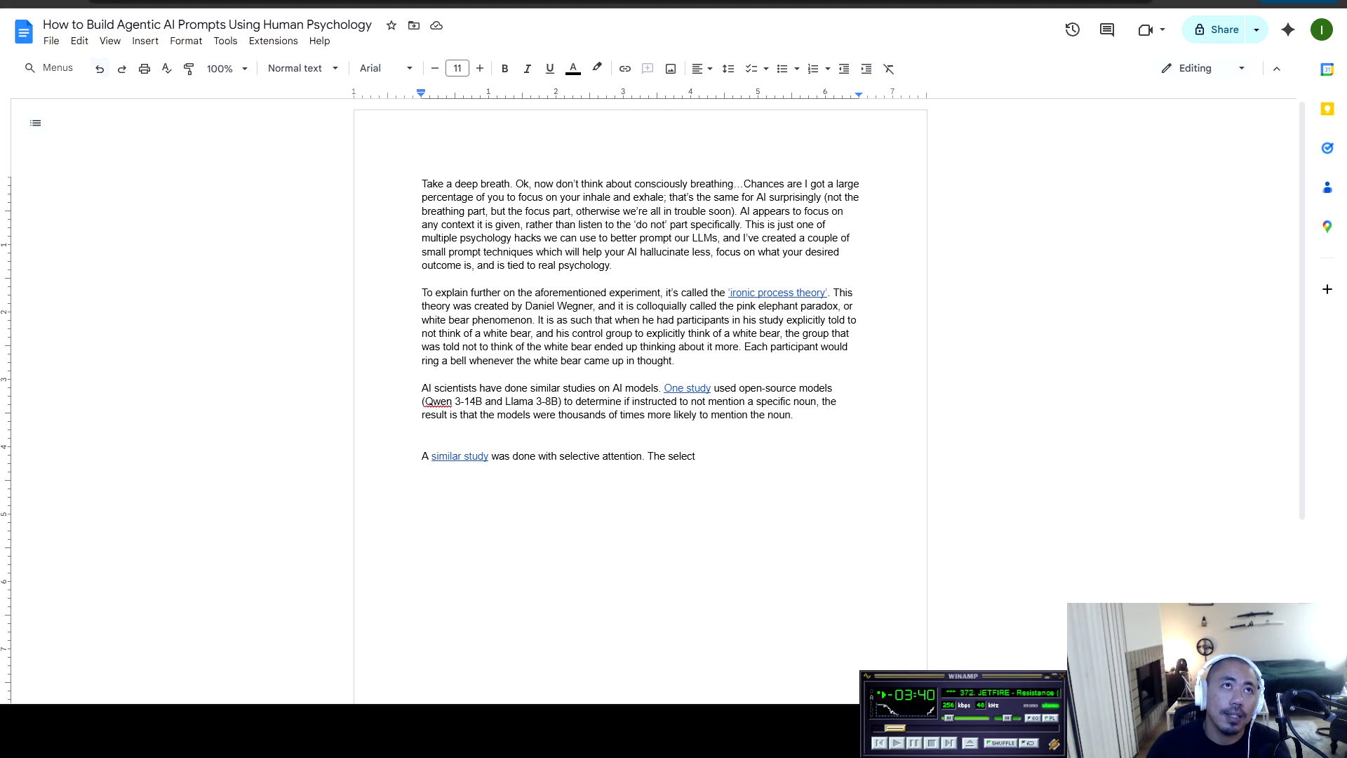
{"action": "left_click", "coordinate": [117, 25]}
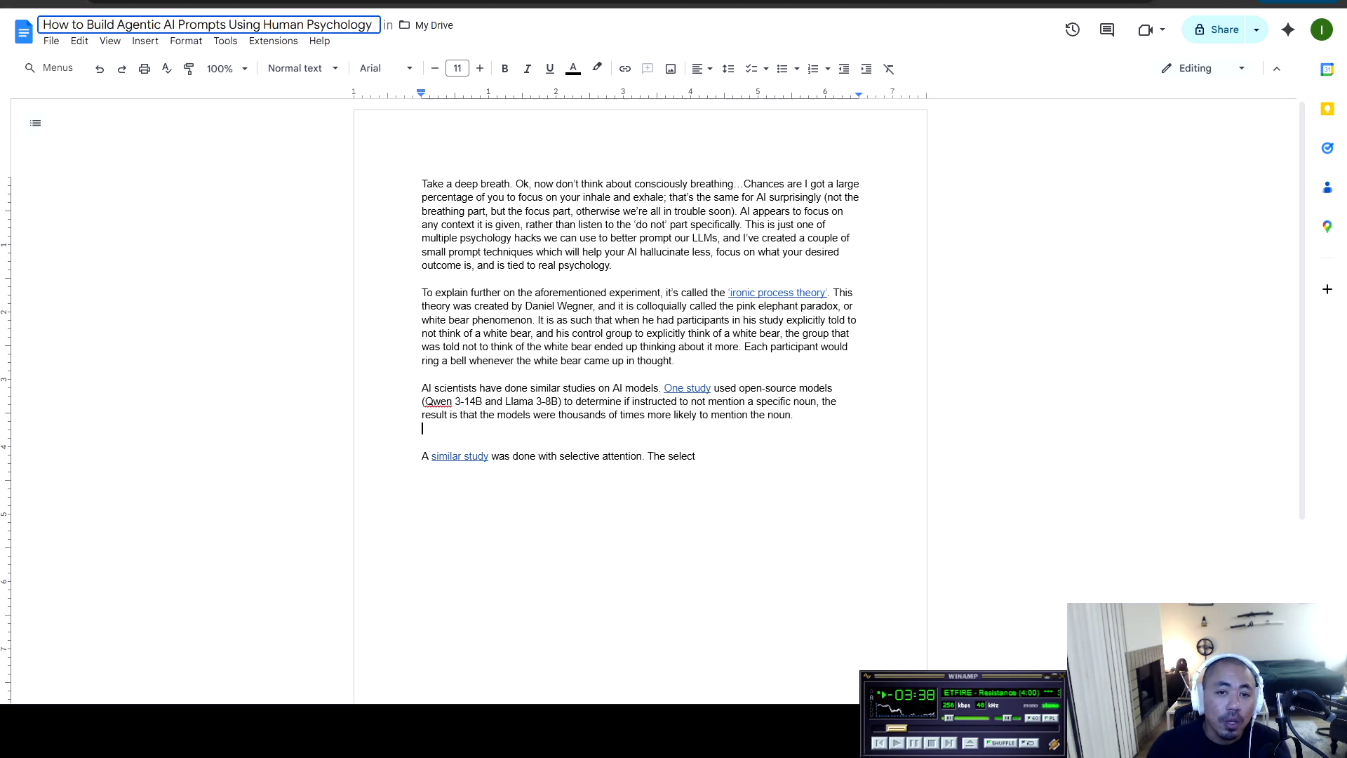
{"action": "left_click_drag", "start_coordinate": [41, 25], "coordinate": [373, 24]}
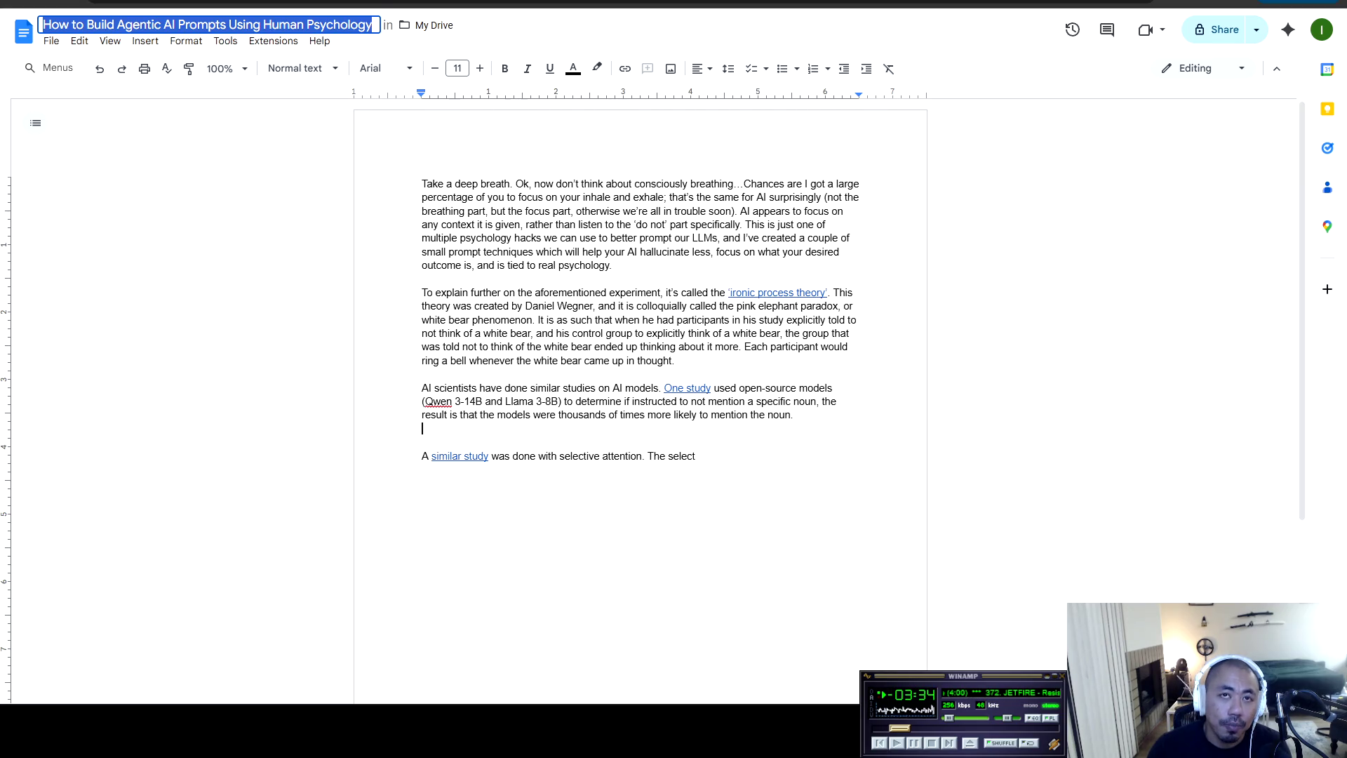
{"action": "left_click", "coordinate": [449, 251]}
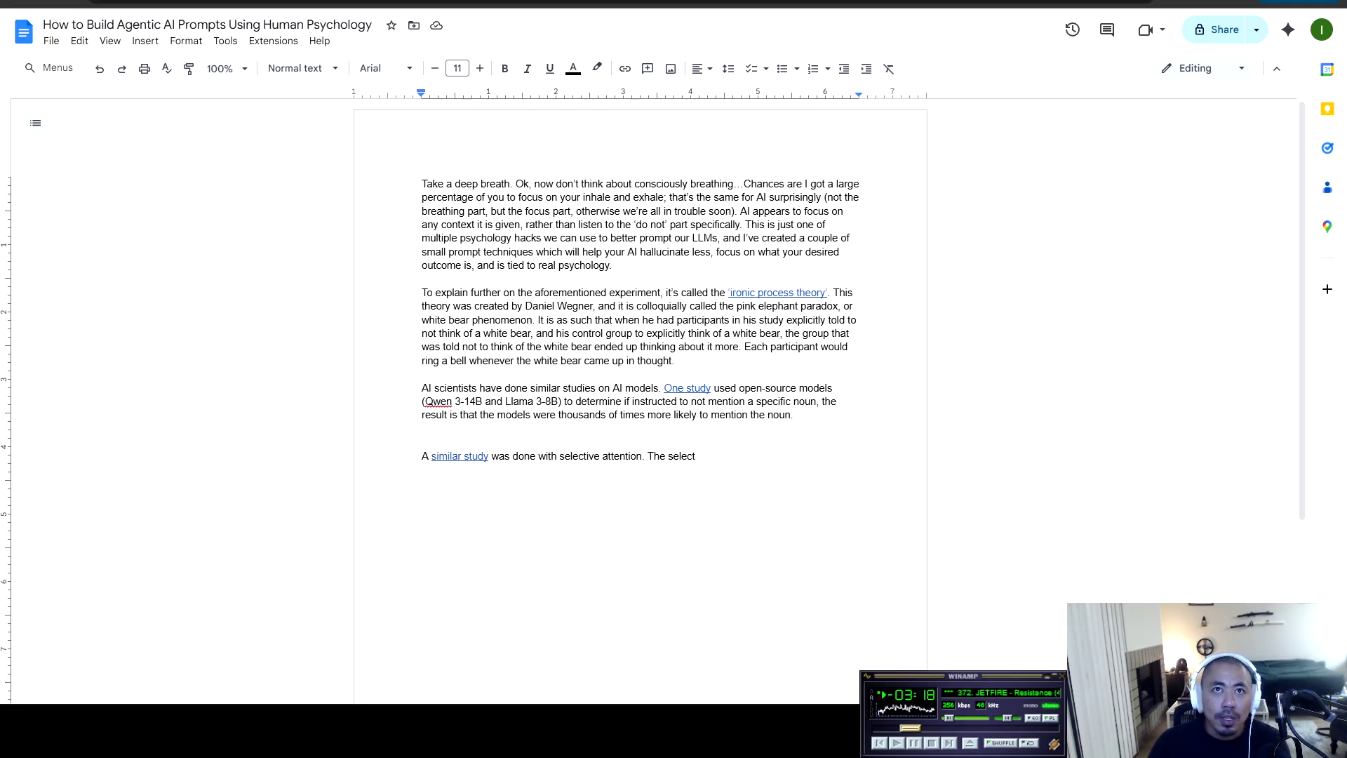
{"action": "mouse_move", "coordinate": [524, 306]}
{"action": "left_mouse_down"}
{"action": "mouse_move", "coordinate": [590, 293]}
{"action": "mouse_move", "coordinate": [593, 306]}
{"action": "left_mouse_up"}
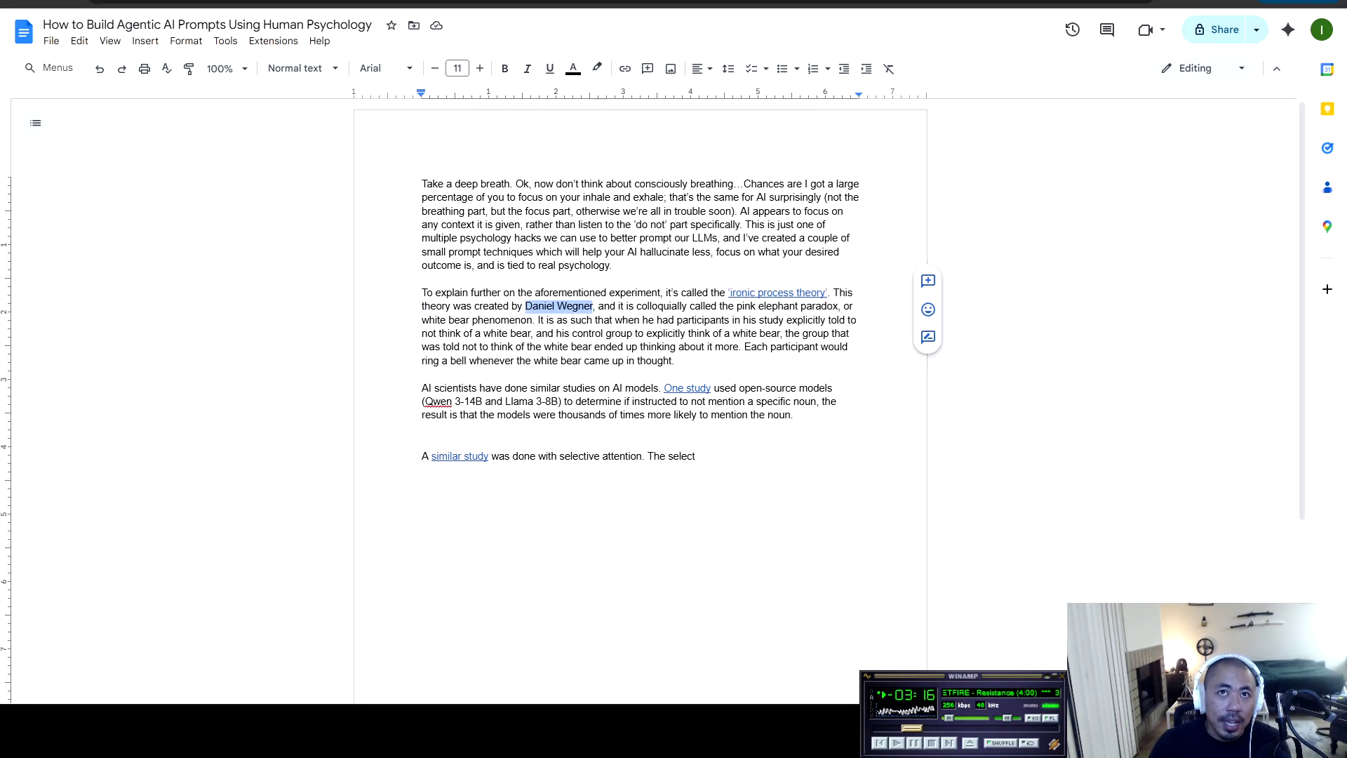
{"action": "left_click", "coordinate": [665, 347]}
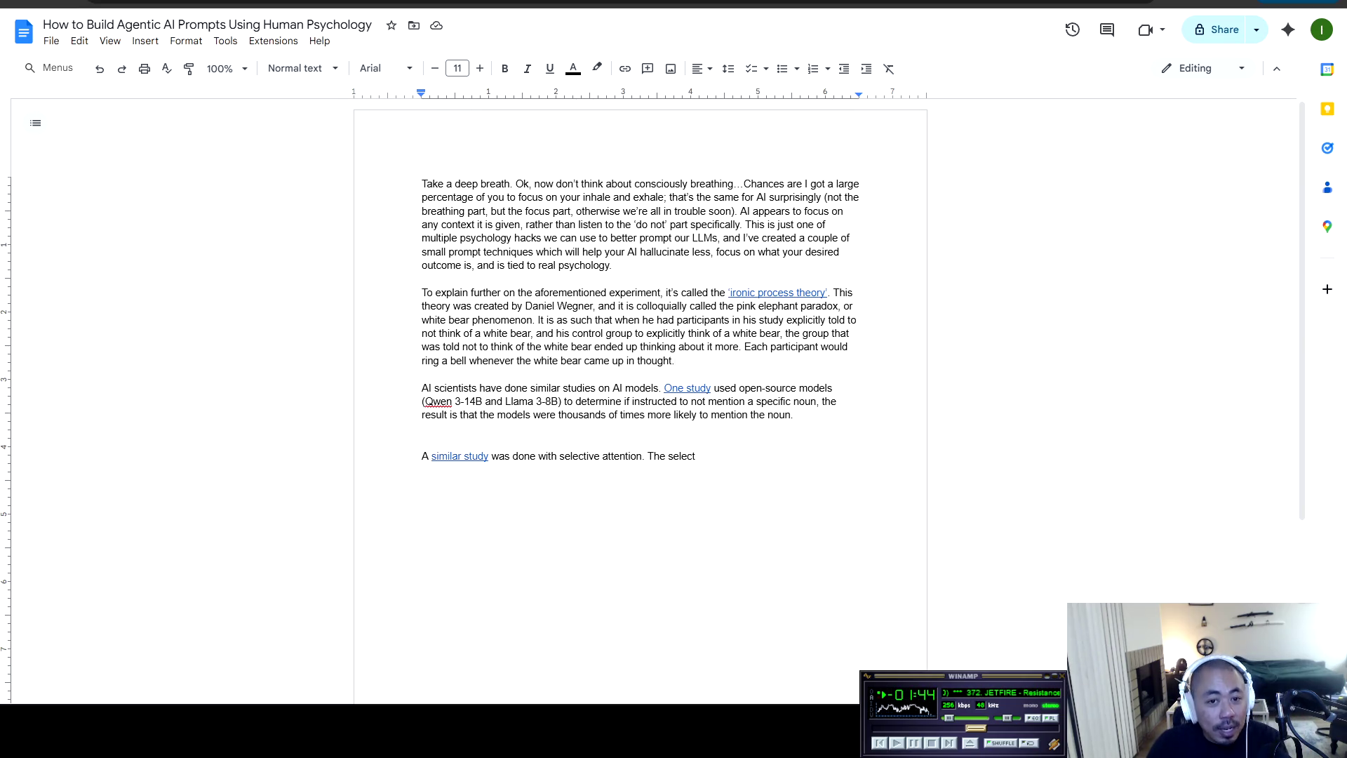
{"action": "left_click_drag", "start_coordinate": [421, 279], "coordinate": [424, 374]}
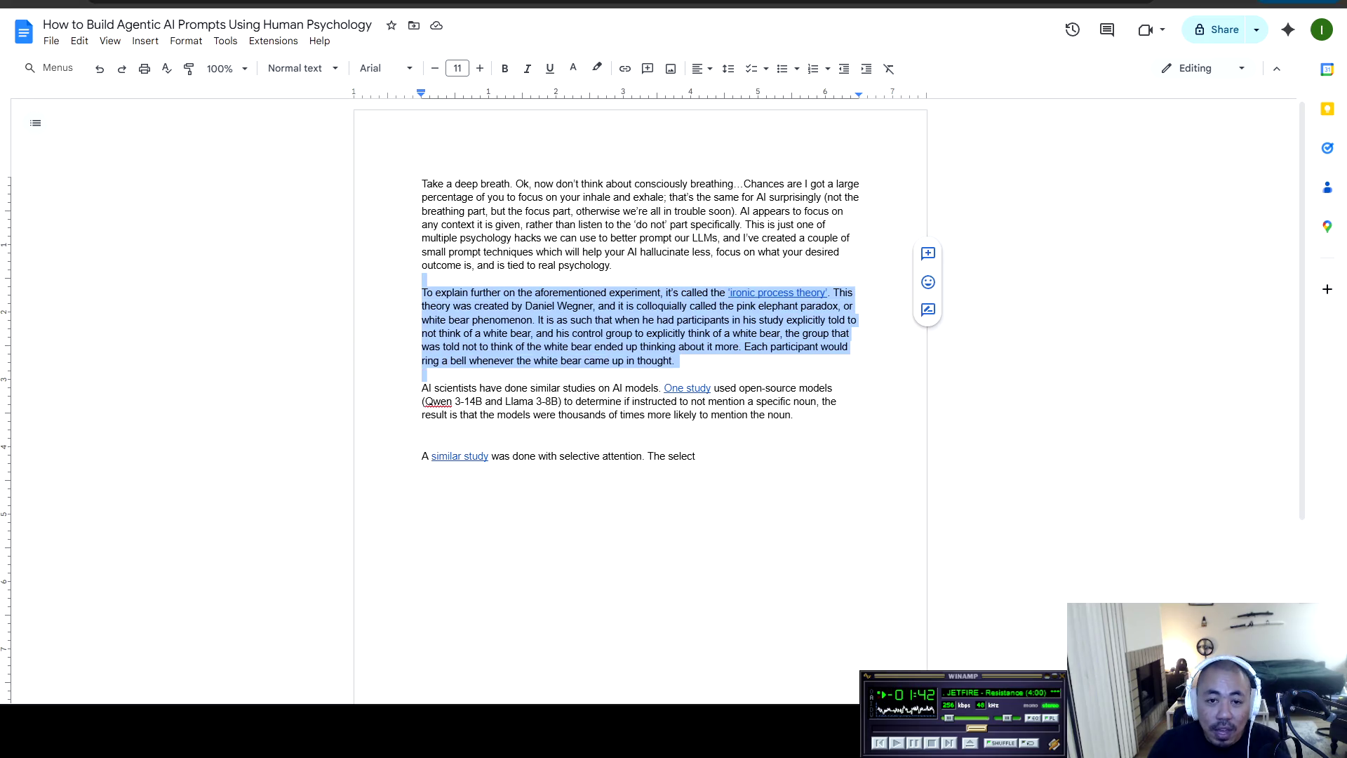
{"action": "left_click", "coordinate": [423, 374]}
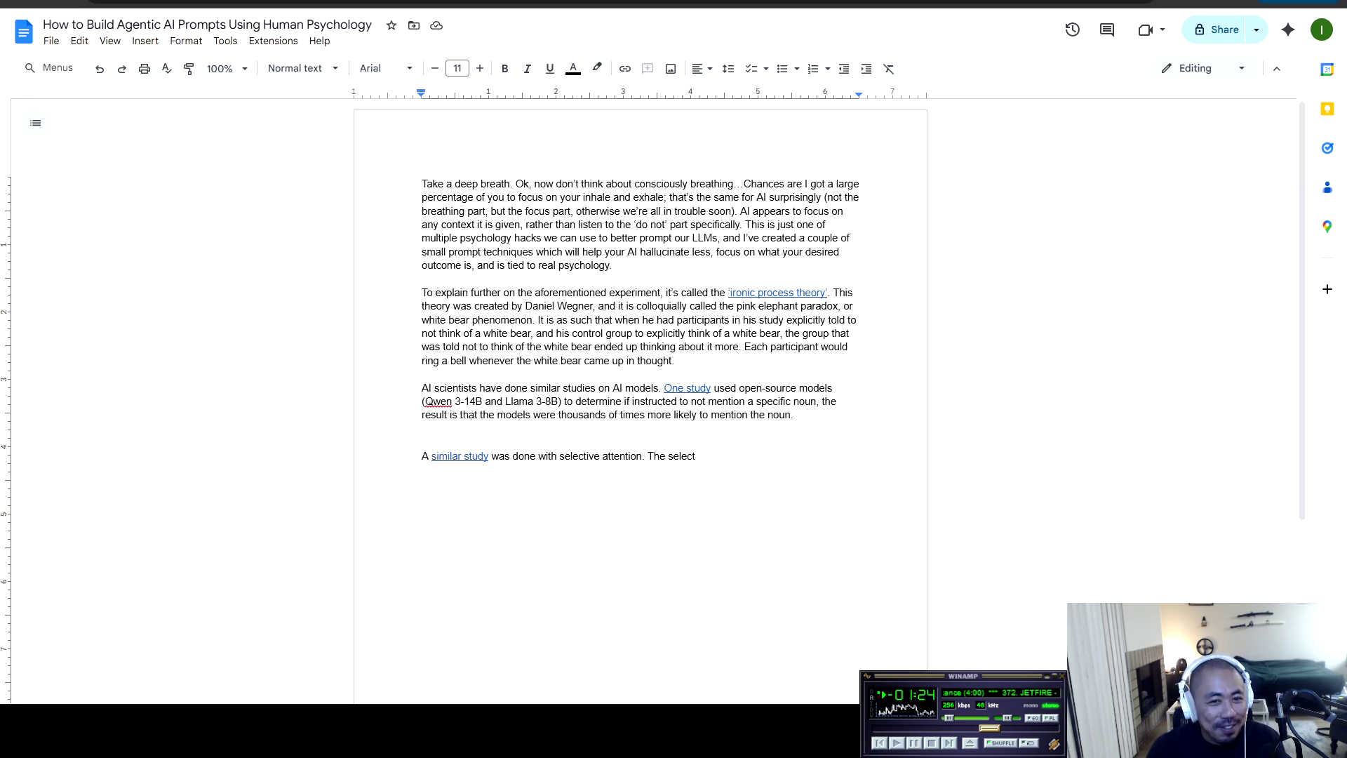
Maximize Cursor and search prompt_engineering.mdc for 'positive' to reach the Positive-First Framing heading
{"action": "key", "text": "alt+Tab"}
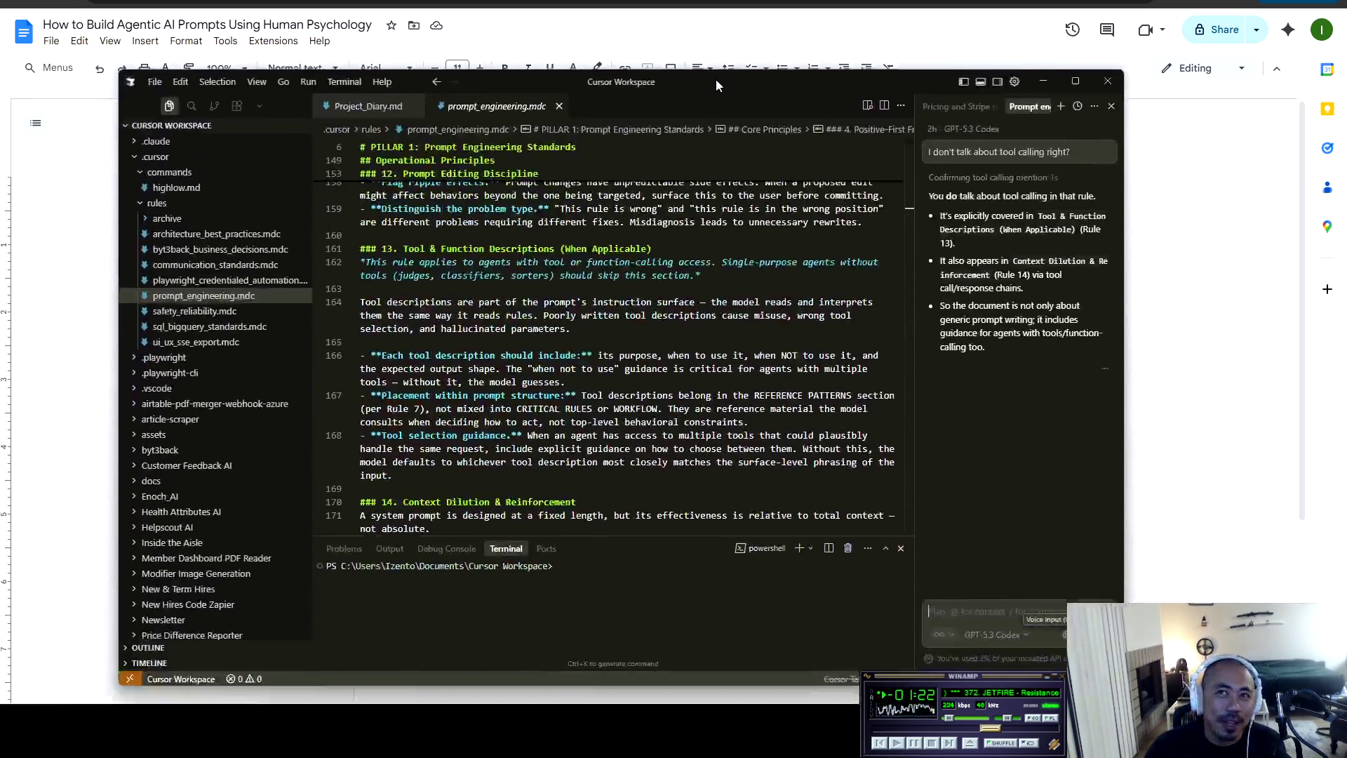
{"action": "key", "text": "super+Up"}
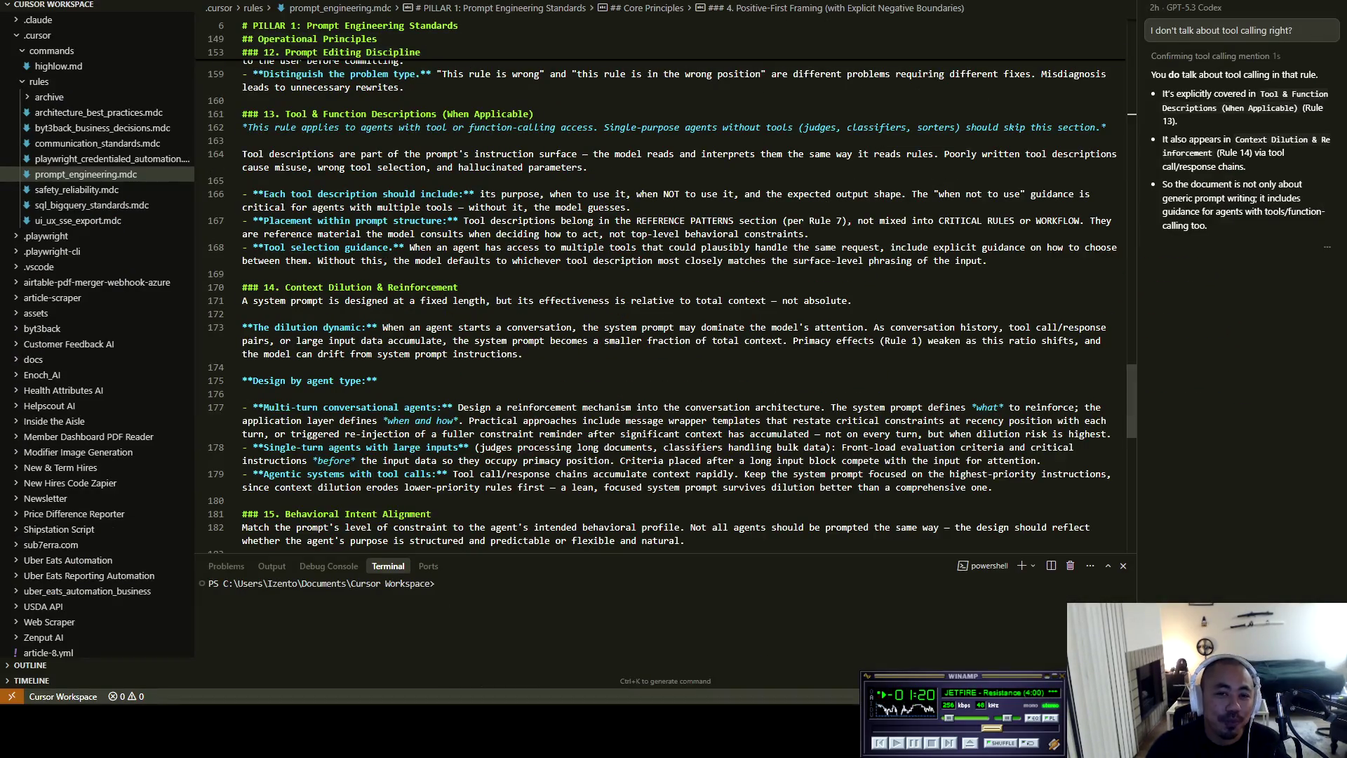
{"action": "scroll", "coordinate": [667, 302], "scroll_direction": "up", "scroll_amount": 5}
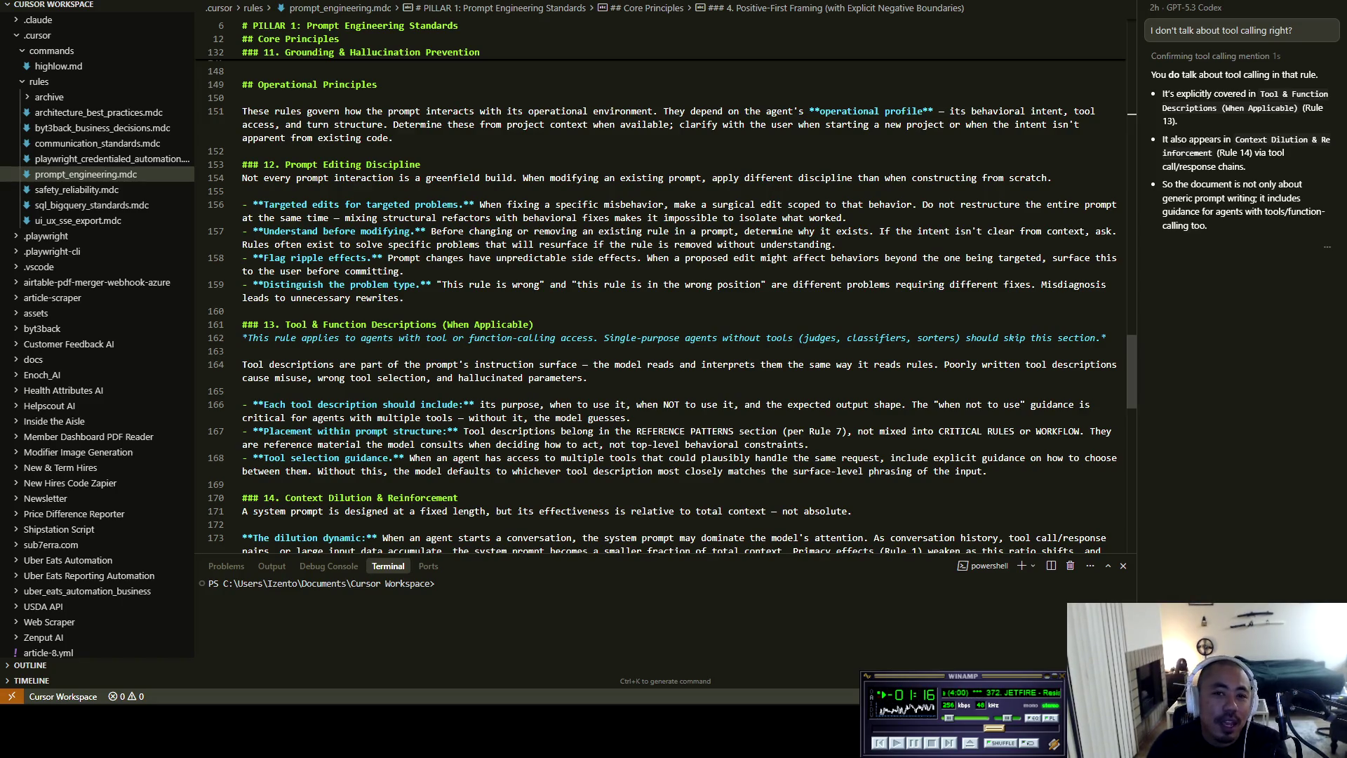
{"action": "scroll", "coordinate": [672, 307], "scroll_direction": "up", "scroll_amount": 3}
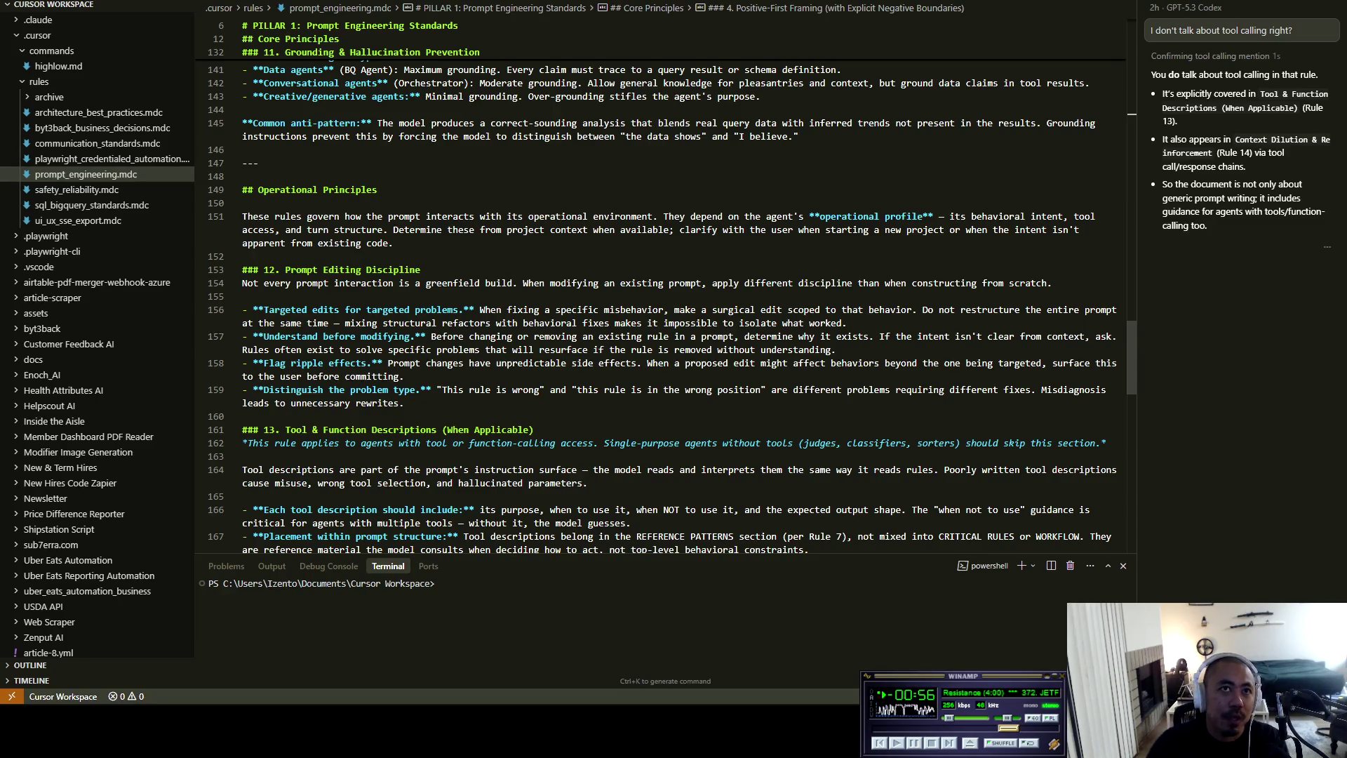
{"action": "scroll", "coordinate": [667, 307], "scroll_direction": "up", "scroll_amount": 8}
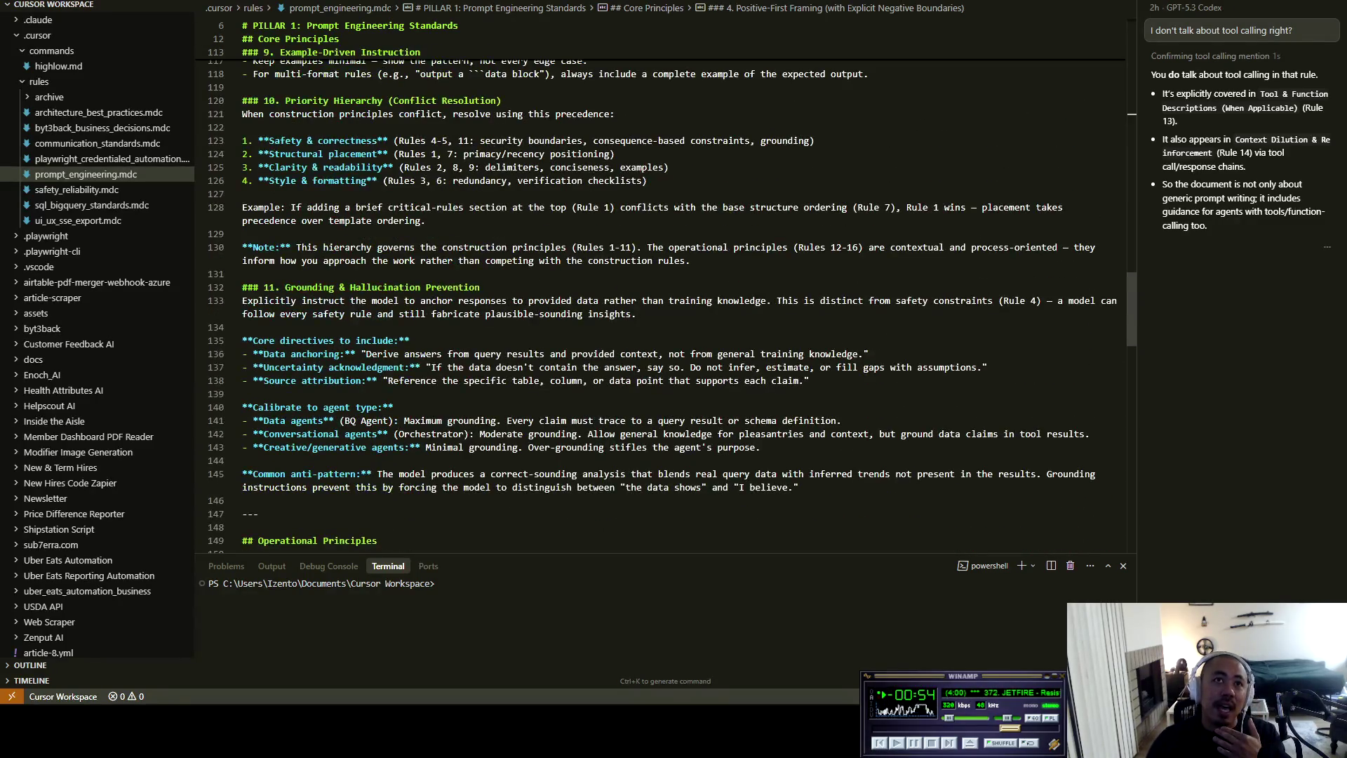
{"action": "scroll", "coordinate": [667, 307], "scroll_direction": "up", "scroll_amount": 3}
{"action": "left_click", "coordinate": [491, 299]}
{"action": "key", "text": "ctrl+f"}
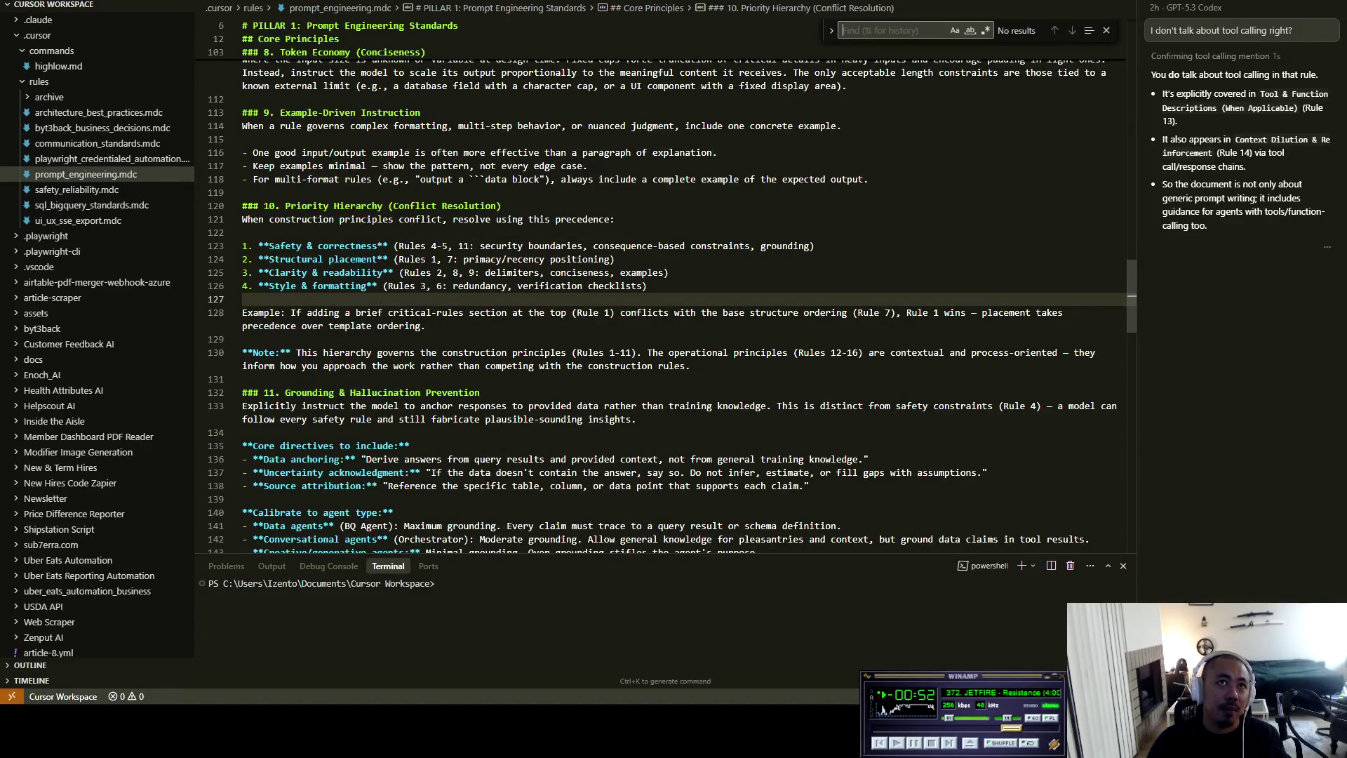
{"action": "type", "text": "positive"}
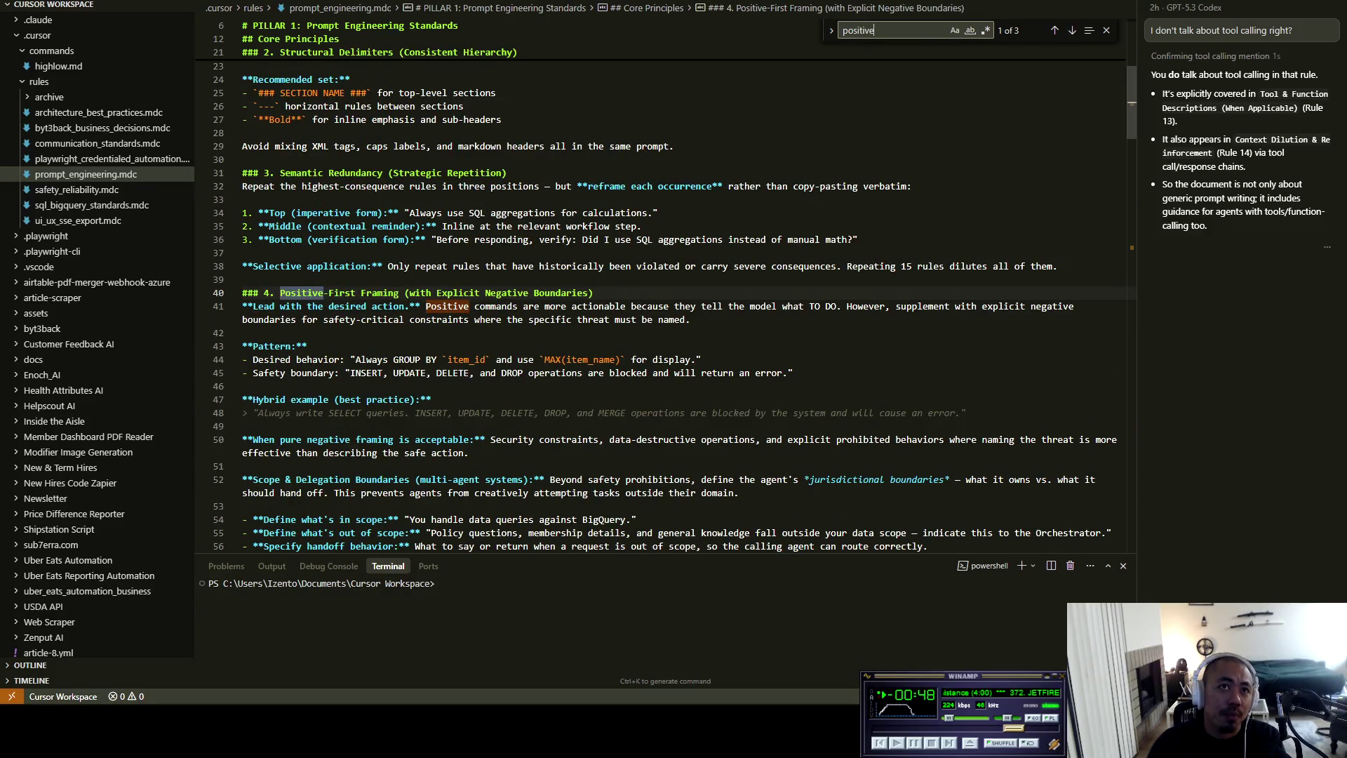
{"action": "left_click", "coordinate": [323, 293]}
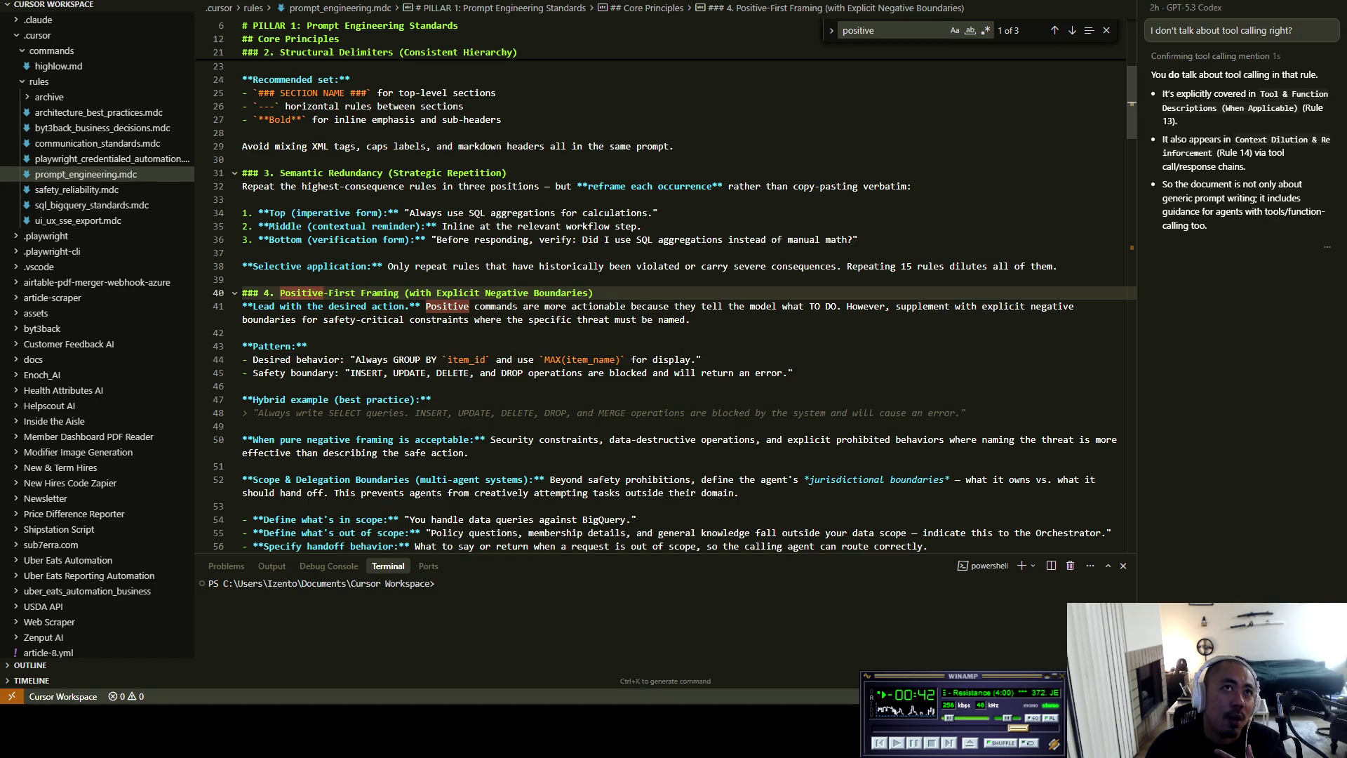
Highlight the delimiter list, the Positive-First Framing heading, and part of the positive commands explanation
{"action": "mouse_move", "coordinate": [242, 79]}
{"action": "left_mouse_down"}
{"action": "mouse_move", "coordinate": [243, 520]}
{"action": "mouse_move", "coordinate": [243, 506]}
{"action": "left_mouse_up"}
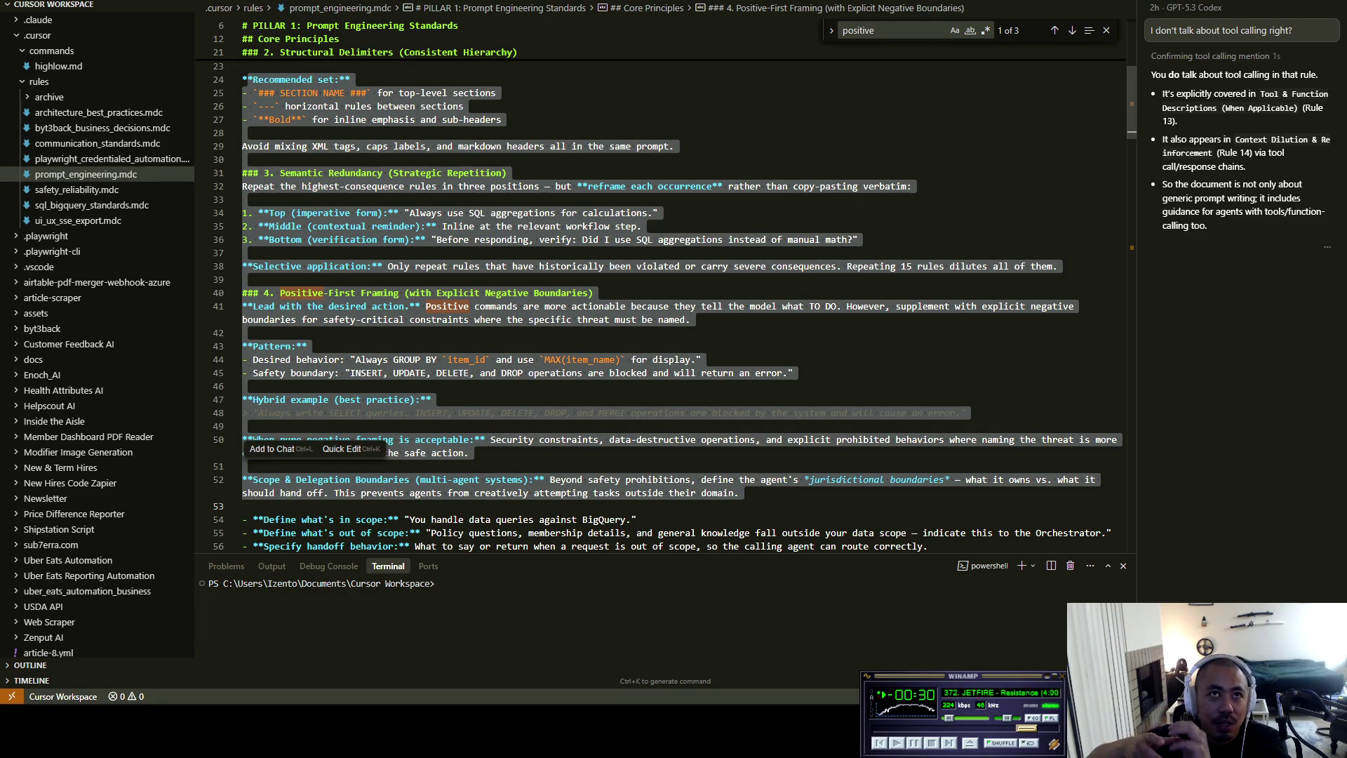
{"action": "left_click", "coordinate": [421, 145]}
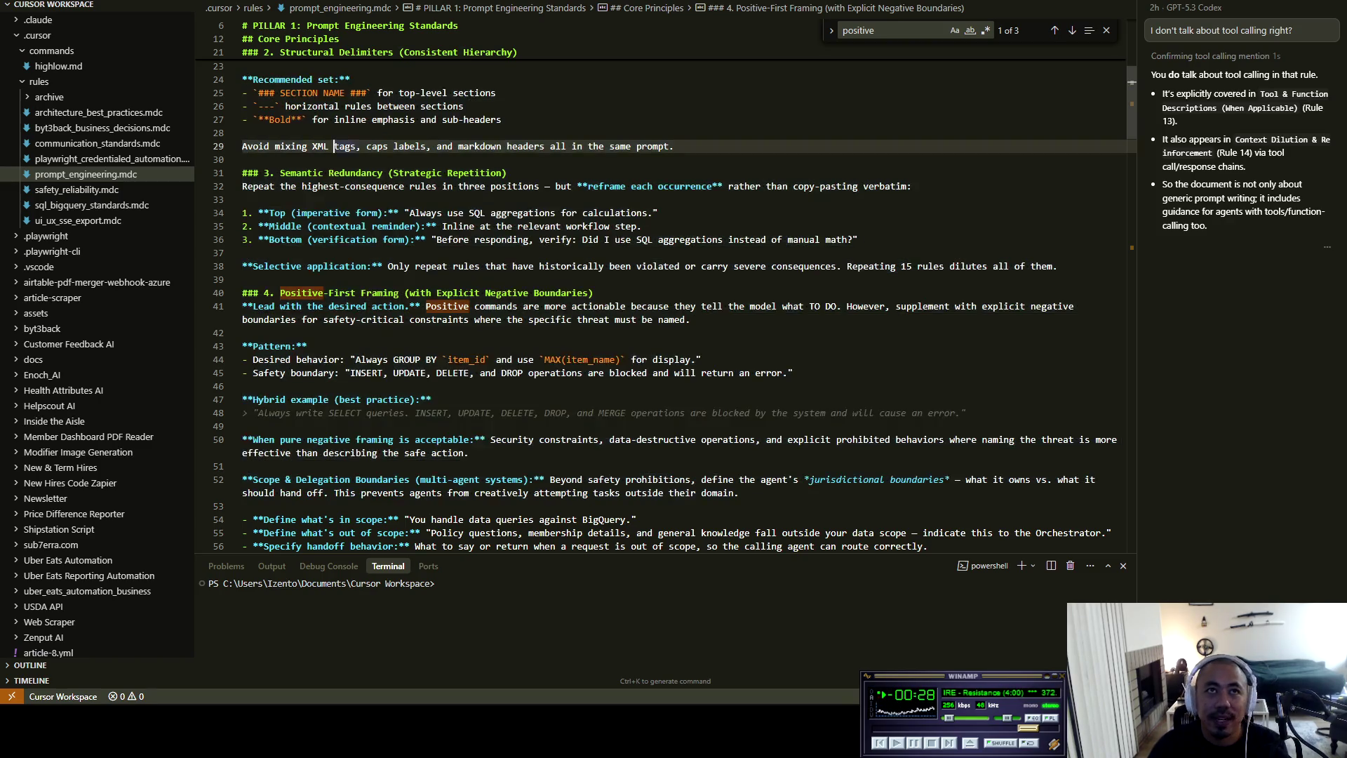
{"action": "mouse_move", "coordinate": [242, 92]}
{"action": "left_mouse_down"}
{"action": "mouse_move", "coordinate": [501, 120]}
{"action": "mouse_move", "coordinate": [527, 226]}
{"action": "mouse_move", "coordinate": [246, 203]}
{"action": "left_mouse_up"}
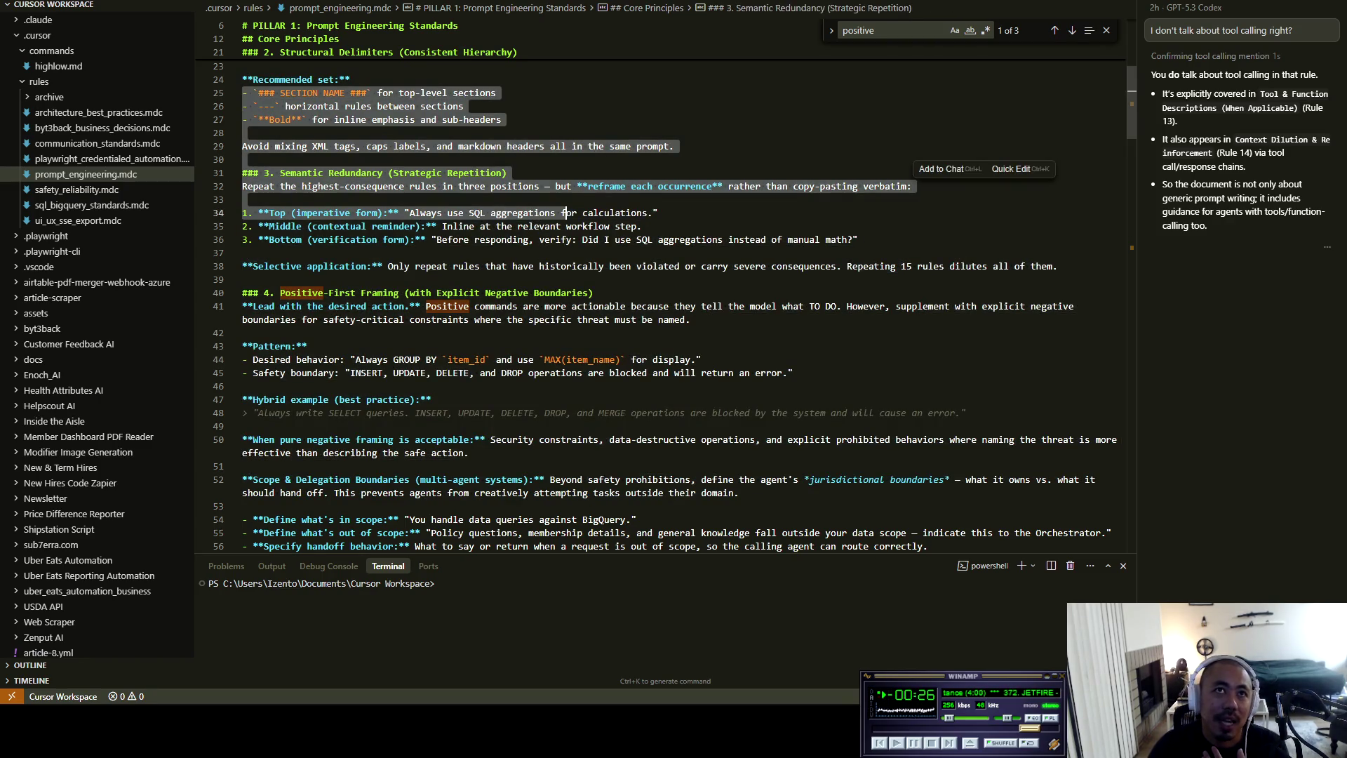
{"action": "left_click", "coordinate": [244, 200]}
{"action": "left_click", "coordinate": [280, 292]}
{"action": "mouse_move", "coordinate": [280, 293]}
{"action": "left_mouse_down"}
{"action": "mouse_move", "coordinate": [531, 306]}
{"action": "mouse_move", "coordinate": [593, 292]}
{"action": "mouse_move", "coordinate": [531, 306]}
{"action": "mouse_move", "coordinate": [354, 293]}
{"action": "mouse_move", "coordinate": [594, 292]}
{"action": "left_mouse_up"}
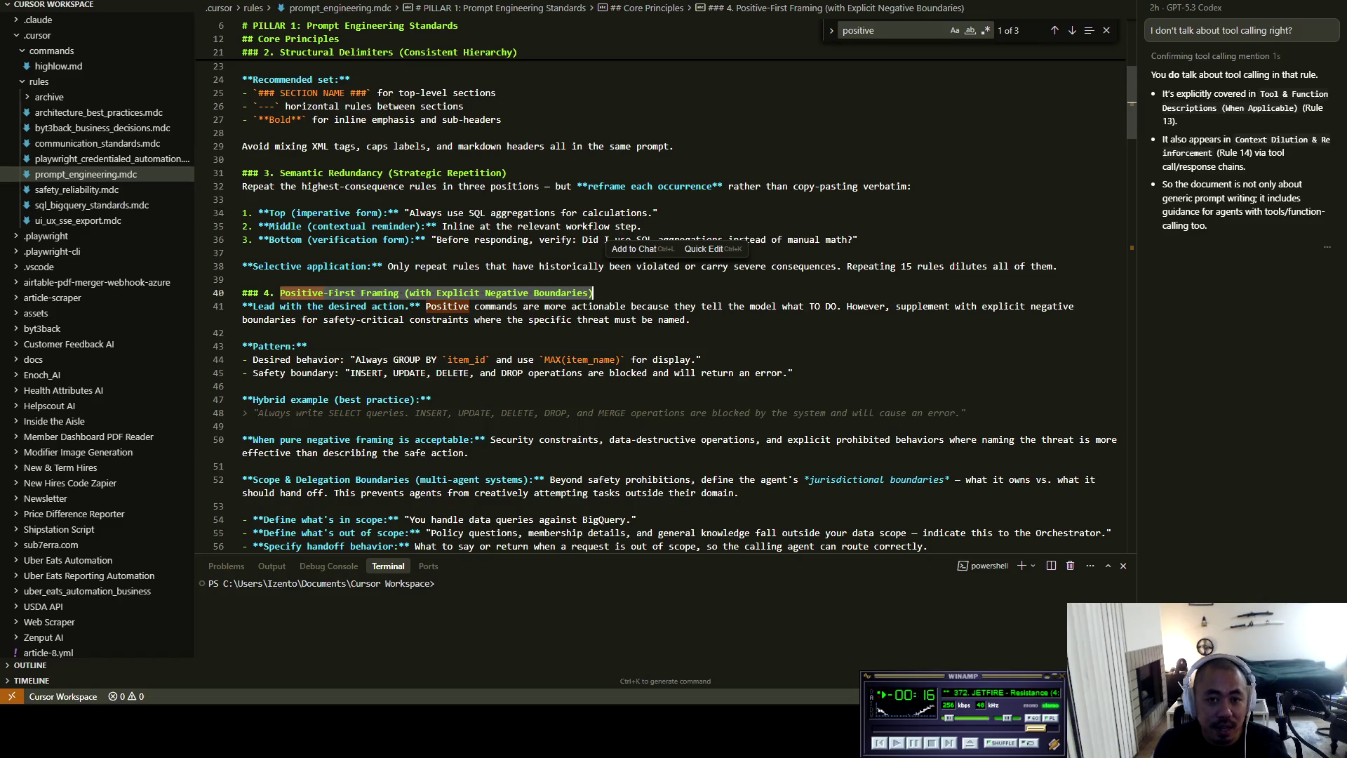
{"action": "mouse_move", "coordinate": [474, 306]}
{"action": "left_mouse_down"}
{"action": "mouse_move", "coordinate": [1008, 306]}
{"action": "mouse_move", "coordinate": [243, 332]}
{"action": "mouse_move", "coordinate": [691, 320]}
{"action": "left_mouse_up"}
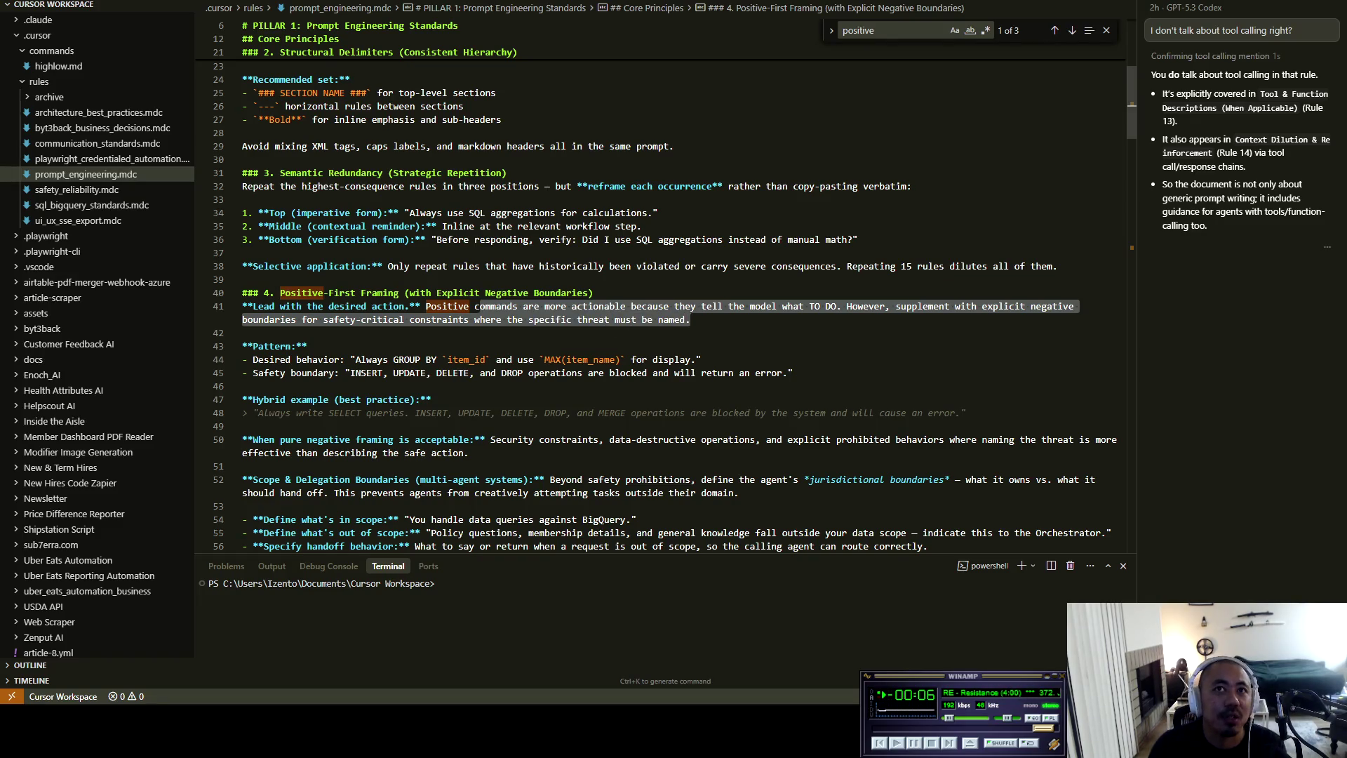
{"action": "left_click", "coordinate": [561, 320]}
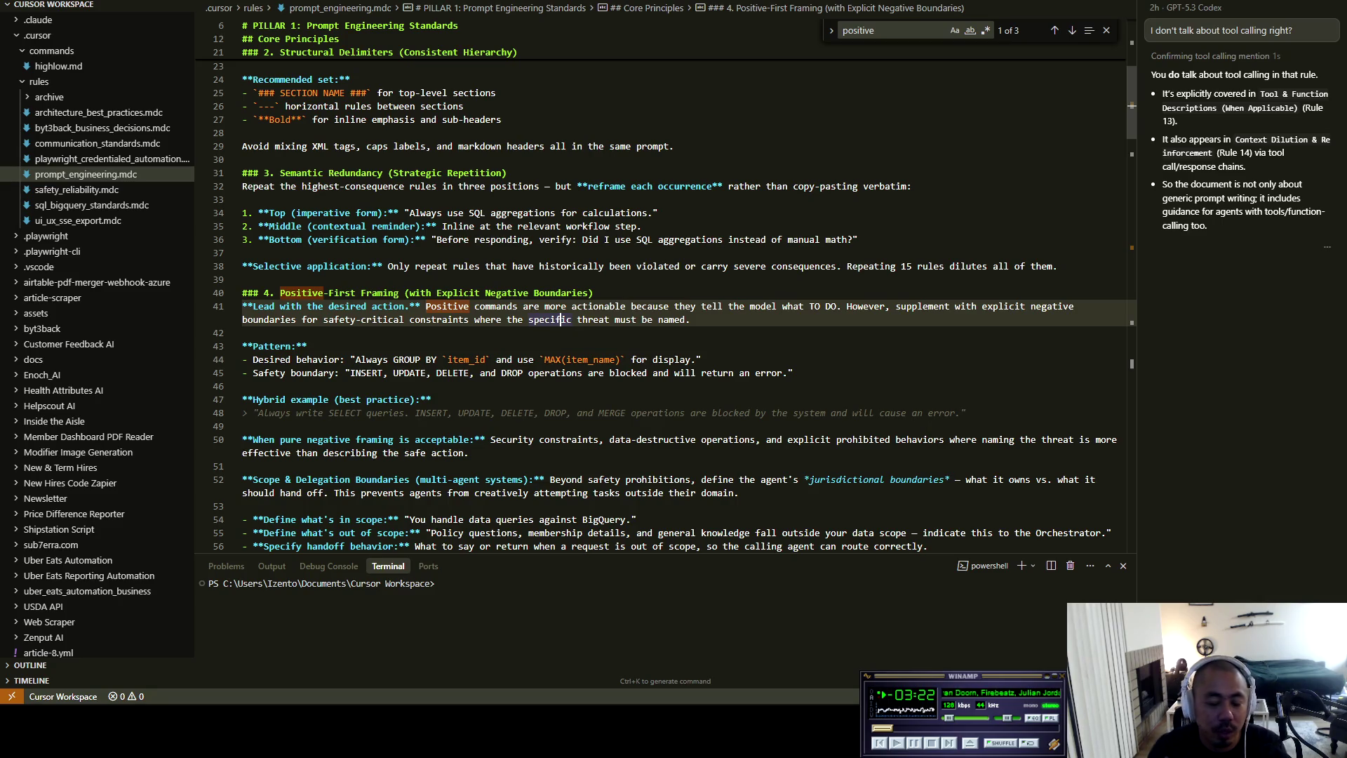
Fold and unfold section 4, Positive-First Framing
{"action": "left_click", "coordinate": [345, 292]}
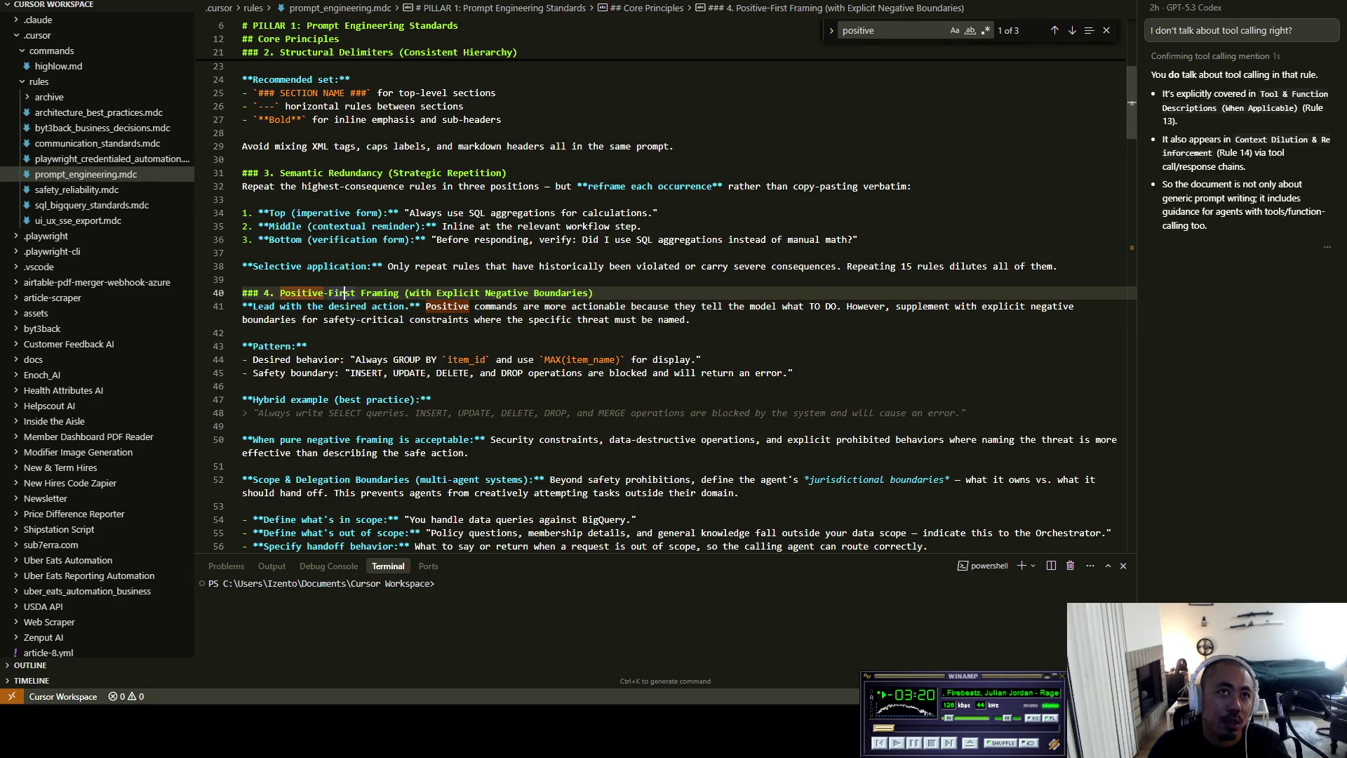
{"action": "key", "text": "ctrl+shift+bracketleft"}
{"action": "key", "text": "ctrl+shift+bracketright"}
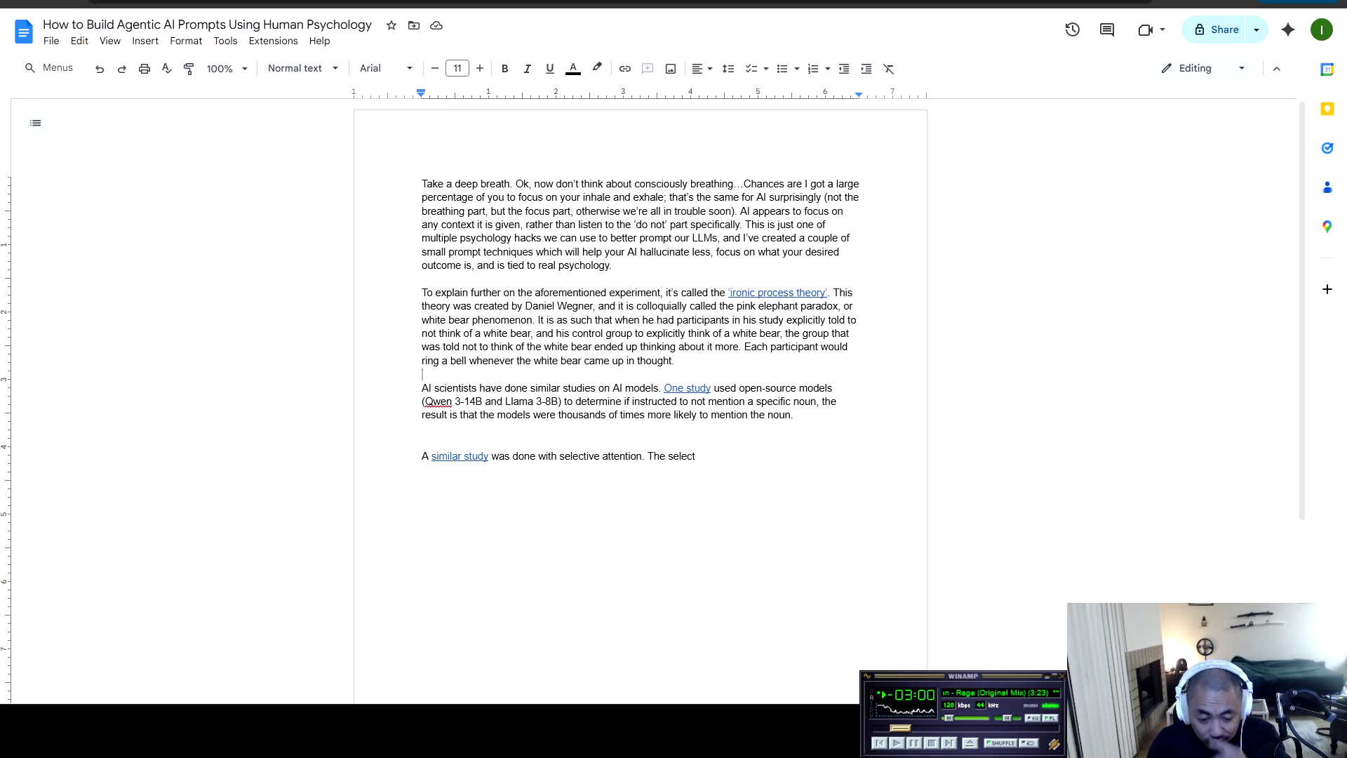
{"action": "key", "text": "alt+Tab"}
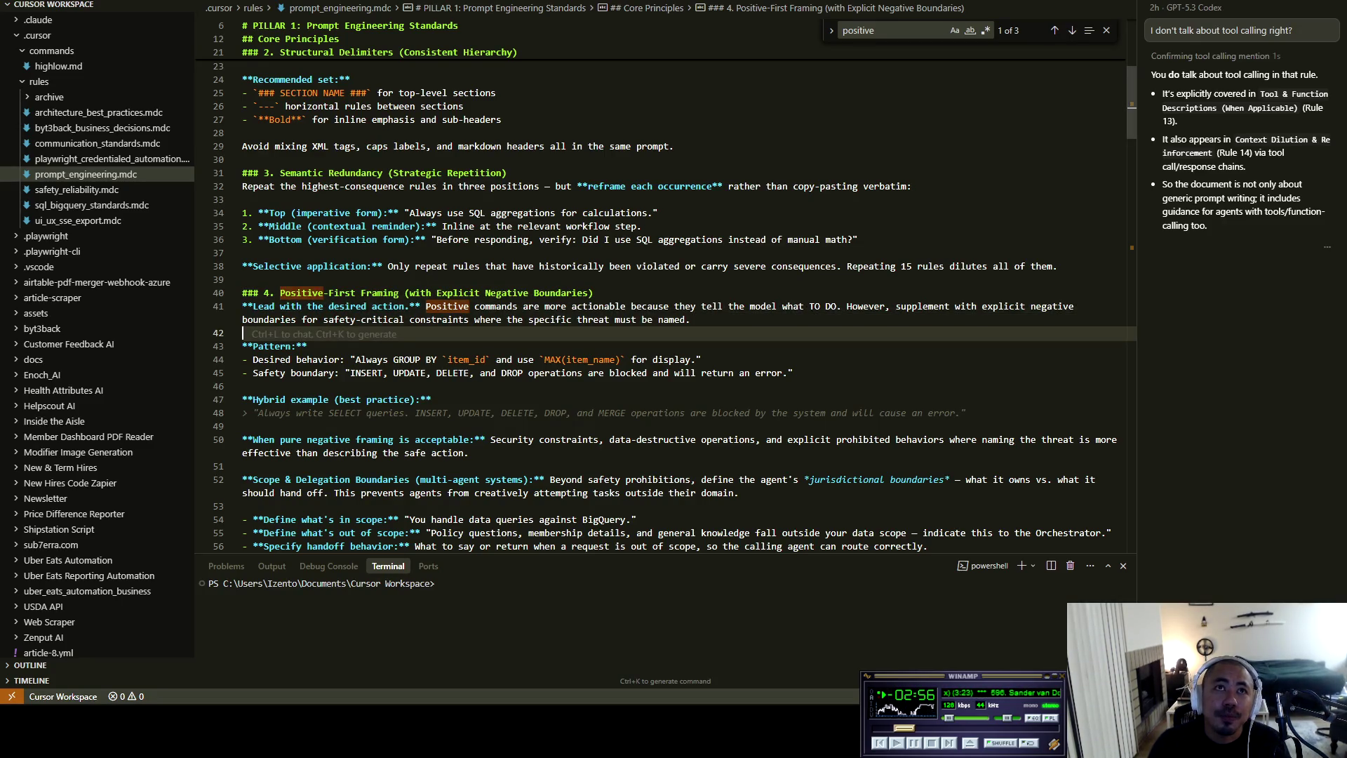
Review the opening lines under PILLAR 1 in prompt_engineering.mdc
{"action": "scroll", "coordinate": [674, 295], "scroll_direction": "up", "scroll_amount": 10}
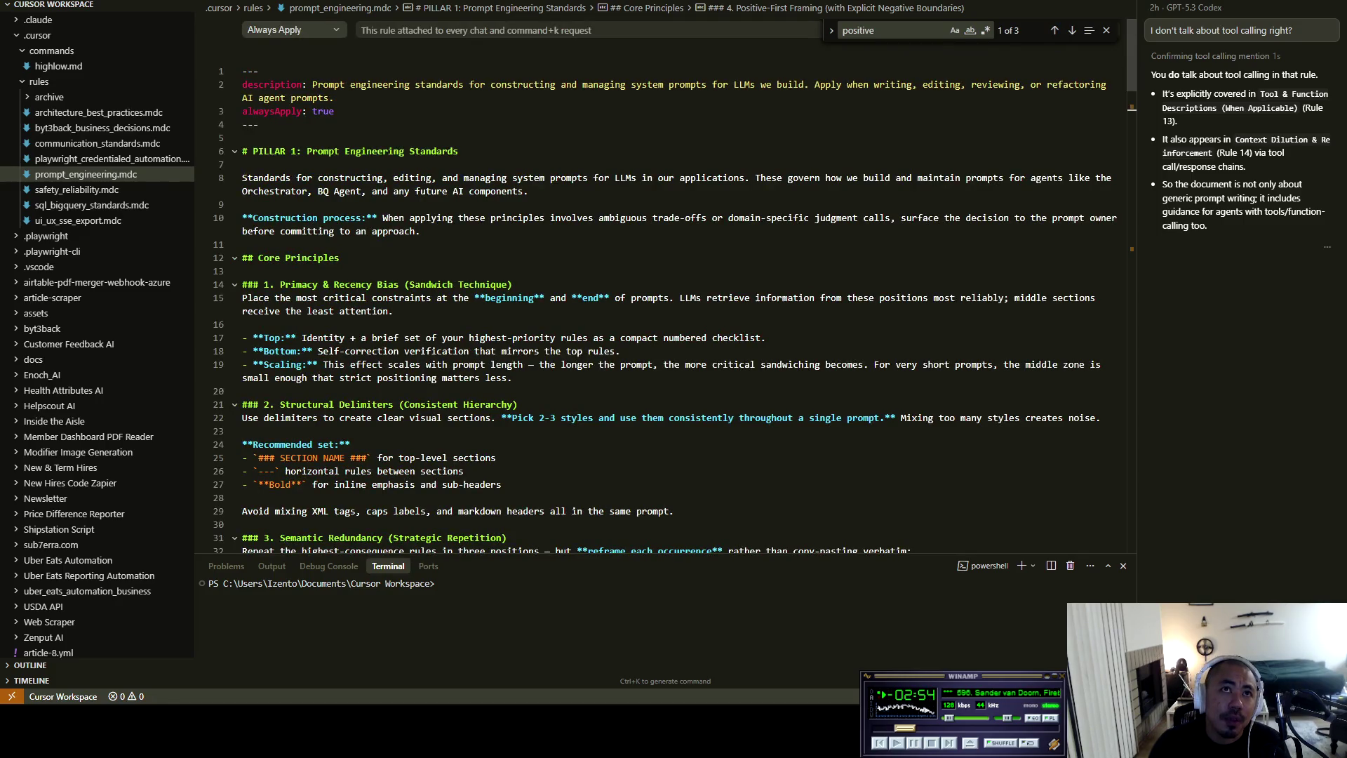
{"action": "mouse_move", "coordinate": [242, 151]}
{"action": "left_mouse_down"}
{"action": "mouse_move", "coordinate": [341, 151]}
{"action": "mouse_move", "coordinate": [533, 191]}
{"action": "mouse_move", "coordinate": [485, 265]}
{"action": "left_mouse_up"}
{"action": "left_click", "coordinate": [244, 245]}
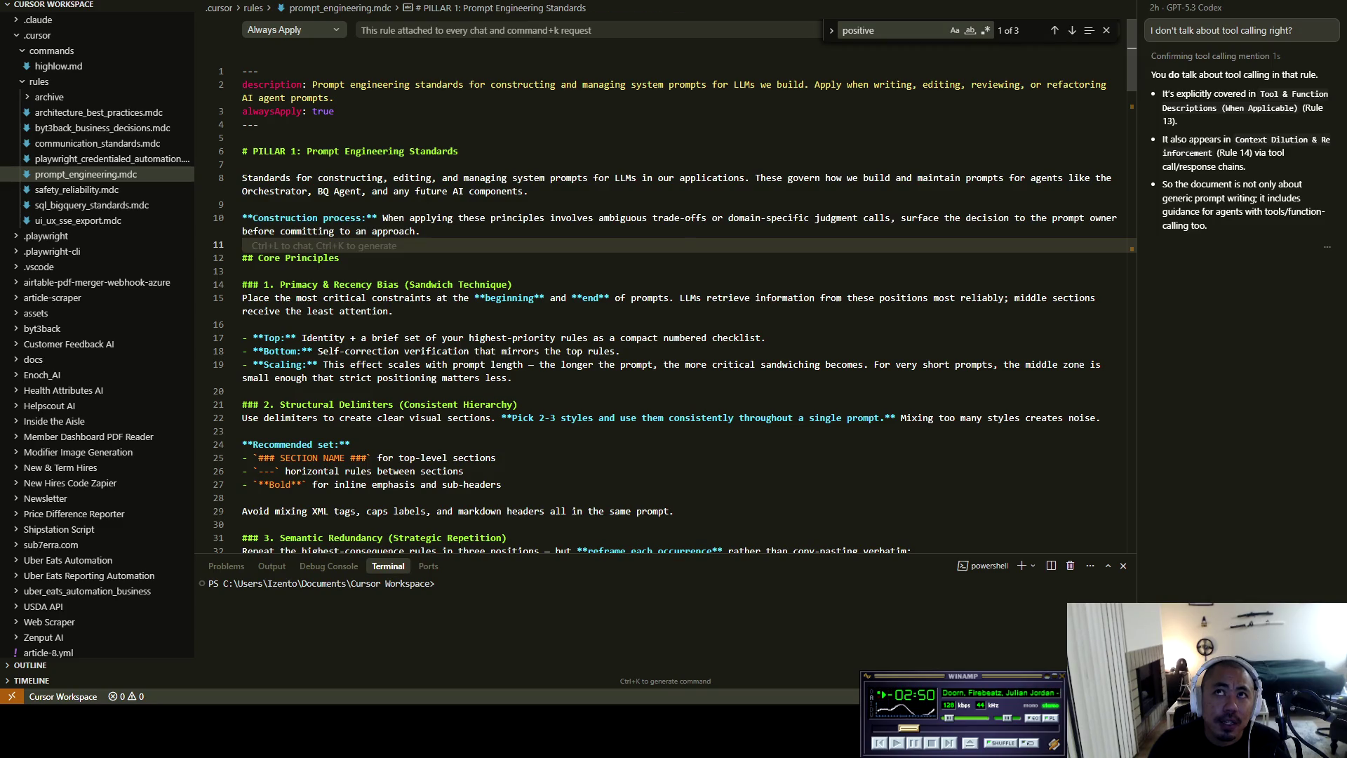
{"action": "scroll", "coordinate": [666, 288], "scroll_direction": "down", "scroll_amount": 5}
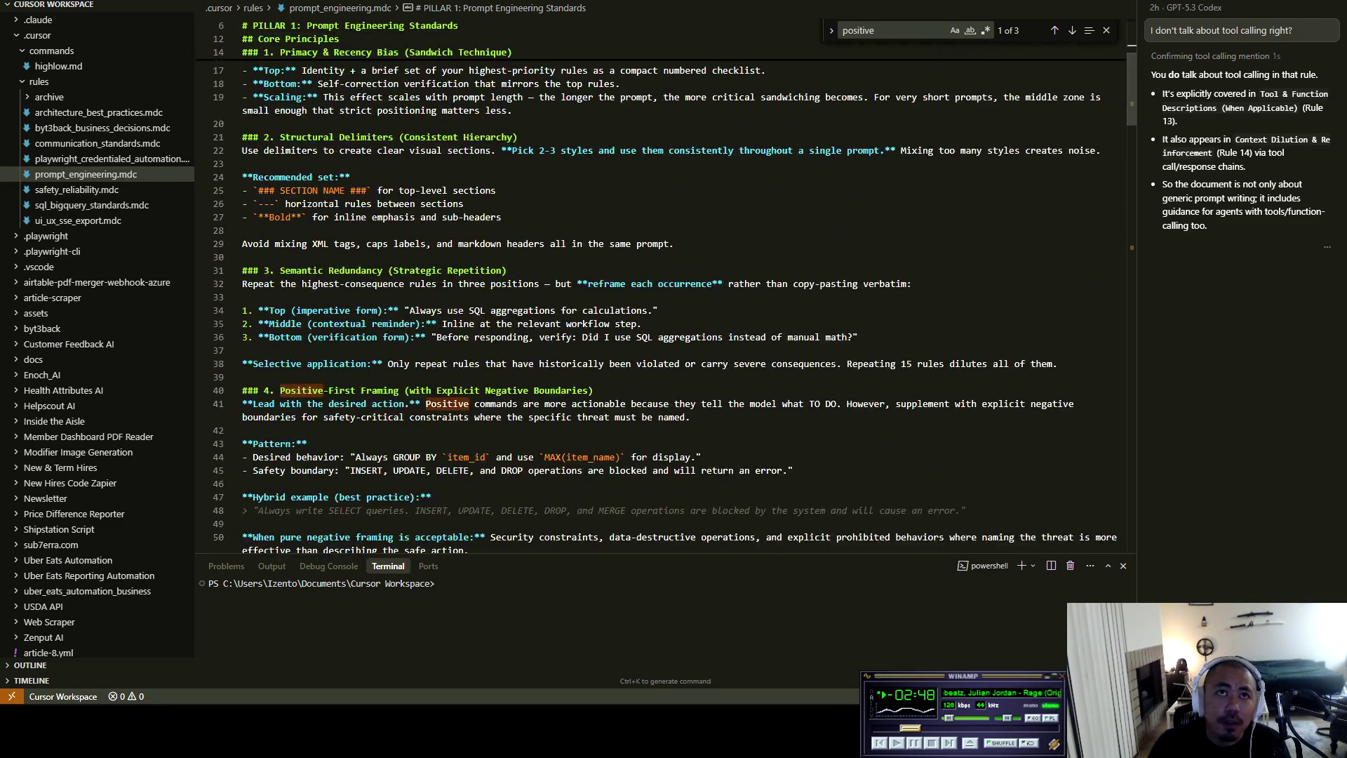
{"action": "scroll", "coordinate": [667, 295], "scroll_direction": "down", "scroll_amount": 10}
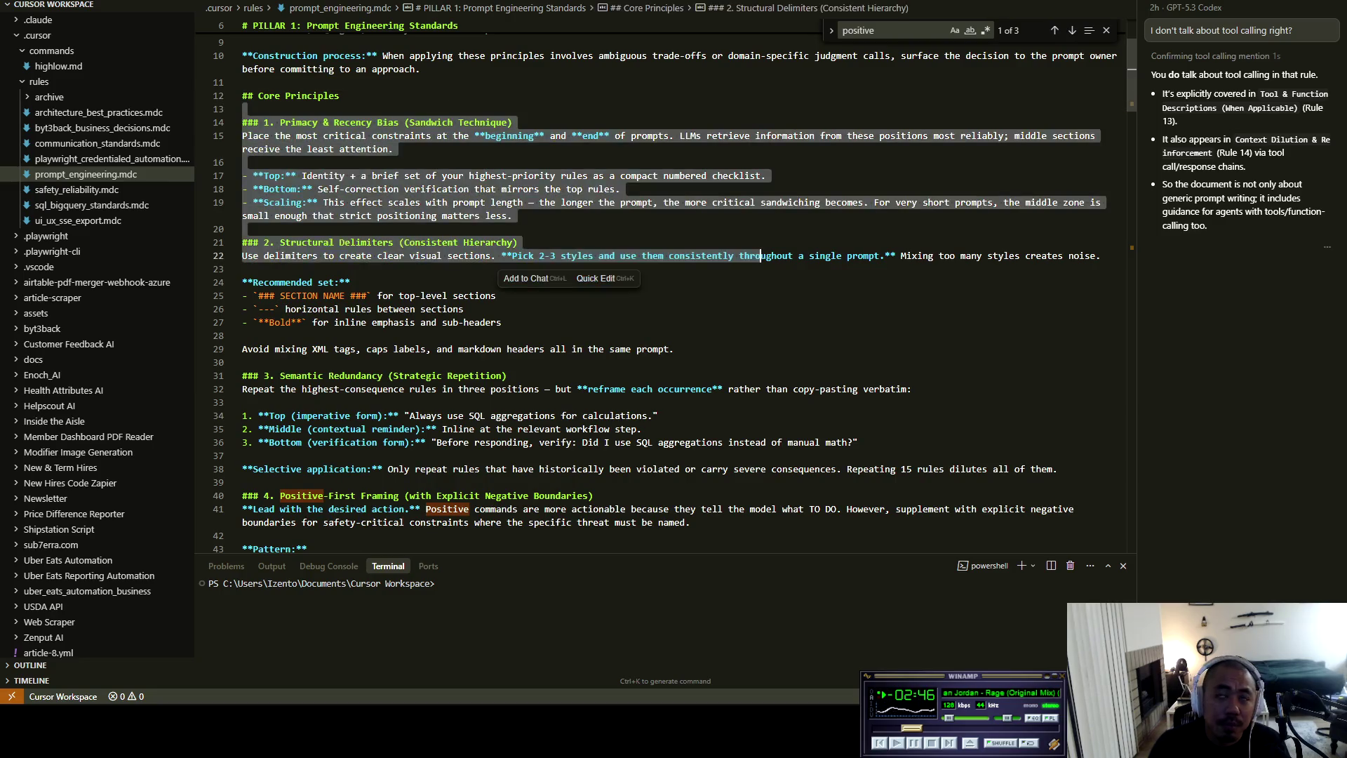
{"action": "scroll", "coordinate": [666, 295], "scroll_direction": "down", "scroll_amount": 20}
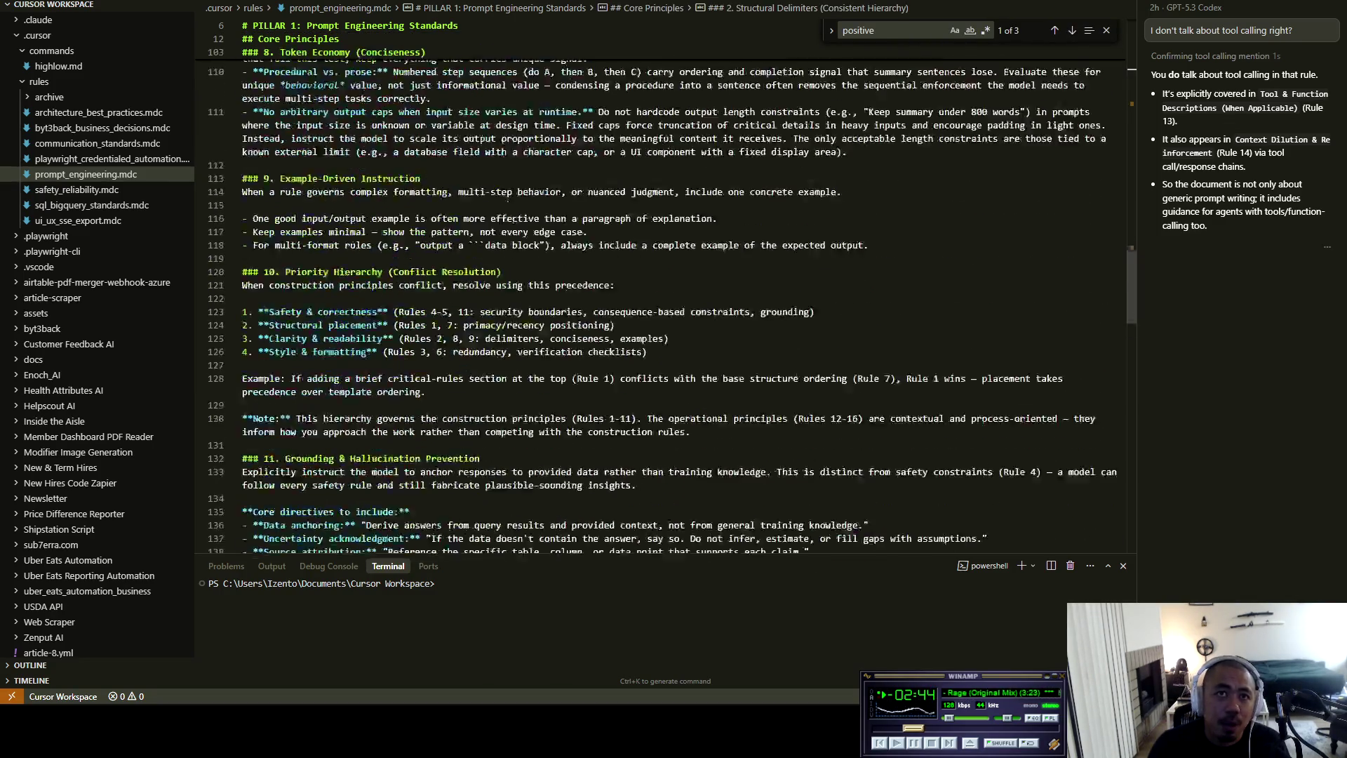
{"action": "scroll", "coordinate": [667, 294], "scroll_direction": "down", "scroll_amount": 5}
{"action": "scroll", "coordinate": [667, 295], "scroll_direction": "up", "scroll_amount": 20}
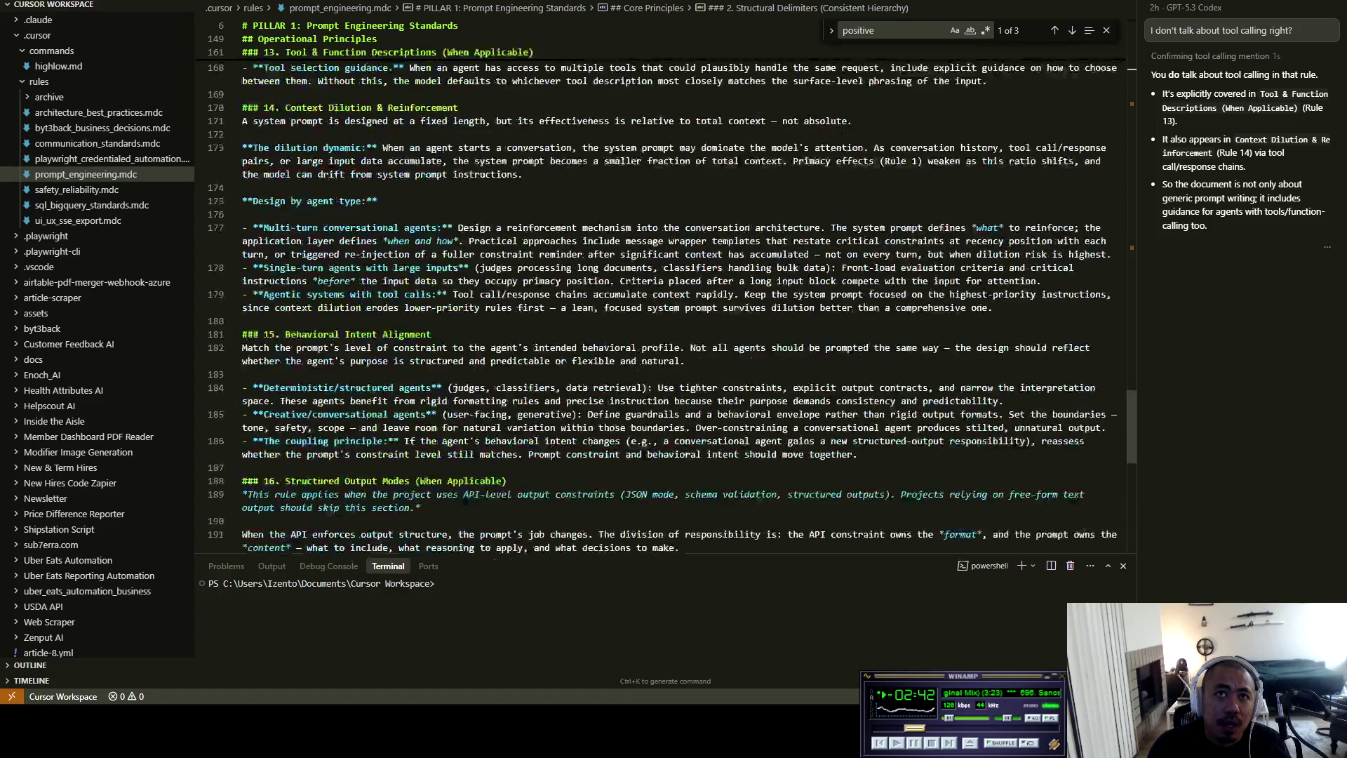
{"action": "scroll", "coordinate": [379, 352], "scroll_direction": "up", "scroll_amount": 4}
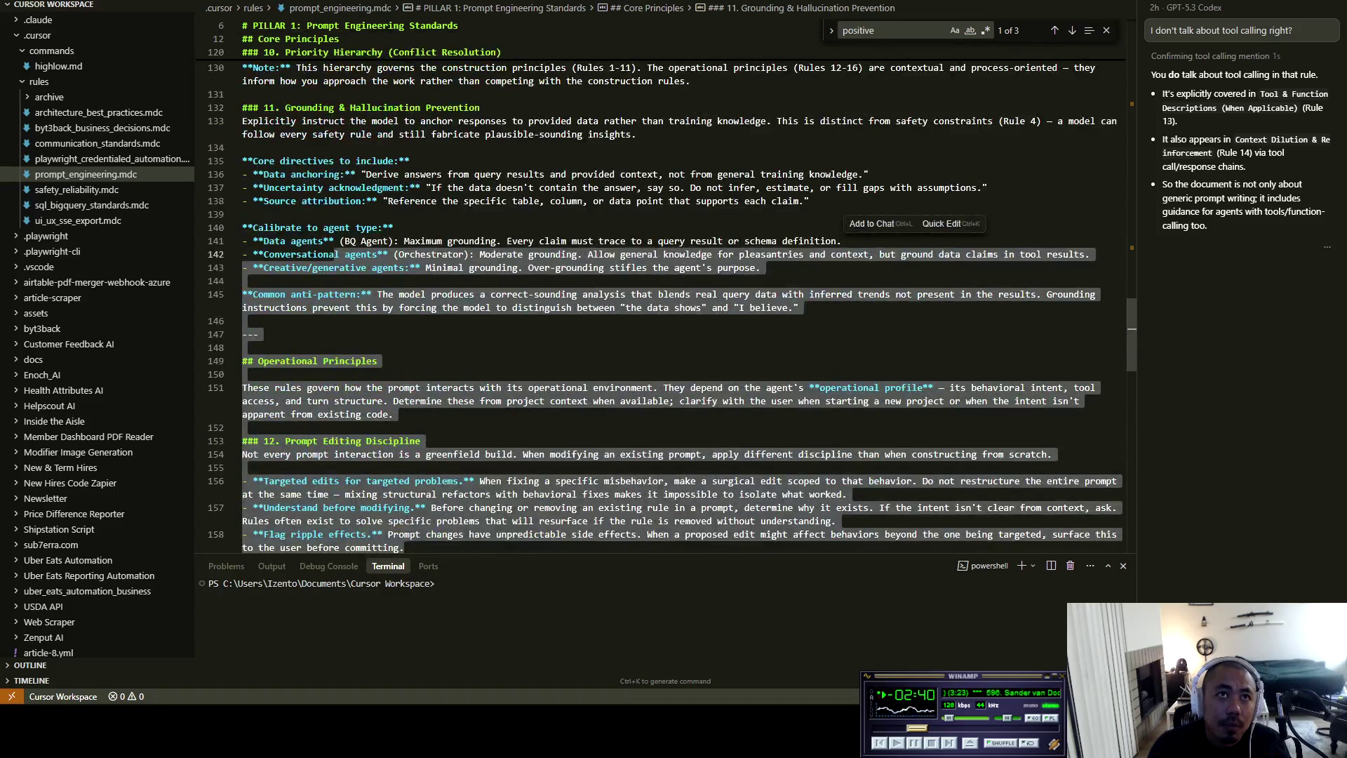
Select the Operational Principles rule text from line 186 to 196
{"action": "left_click", "coordinate": [379, 351]}
{"action": "scroll", "coordinate": [379, 351], "scroll_direction": "down", "scroll_amount": 5}
{"action": "scroll", "coordinate": [667, 295], "scroll_direction": "down", "scroll_amount": 12}
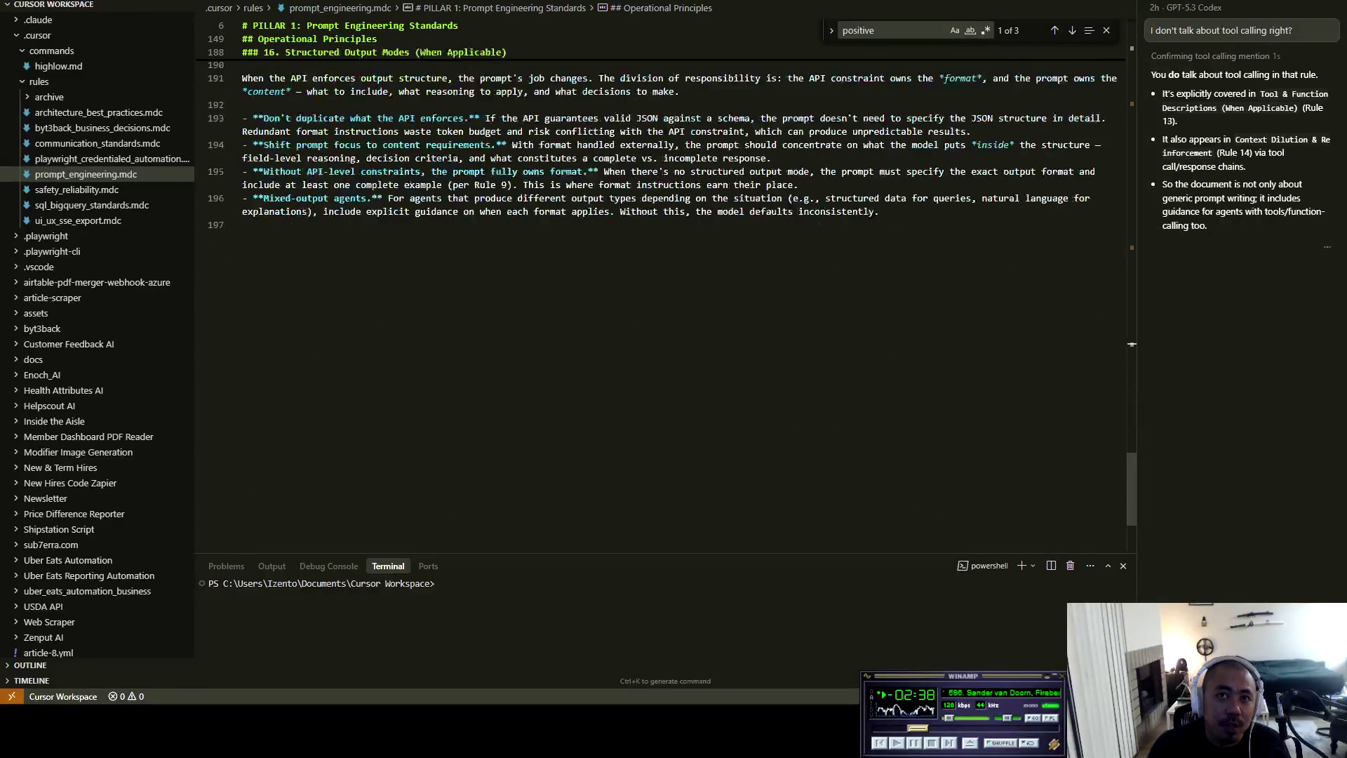
{"action": "scroll", "coordinate": [667, 294], "scroll_direction": "up", "scroll_amount": 3}
{"action": "mouse_move", "coordinate": [879, 386]}
{"action": "left_mouse_down"}
{"action": "mouse_move", "coordinate": [356, 160]}
{"action": "mouse_move", "coordinate": [309, 120]}
{"action": "left_mouse_up"}
Select the Primacy & Recency rule heading and its paragraph
{"action": "scroll", "coordinate": [309, 120], "scroll_direction": "up", "scroll_amount": 4}
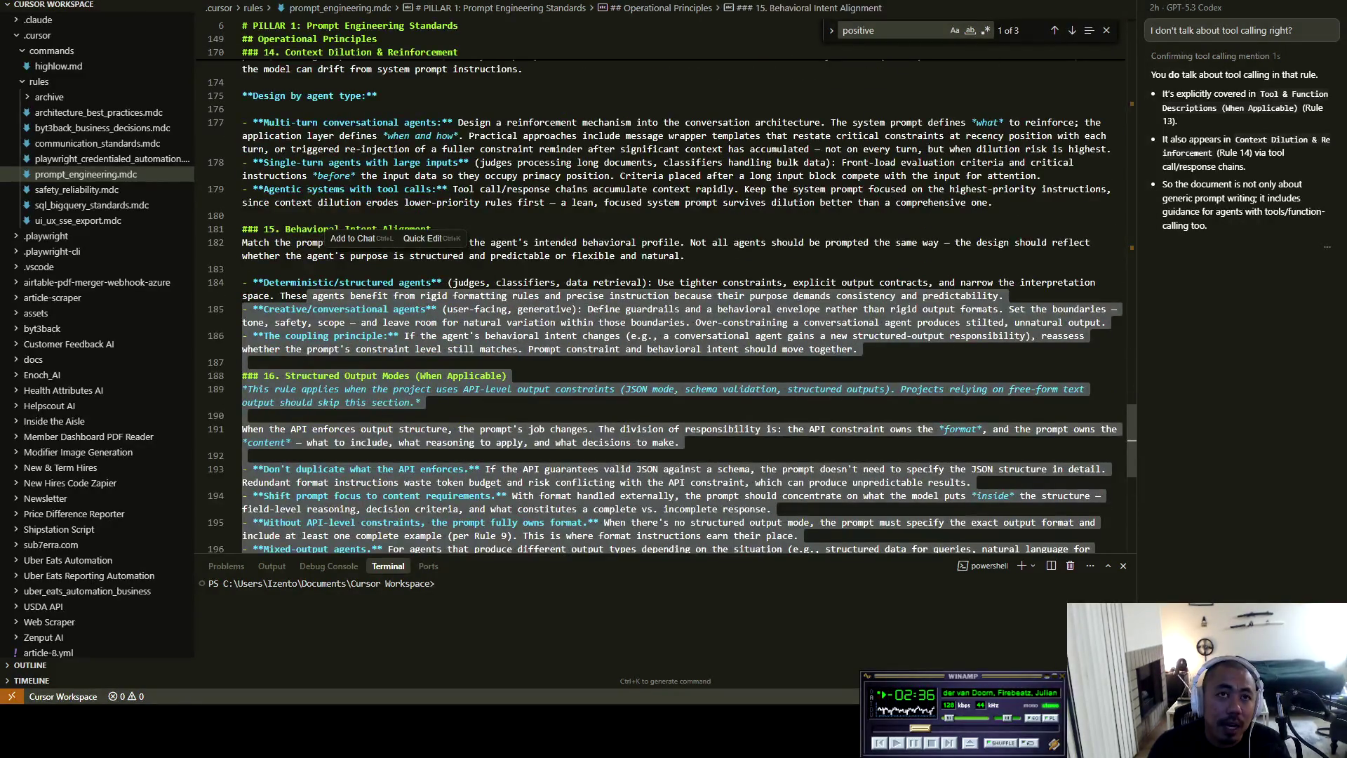
{"action": "scroll", "coordinate": [666, 309], "scroll_direction": "up", "scroll_amount": 20}
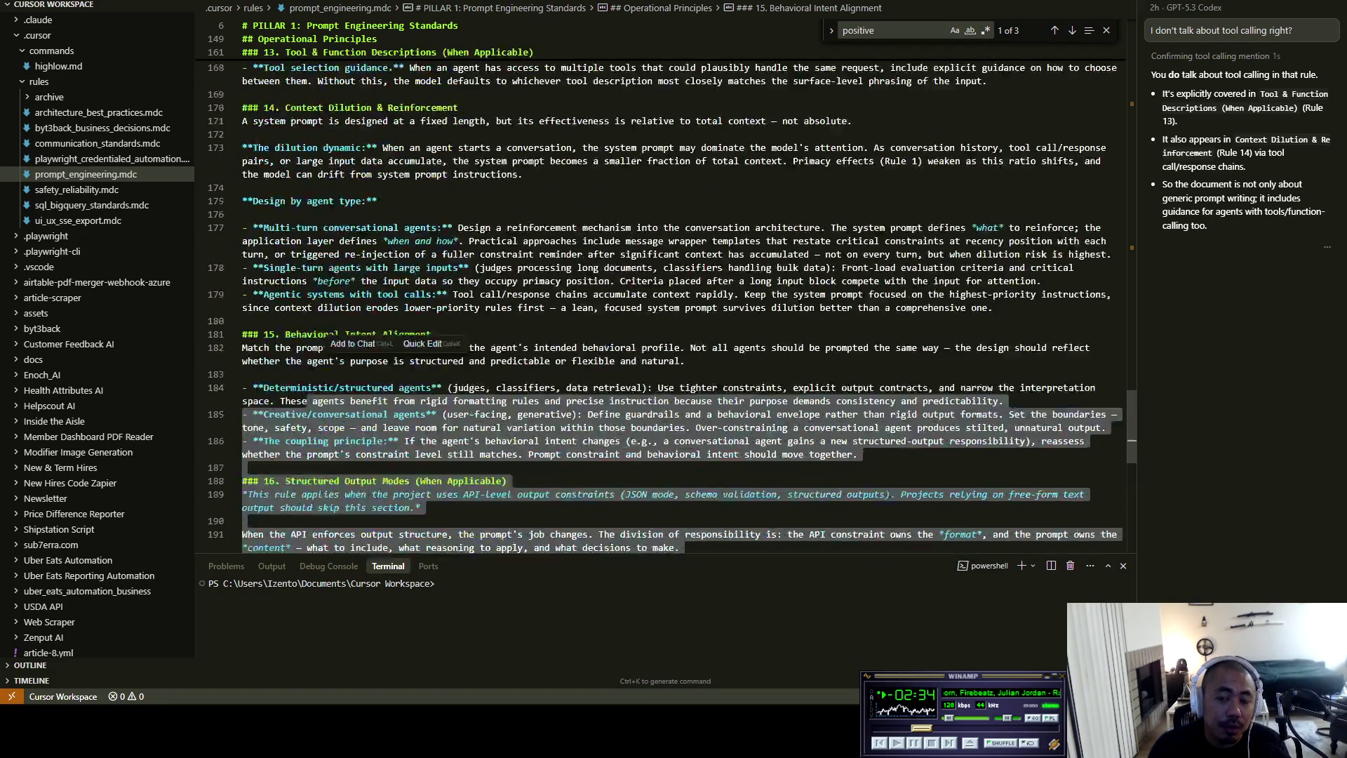
{"action": "scroll", "coordinate": [667, 295], "scroll_direction": "up", "scroll_amount": 20}
{"action": "scroll", "coordinate": [667, 295], "scroll_direction": "down", "scroll_amount": 20}
{"action": "scroll", "coordinate": [667, 294], "scroll_direction": "up", "scroll_amount": 20}
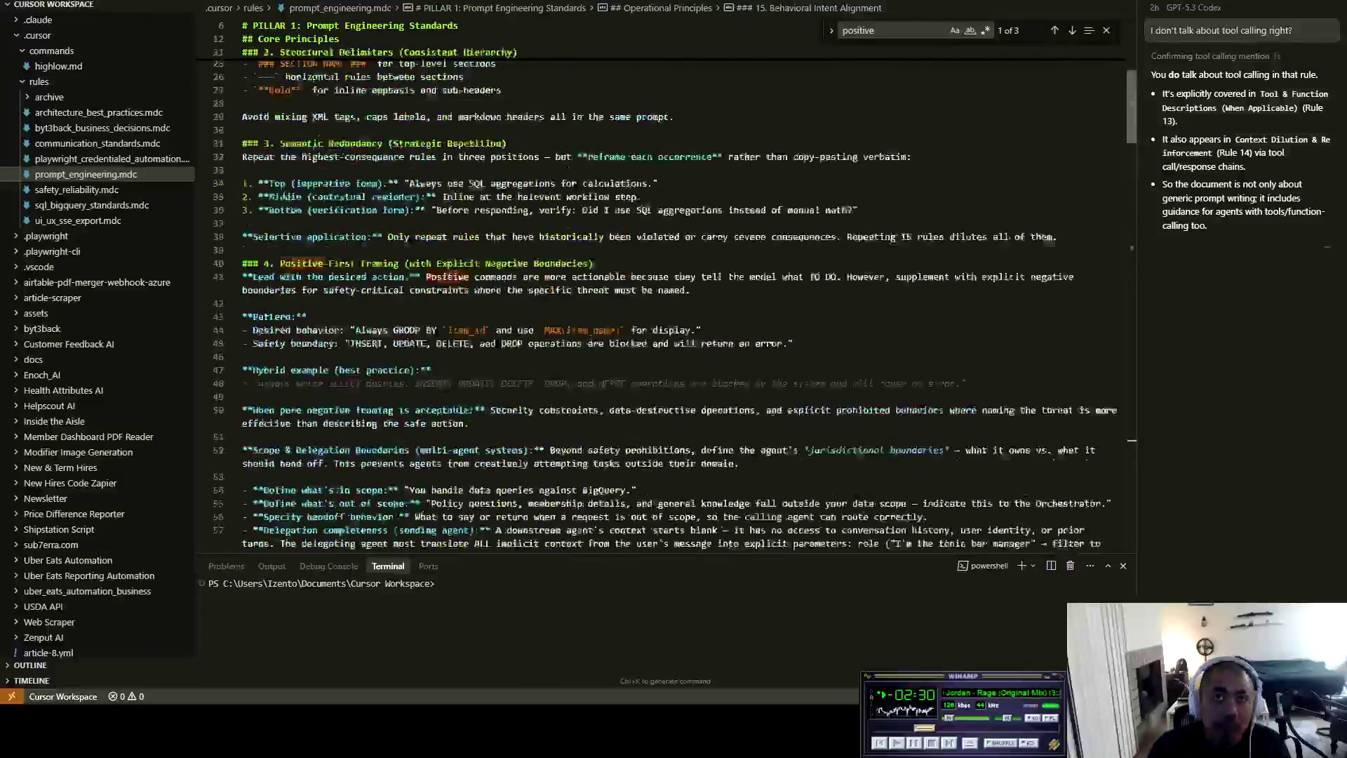
{"action": "left_click", "coordinate": [246, 272]}
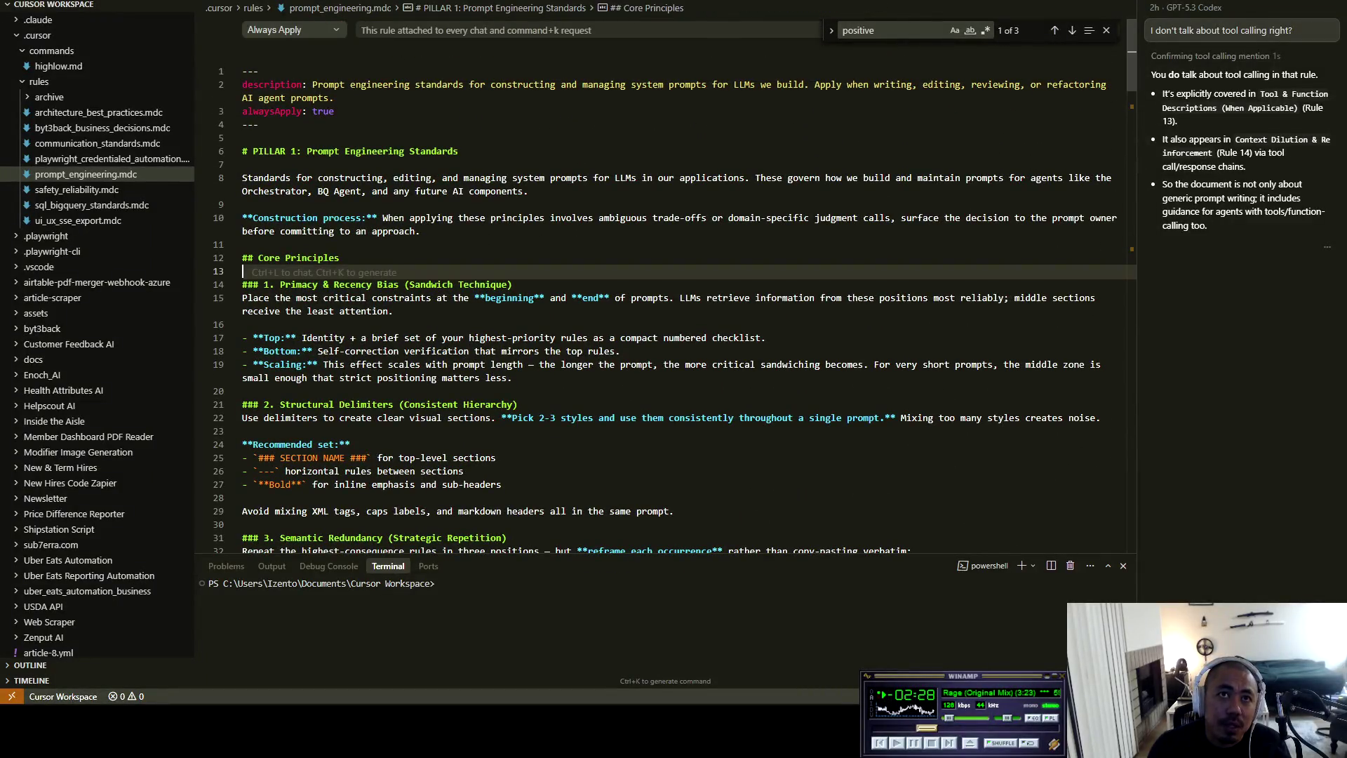
{"action": "left_click", "coordinate": [246, 219]}
{"action": "left_click", "coordinate": [246, 272]}
{"action": "scroll", "coordinate": [666, 295], "scroll_direction": "down", "scroll_amount": 2}
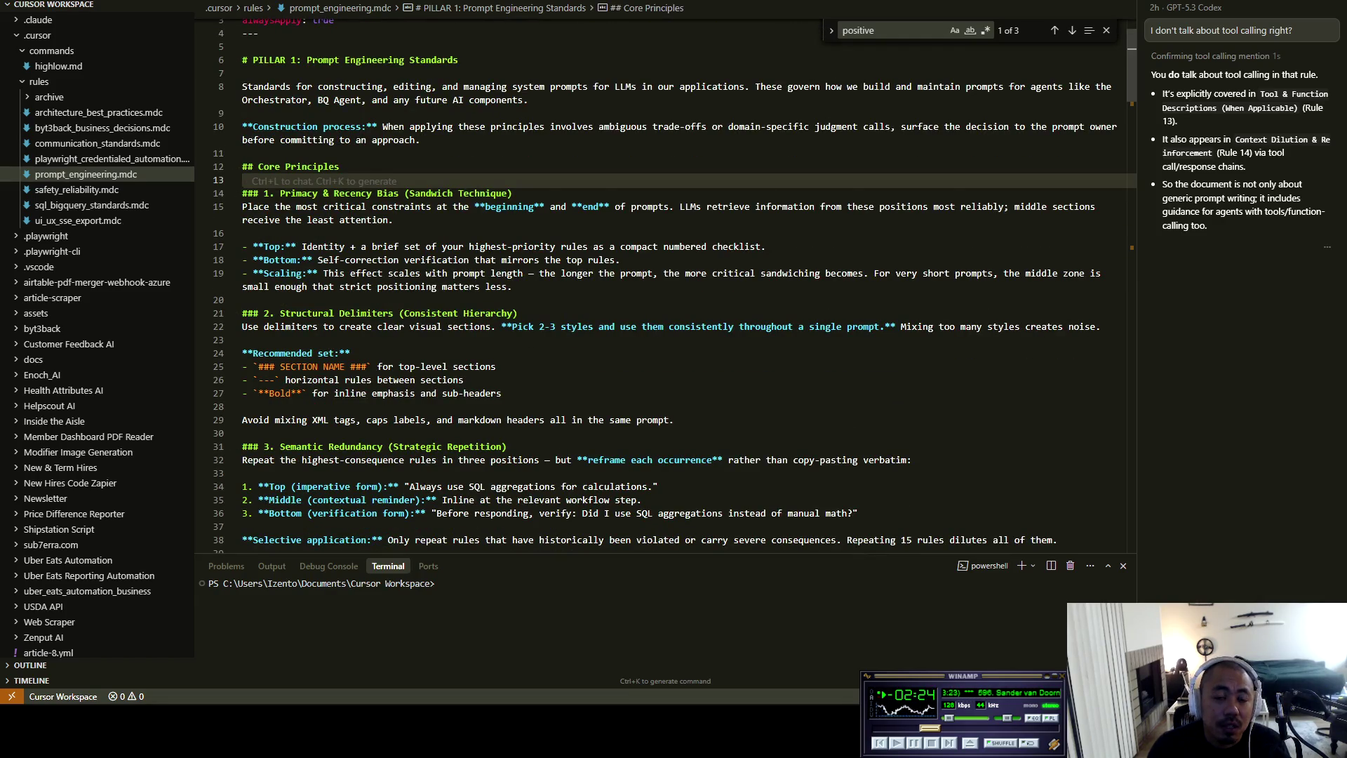
{"action": "key", "text": "Down"}
{"action": "key", "text": "shift+Down"}
{"action": "key", "text": "shift+Down"}
{"action": "key", "text": "shift+Down"}
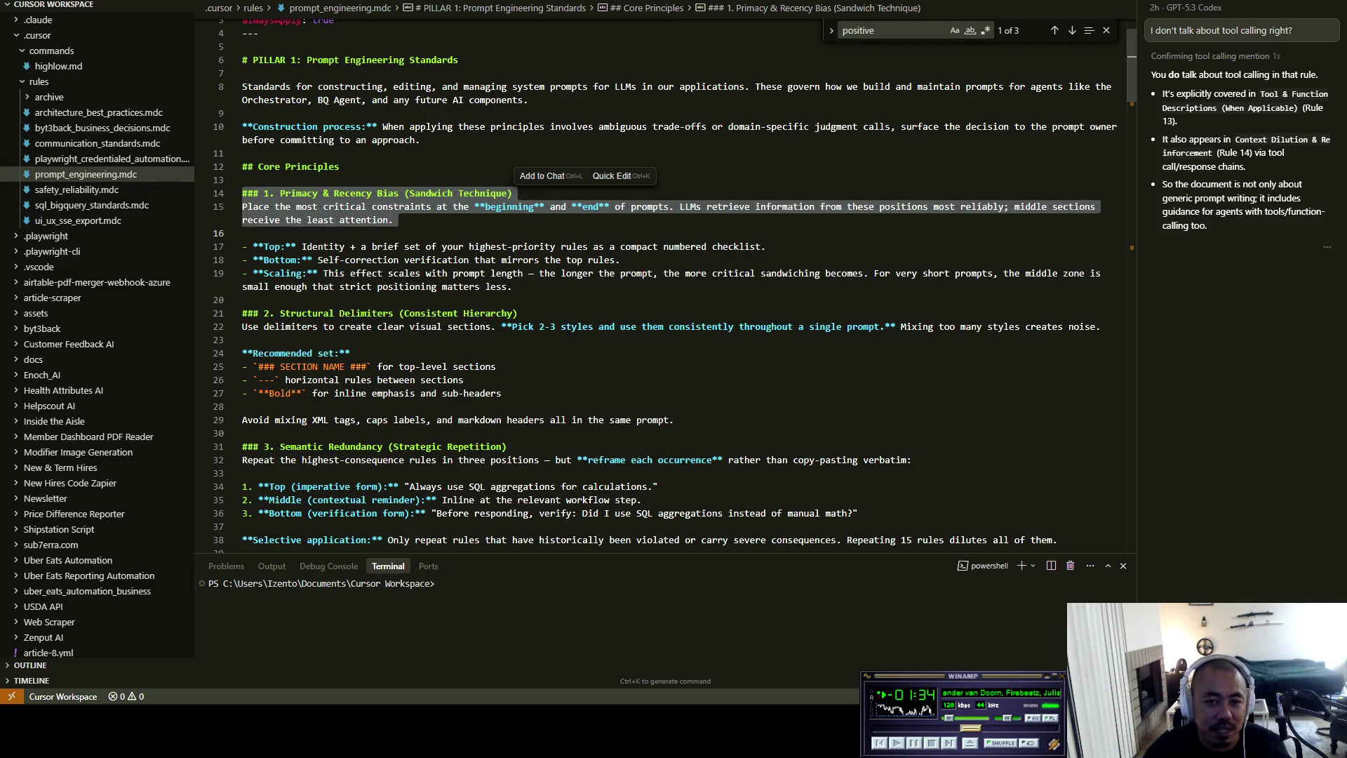
Place the Google Doc caret after the ironic process paragraph, then show the pink elephant paper
{"action": "key", "text": "alt+Tab"}
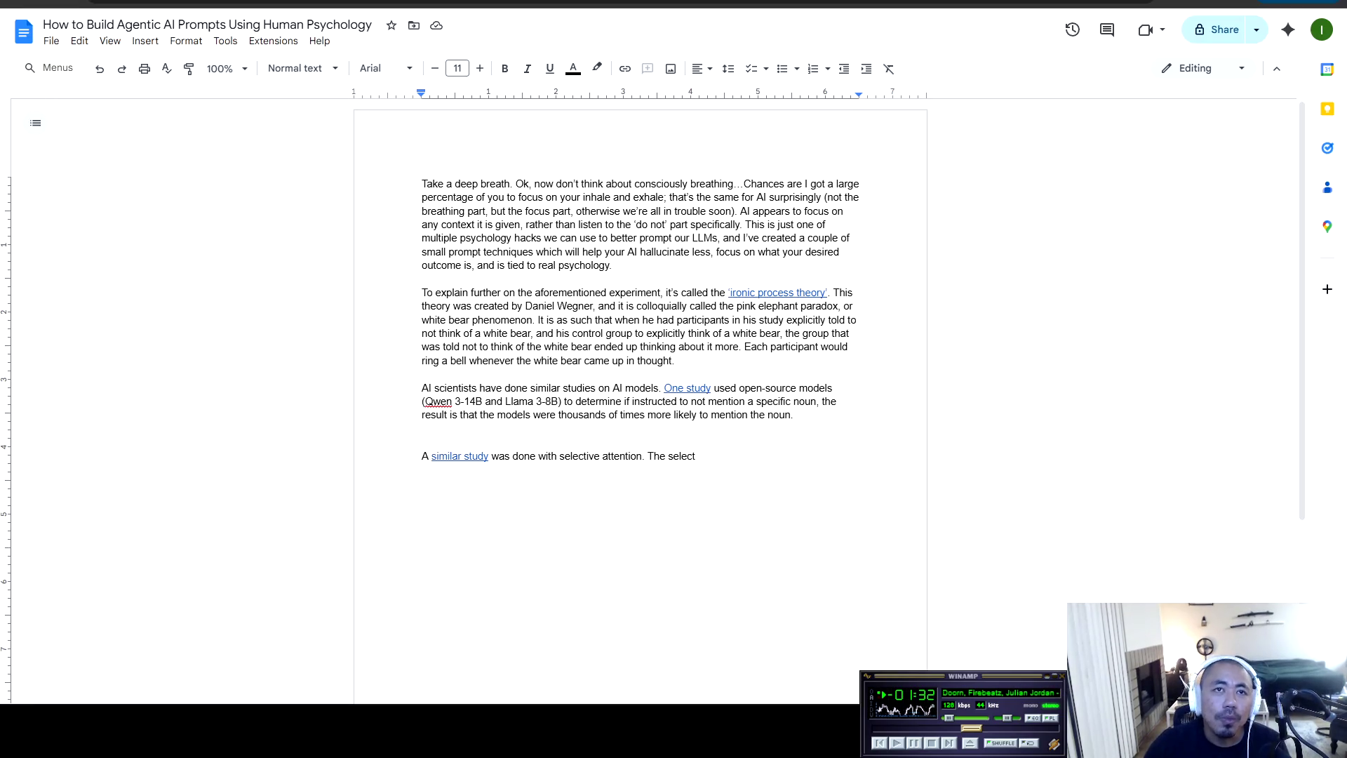
{"action": "left_click", "coordinate": [675, 360]}
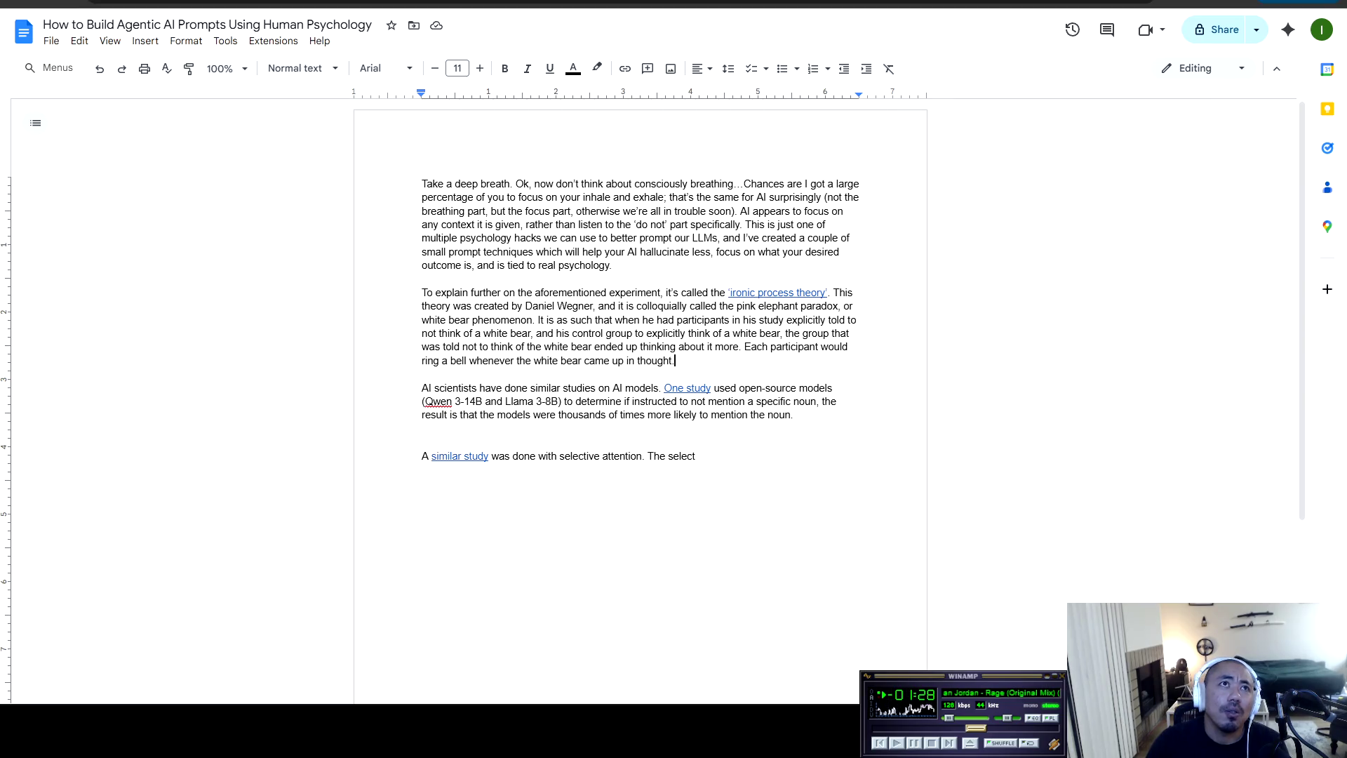
{"action": "key", "text": "ctrl+Tab"}
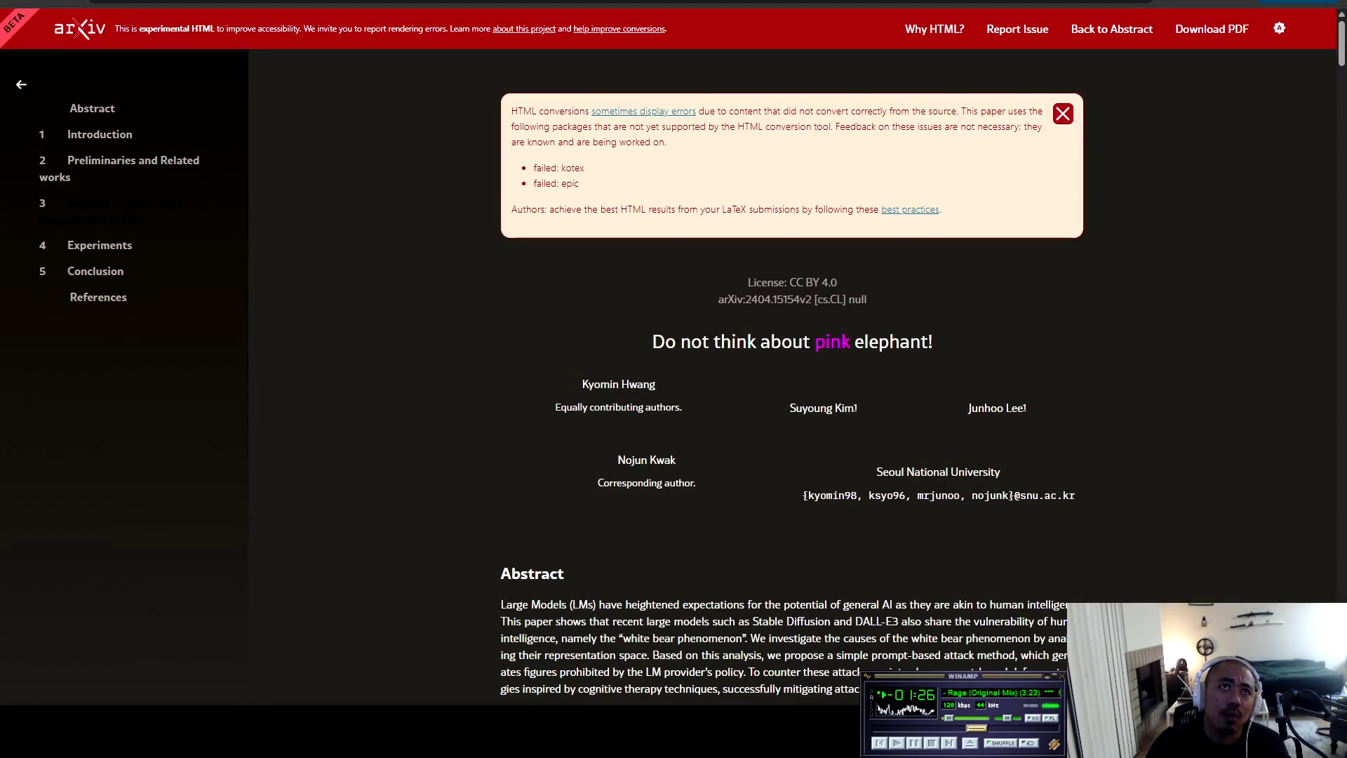
{"action": "scroll", "coordinate": [793, 379], "scroll_direction": "down", "scroll_amount": 4}
{"action": "scroll", "coordinate": [793, 379], "scroll_direction": "up", "scroll_amount": 3}
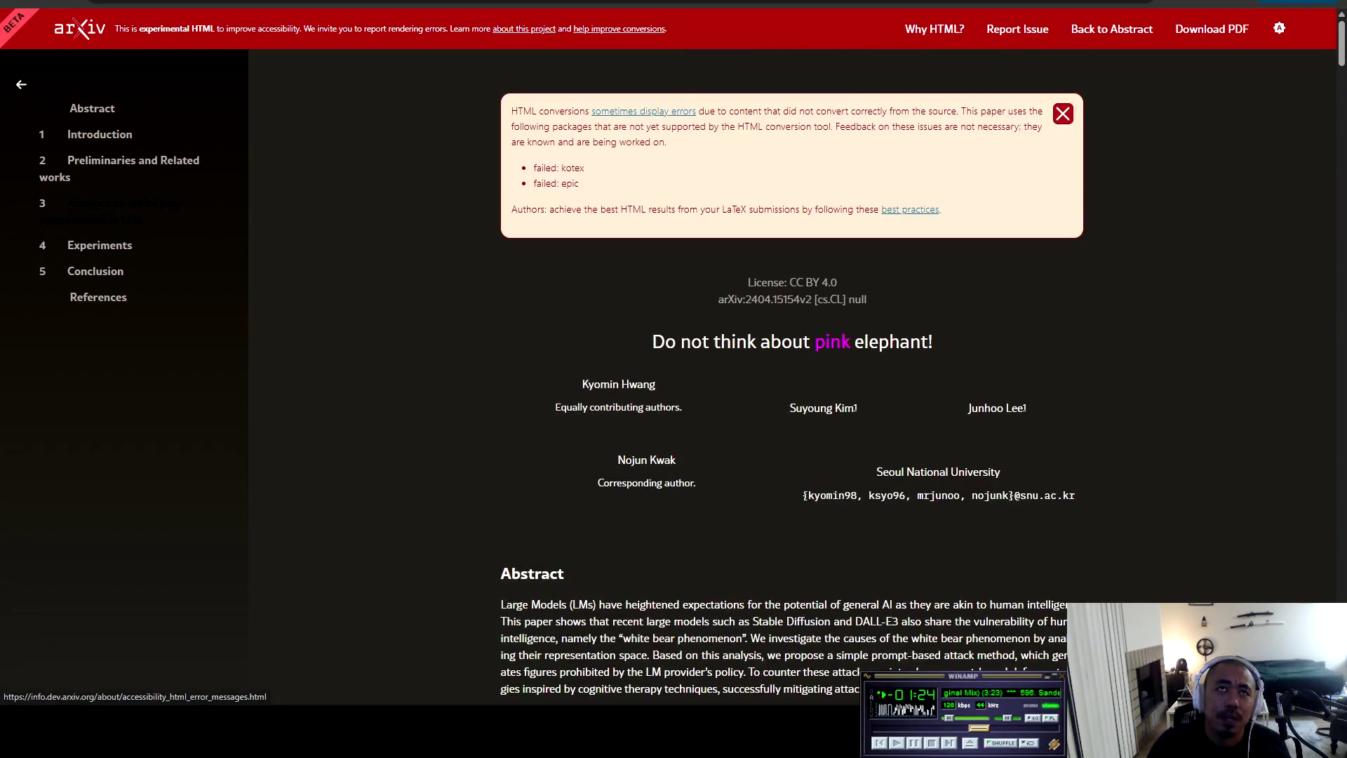
{"action": "key", "text": "ctrl+Tab"}
{"action": "mouse_move", "coordinate": [577, 153]}
{"action": "left_mouse_down"}
{"action": "mouse_move", "coordinate": [958, 179]}
{"action": "mouse_move", "coordinate": [1027, 332]}
{"action": "left_mouse_up"}
{"action": "mouse_move", "coordinate": [577, 153]}
{"action": "left_mouse_down"}
{"action": "mouse_move", "coordinate": [956, 179]}
{"action": "mouse_move", "coordinate": [629, 179]}
{"action": "mouse_move", "coordinate": [957, 179]}
{"action": "left_mouse_up"}
{"action": "left_click", "coordinate": [956, 179]}
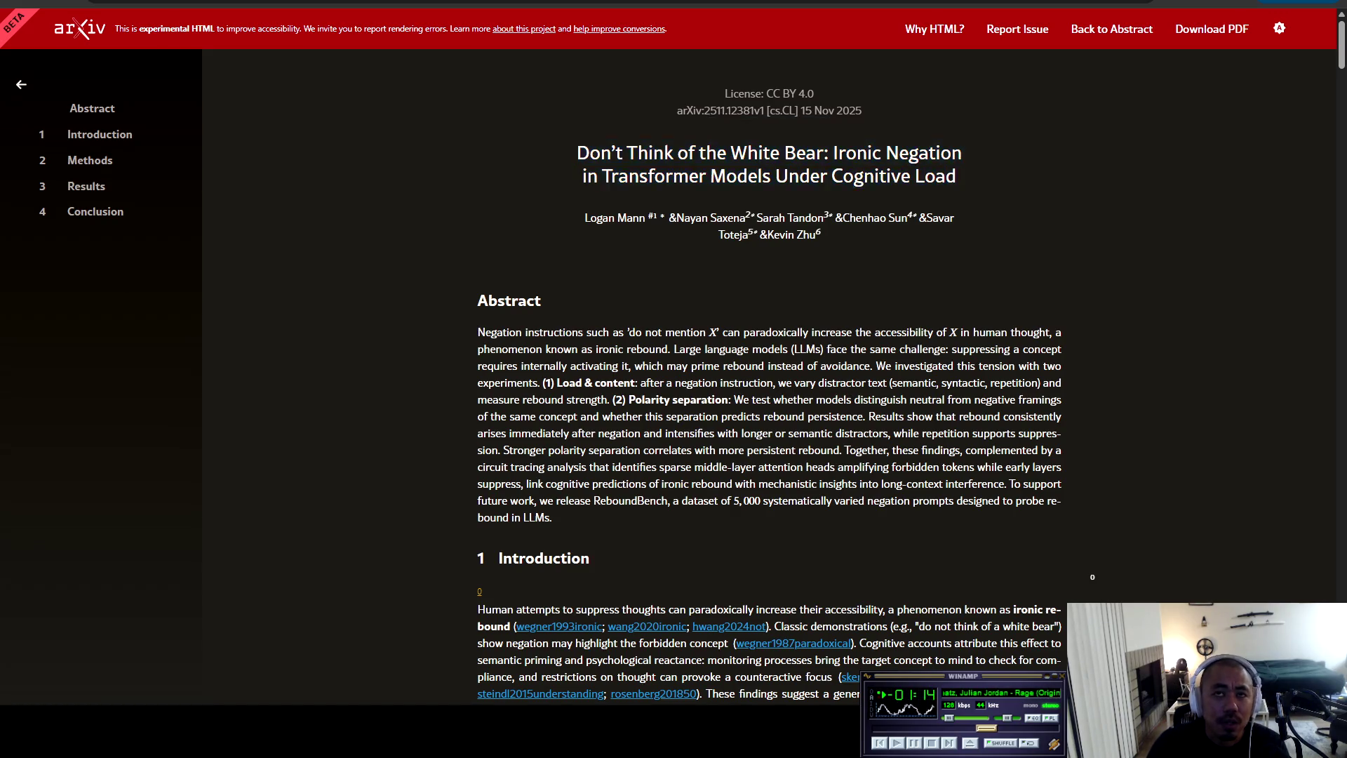
{"action": "scroll", "coordinate": [770, 351], "scroll_direction": "down", "scroll_amount": 2}
{"action": "mouse_move", "coordinate": [478, 160]}
{"action": "left_mouse_down"}
{"action": "mouse_move", "coordinate": [1061, 343]}
{"action": "mouse_move", "coordinate": [591, 418]}
{"action": "left_mouse_up"}
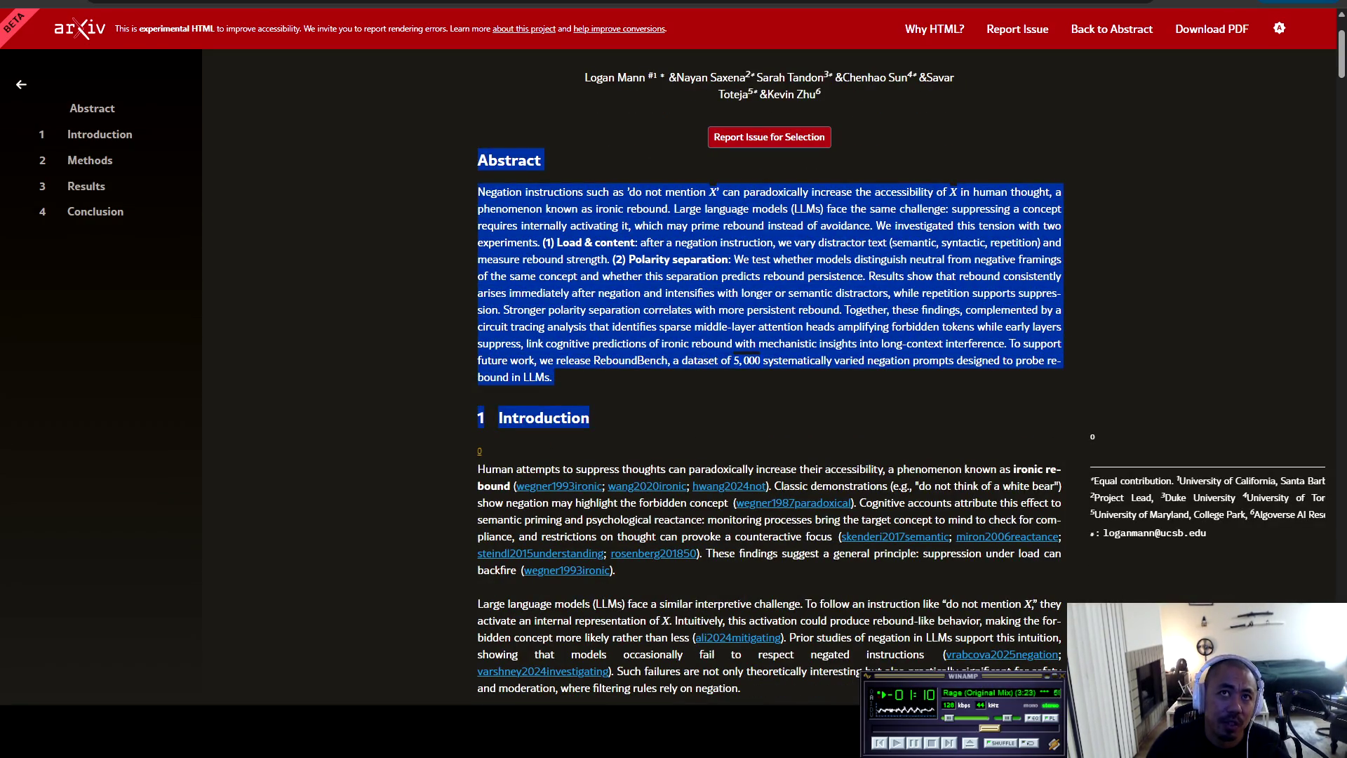
{"action": "left_click", "coordinate": [744, 357]}
{"action": "mouse_move", "coordinate": [478, 160]}
{"action": "left_mouse_down"}
{"action": "mouse_move", "coordinate": [1062, 281]}
{"action": "mouse_move", "coordinate": [939, 360]}
{"action": "mouse_move", "coordinate": [553, 377]}
{"action": "left_mouse_up"}
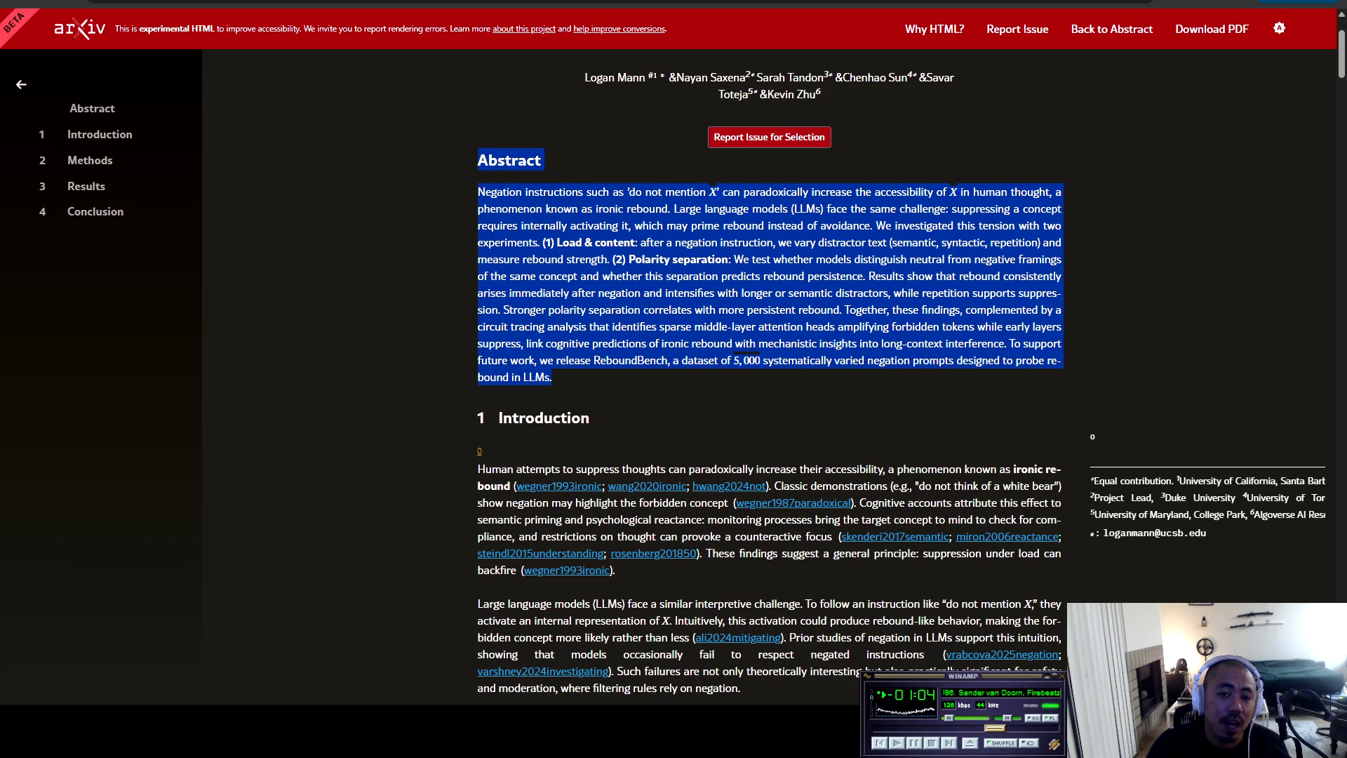
{"action": "scroll", "coordinate": [769, 379], "scroll_direction": "up", "scroll_amount": 2}
{"action": "left_click_drag", "start_coordinate": [625, 153], "coordinate": [962, 153]}
{"action": "scroll", "coordinate": [962, 153], "scroll_direction": "down", "scroll_amount": 2}
{"action": "scroll", "coordinate": [769, 379], "scroll_direction": "down", "scroll_amount": 4}
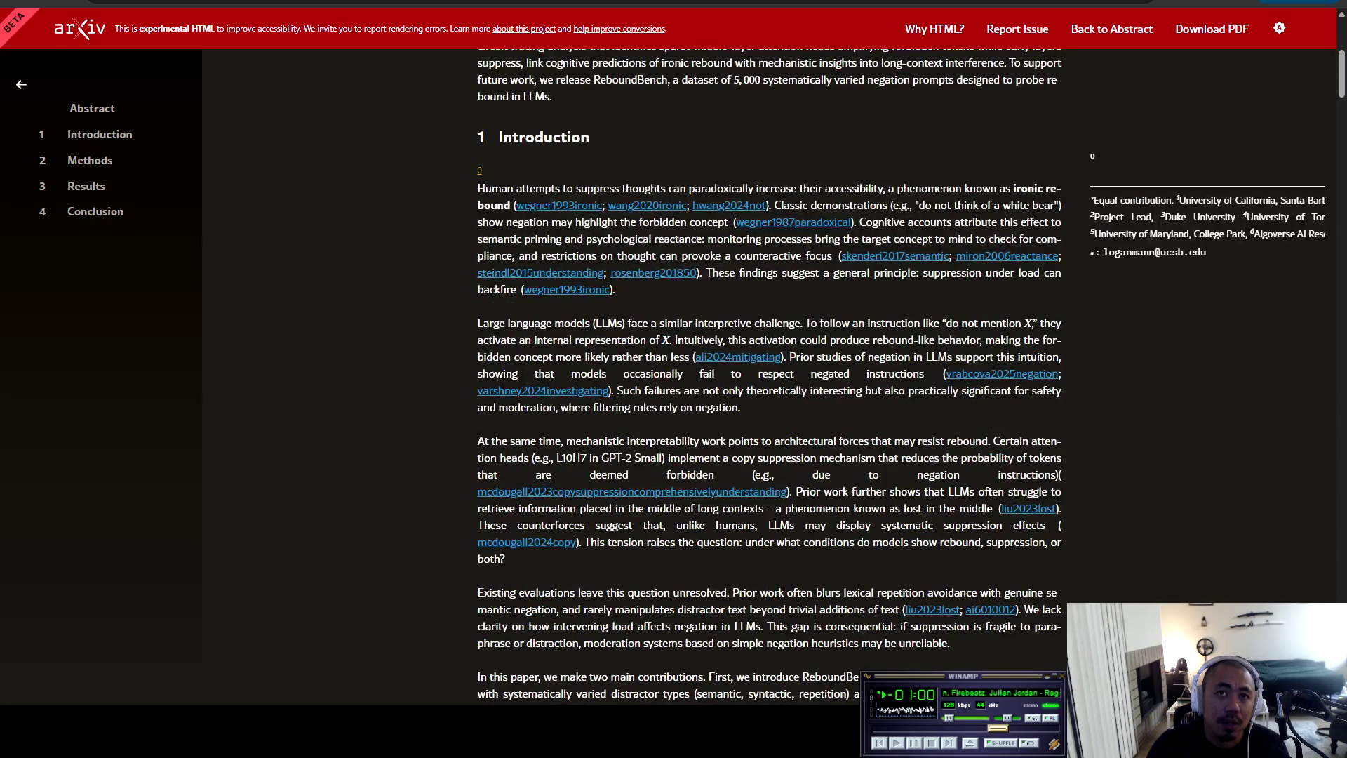
{"action": "scroll", "coordinate": [769, 379], "scroll_direction": "up", "scroll_amount": 6}
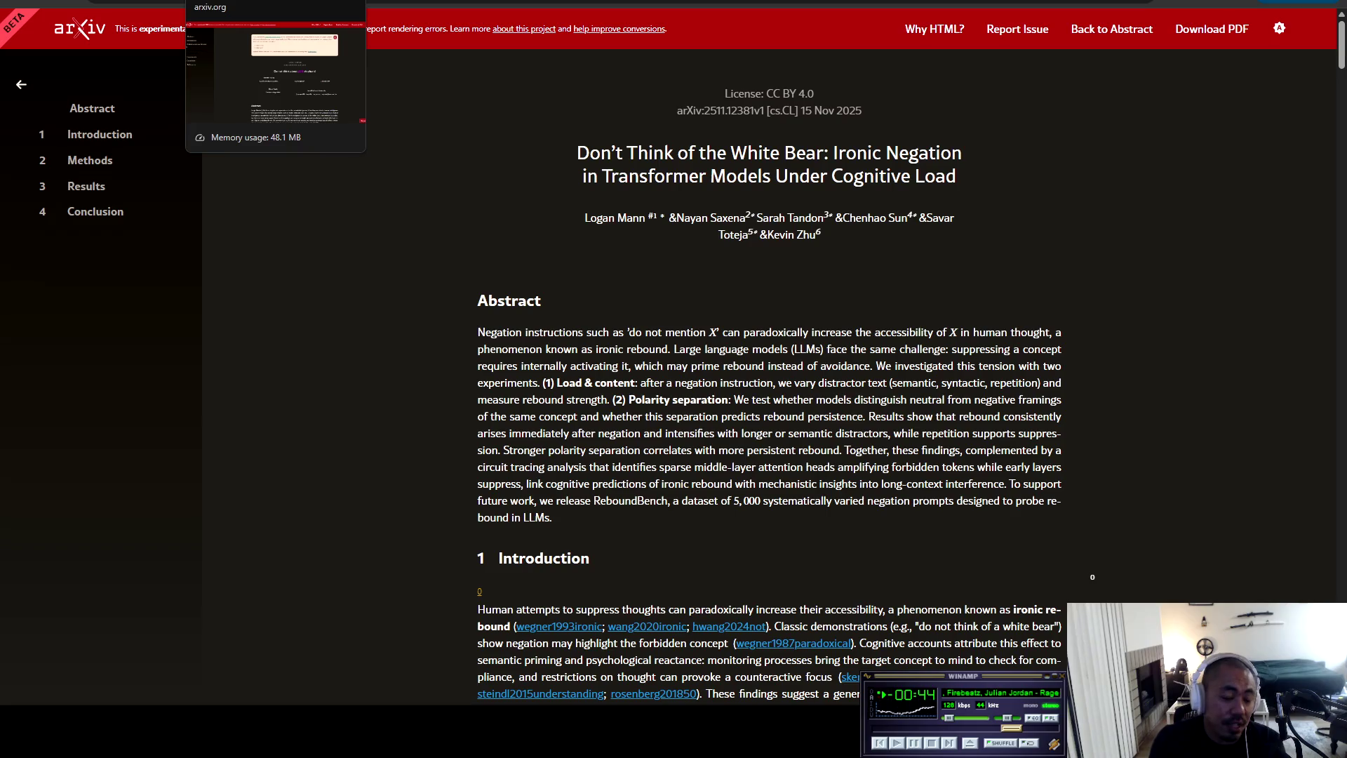
{"action": "key", "text": "ctrl+Tab"}
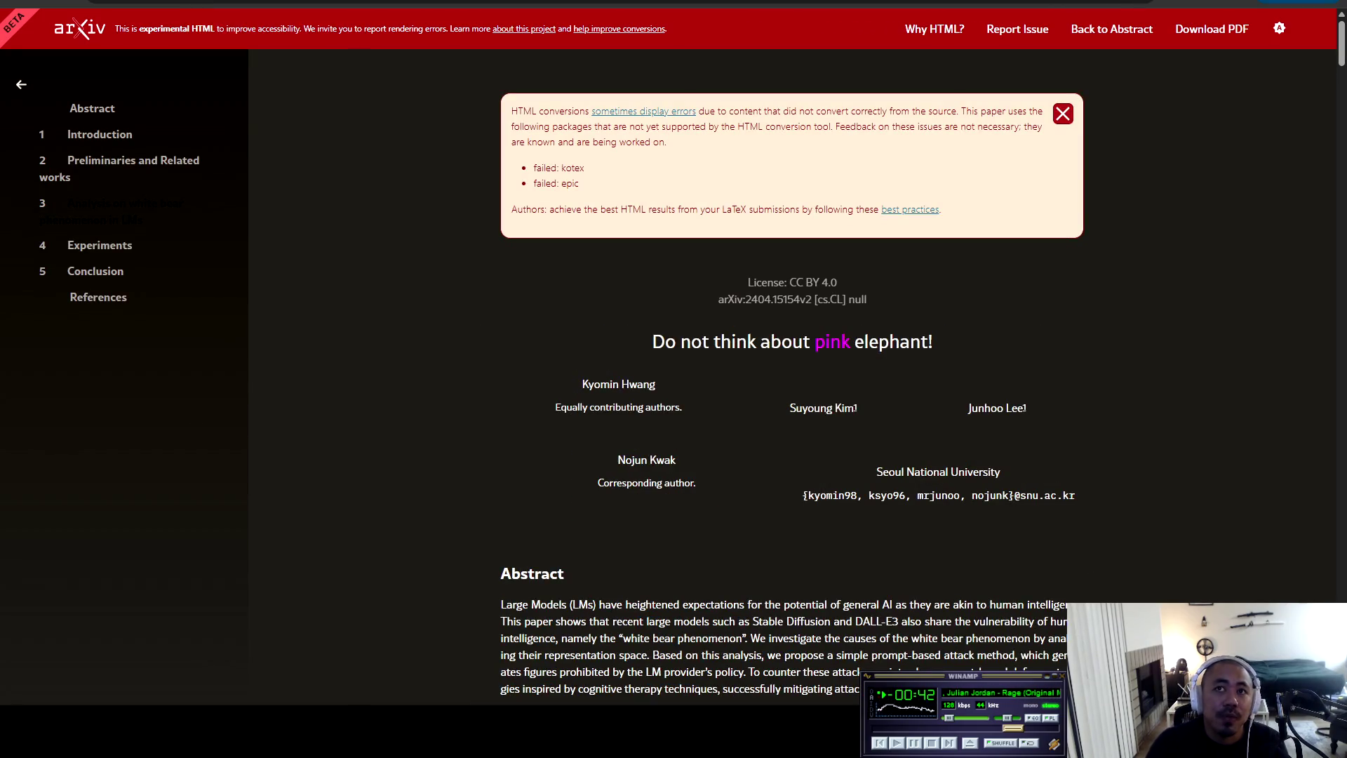
{"action": "scroll", "coordinate": [791, 375], "scroll_direction": "down", "scroll_amount": 2}
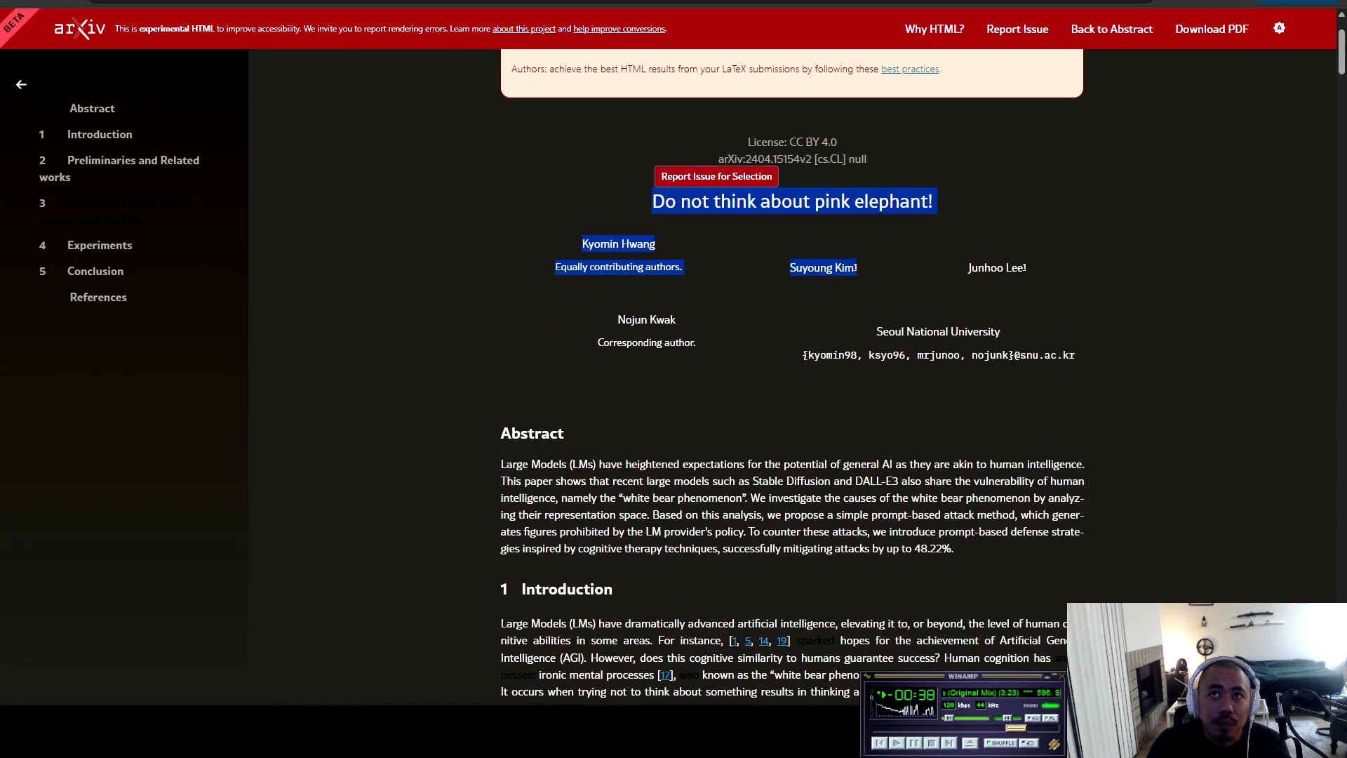
{"action": "scroll", "coordinate": [792, 375], "scroll_direction": "down", "scroll_amount": 2}
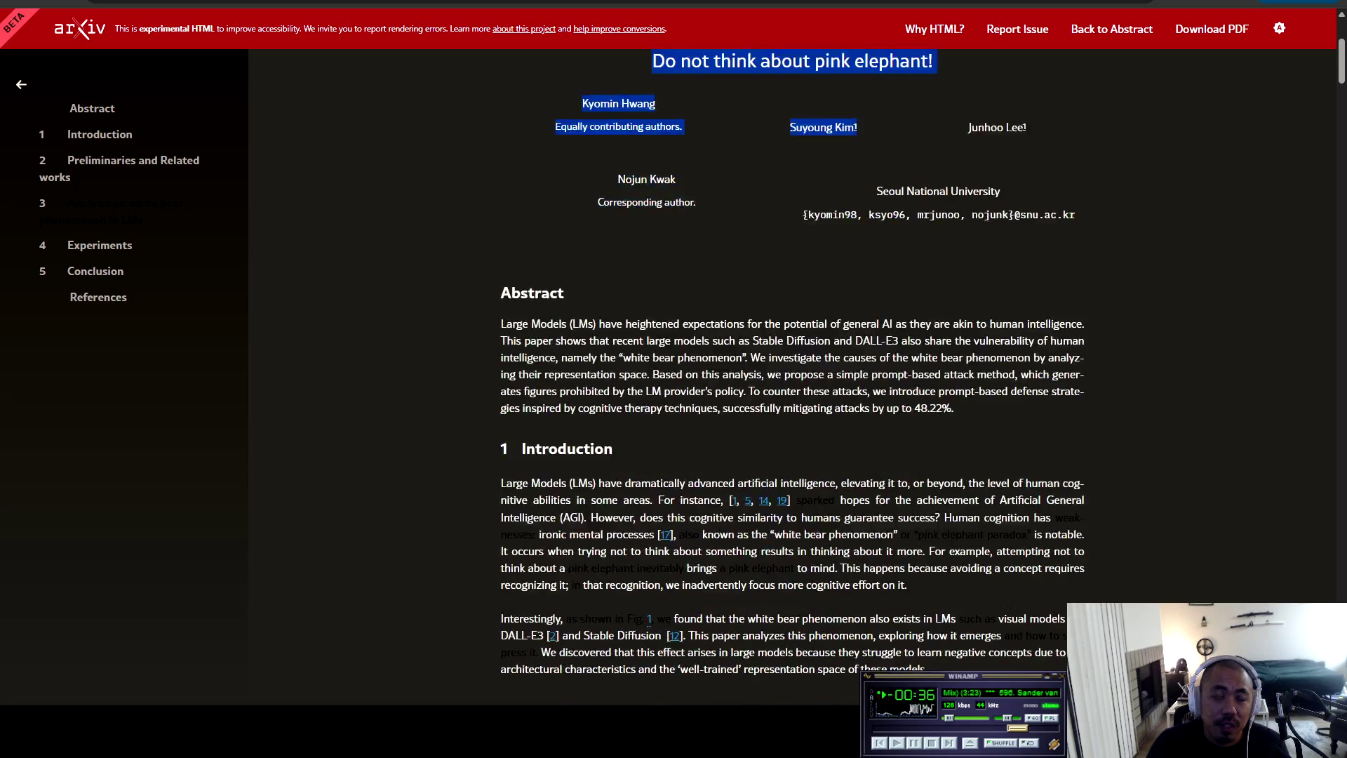
{"action": "mouse_move", "coordinate": [514, 340]}
{"action": "left_mouse_down"}
{"action": "mouse_move", "coordinate": [954, 409]}
{"action": "mouse_move", "coordinate": [613, 450]}
{"action": "left_mouse_up"}
{"action": "scroll", "coordinate": [793, 379], "scroll_direction": "down", "scroll_amount": 1}
{"action": "mouse_move", "coordinate": [513, 253]}
{"action": "left_mouse_down"}
{"action": "mouse_move", "coordinate": [531, 253]}
{"action": "mouse_move", "coordinate": [772, 449]}
{"action": "mouse_move", "coordinate": [1065, 548]}
{"action": "left_mouse_up"}
{"action": "scroll", "coordinate": [793, 379], "scroll_direction": "down", "scroll_amount": 3}
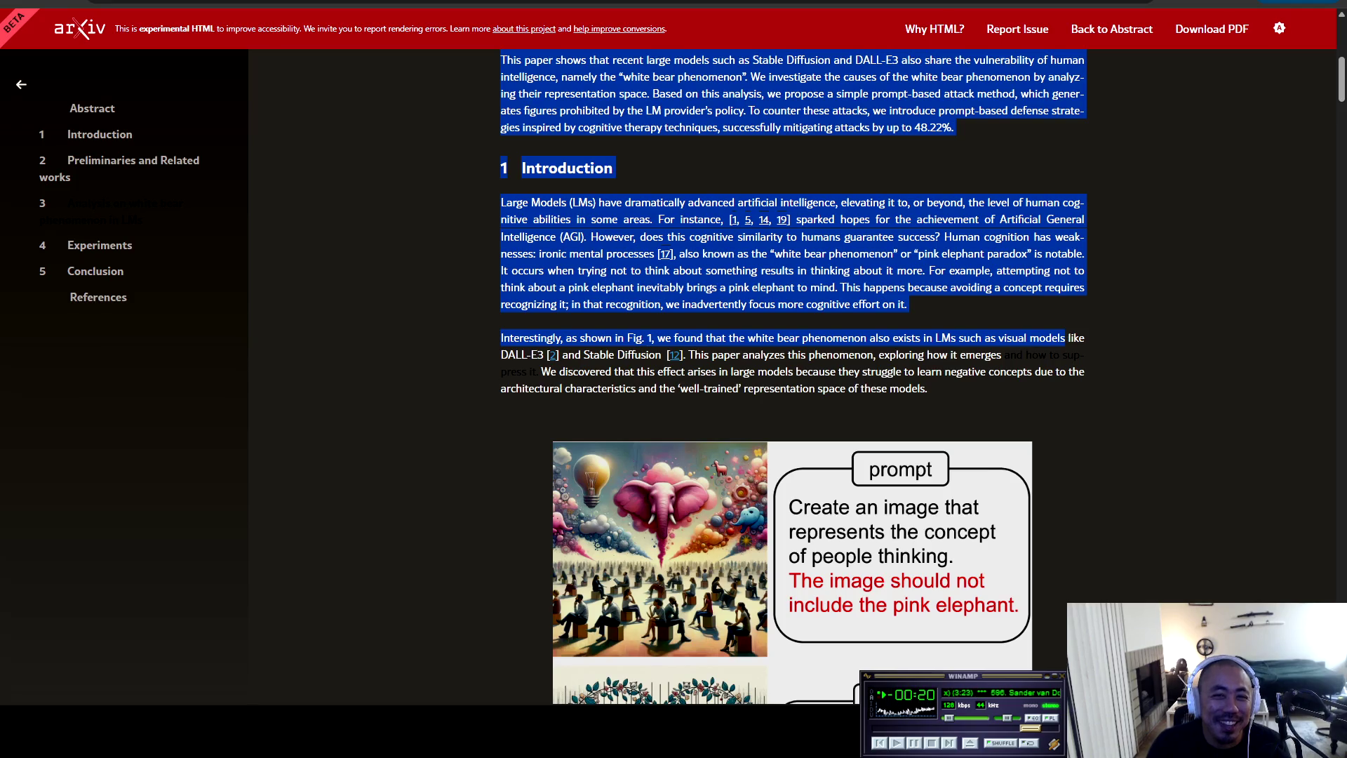
{"action": "scroll", "coordinate": [794, 377], "scroll_direction": "down", "scroll_amount": 2}
{"action": "scroll", "coordinate": [794, 377], "scroll_direction": "down", "scroll_amount": 2}
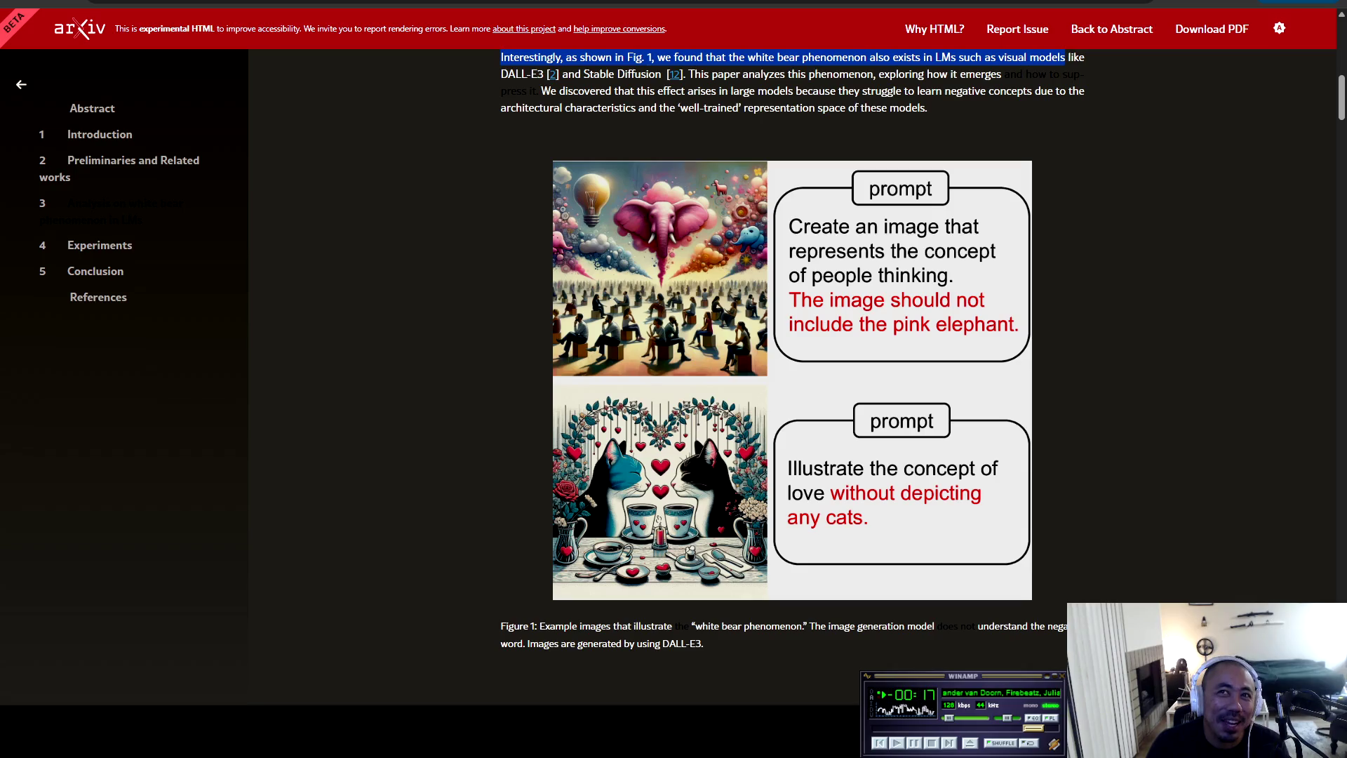
{"action": "scroll", "coordinate": [794, 377], "scroll_direction": "up", "scroll_amount": 2}
{"action": "scroll", "coordinate": [794, 377], "scroll_direction": "up", "scroll_amount": 2}
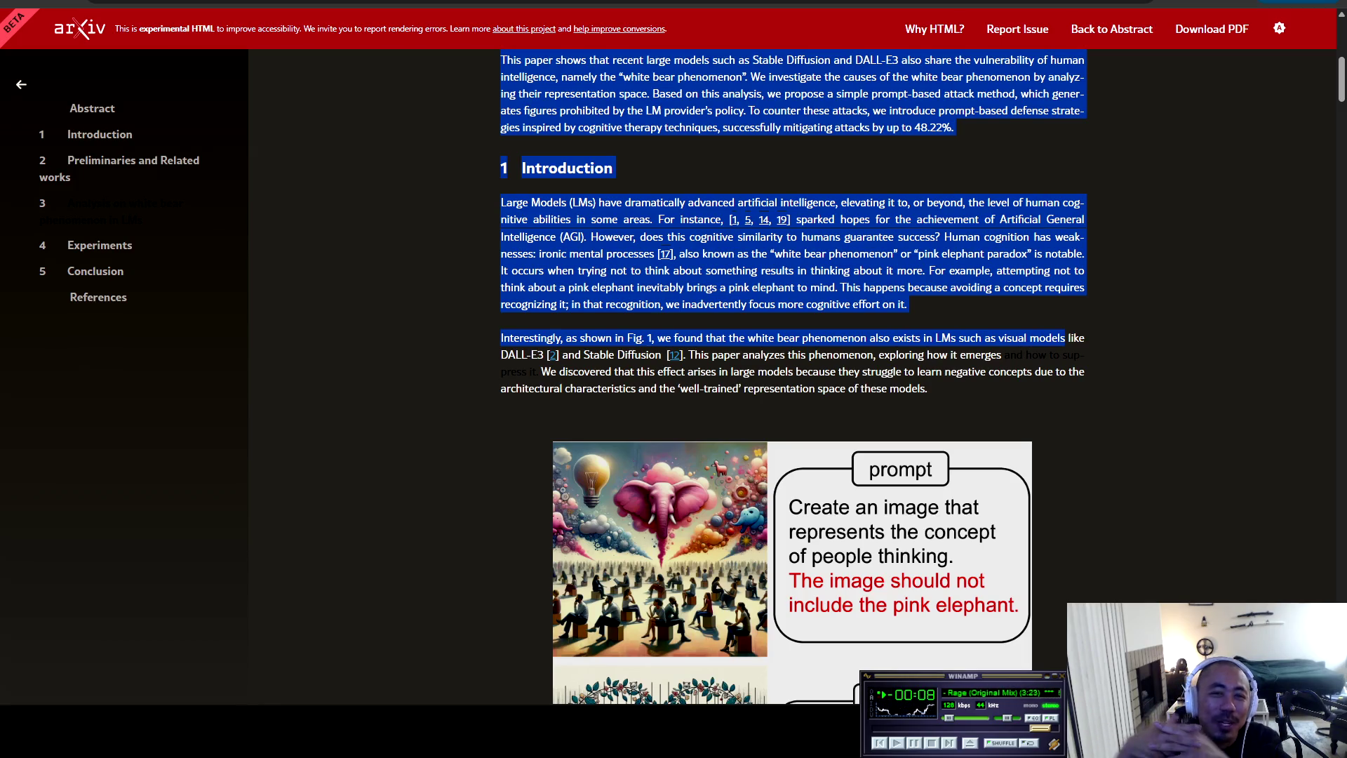
{"action": "scroll", "coordinate": [793, 376], "scroll_direction": "up", "scroll_amount": 6}
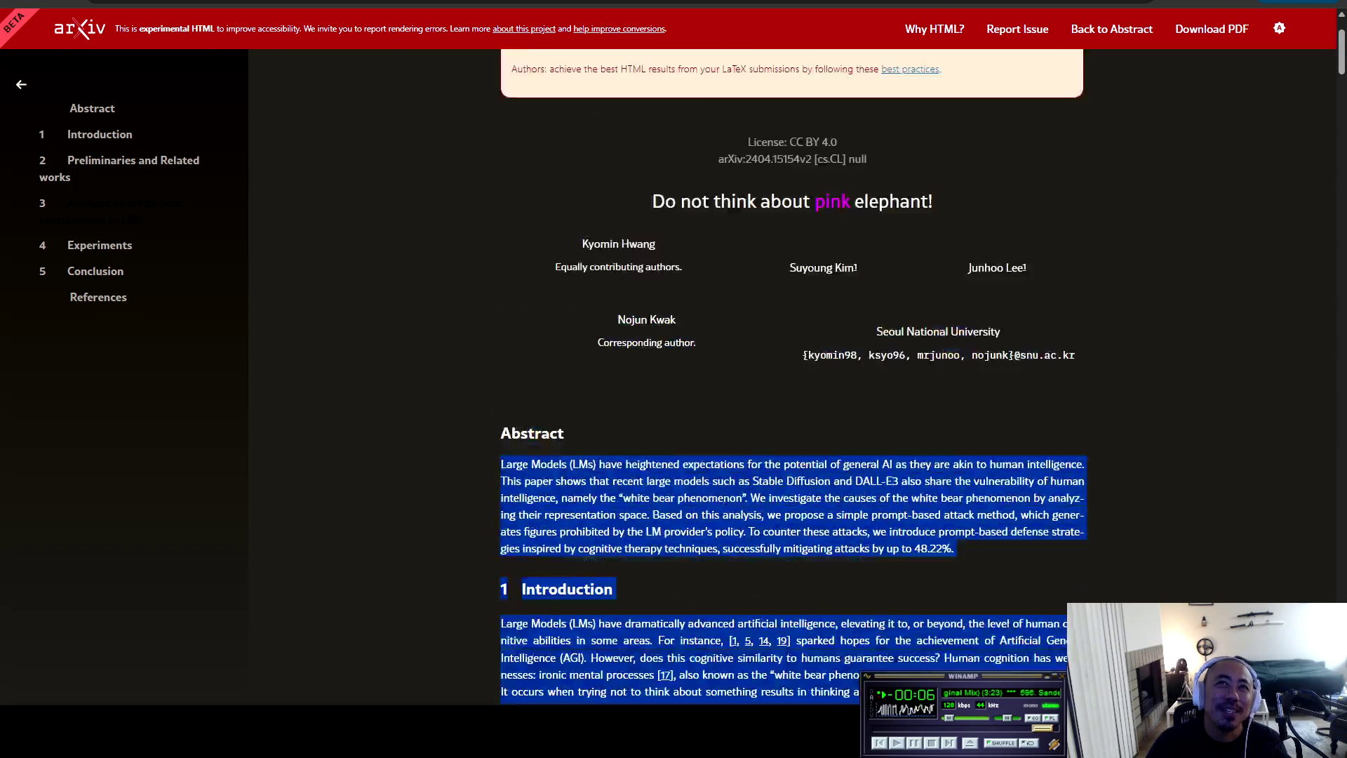
{"action": "scroll", "coordinate": [793, 377], "scroll_direction": "down", "scroll_amount": 2}
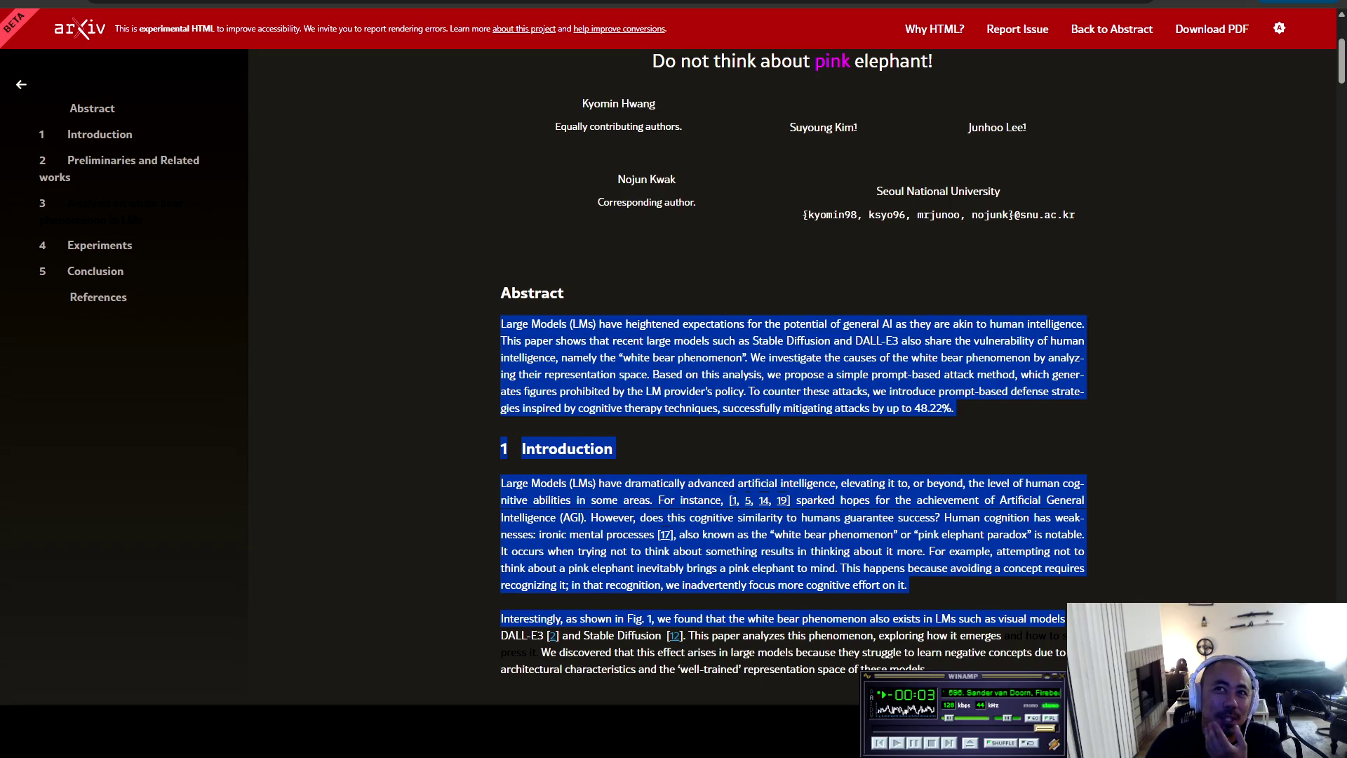
{"action": "left_click_drag", "start_coordinate": [855, 341], "coordinate": [898, 341]}
{"action": "left_click", "coordinate": [898, 341]}
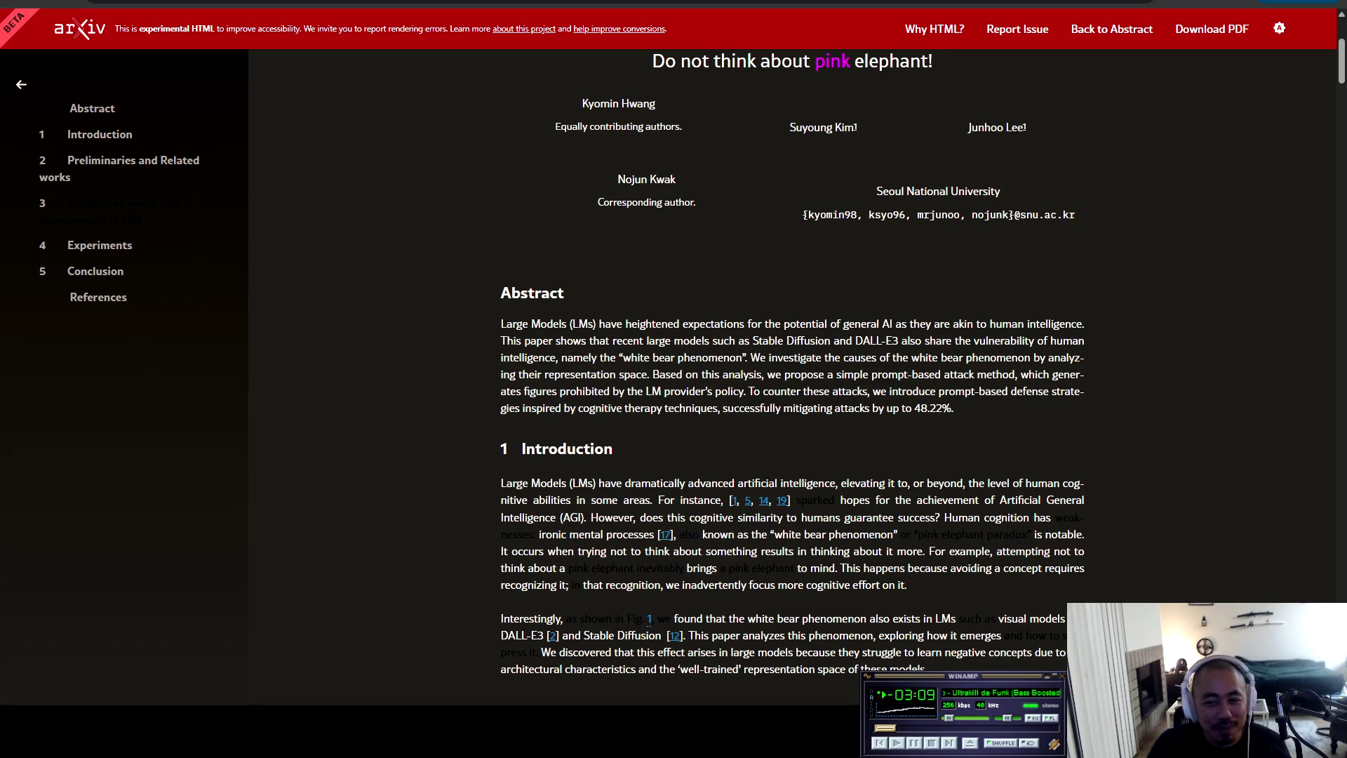
{"action": "scroll", "coordinate": [792, 379], "scroll_direction": "up", "scroll_amount": 4}
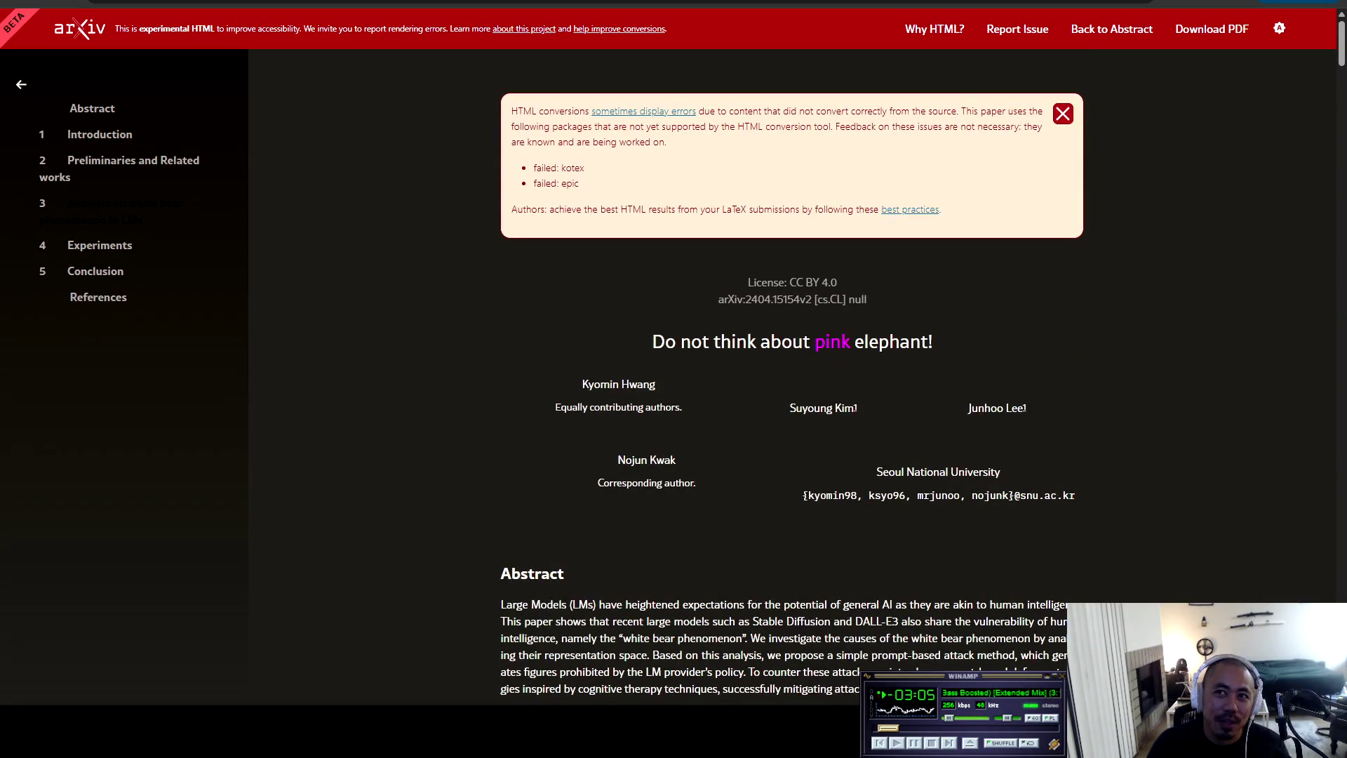
{"action": "scroll", "coordinate": [792, 379], "scroll_direction": "down", "scroll_amount": 3}
{"action": "scroll", "coordinate": [792, 379], "scroll_direction": "up", "scroll_amount": 3}
{"action": "triple_click", "coordinate": [938, 484]}
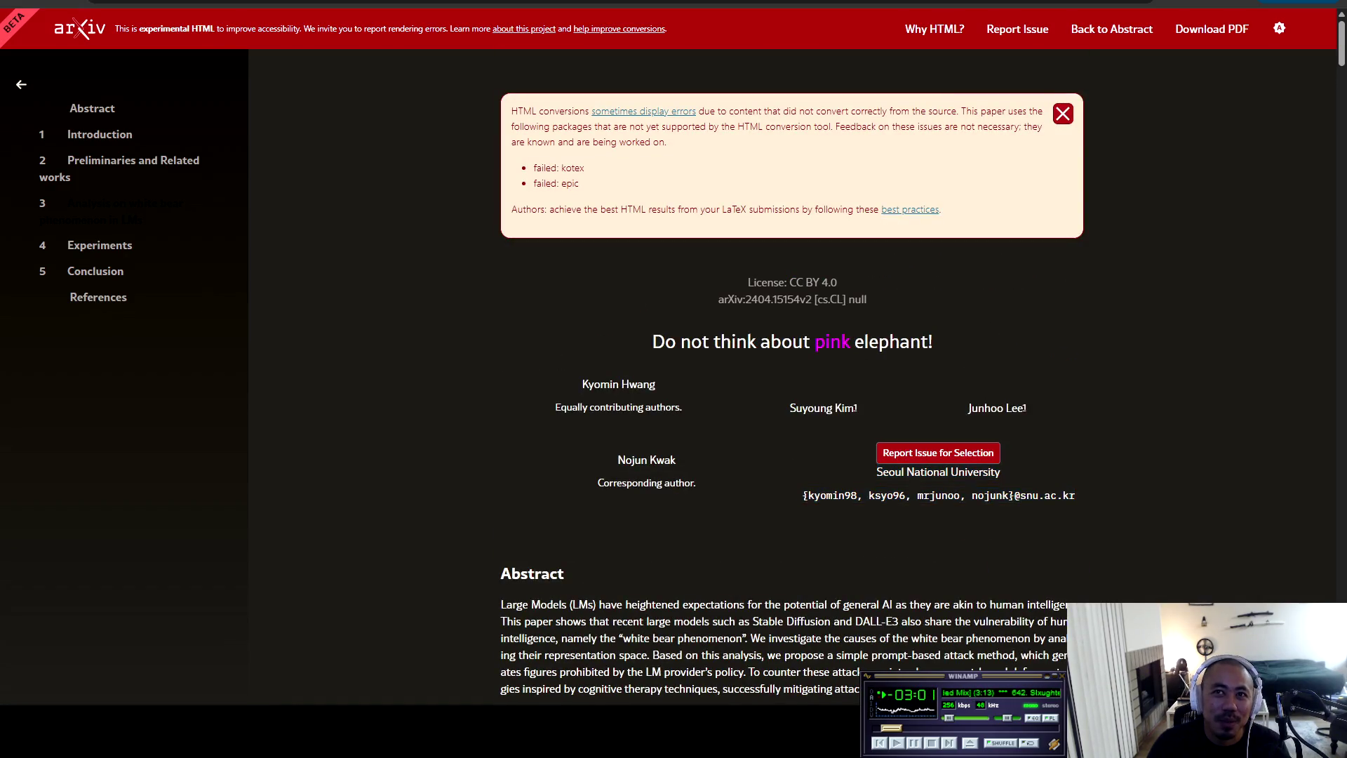
{"action": "scroll", "coordinate": [792, 379], "scroll_direction": "down", "scroll_amount": 4}
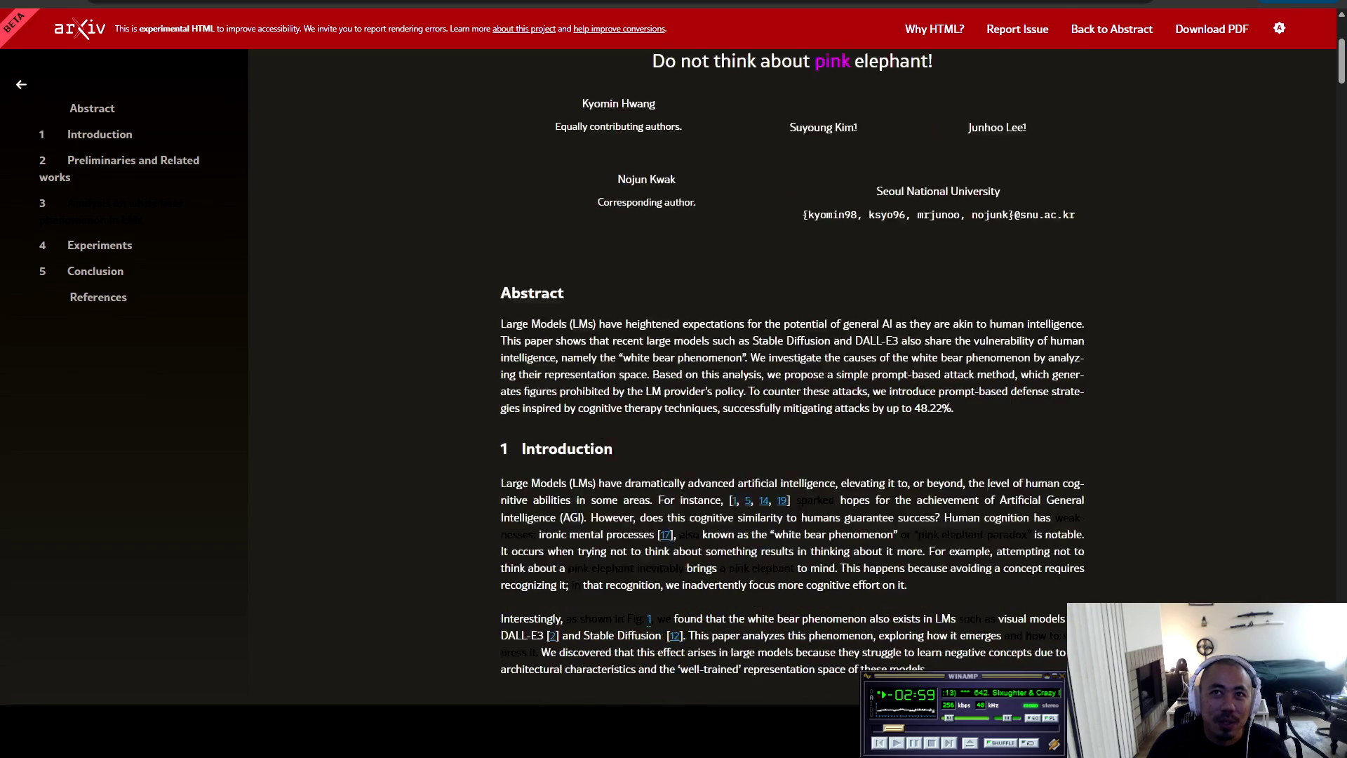
{"action": "scroll", "coordinate": [792, 379], "scroll_direction": "down", "scroll_amount": 2}
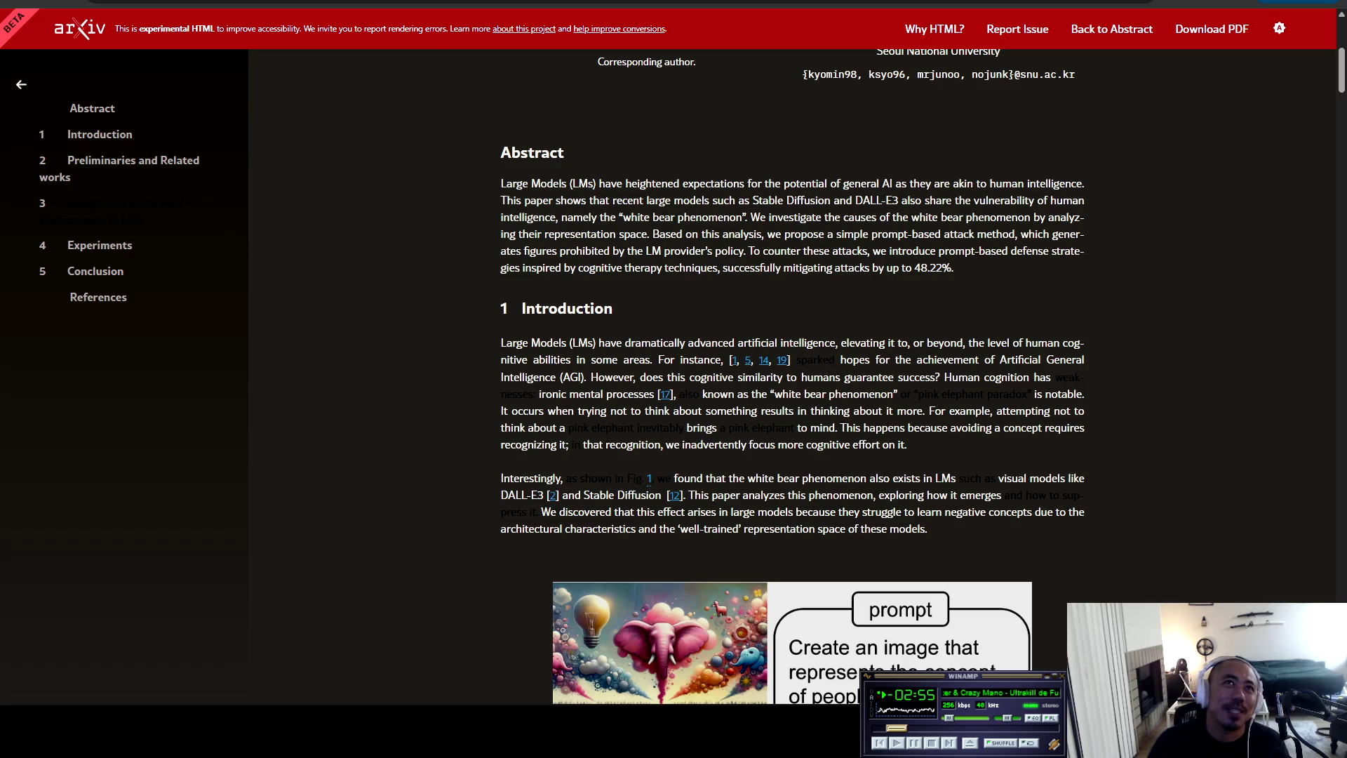
{"action": "key", "text": "ctrl+Tab"}
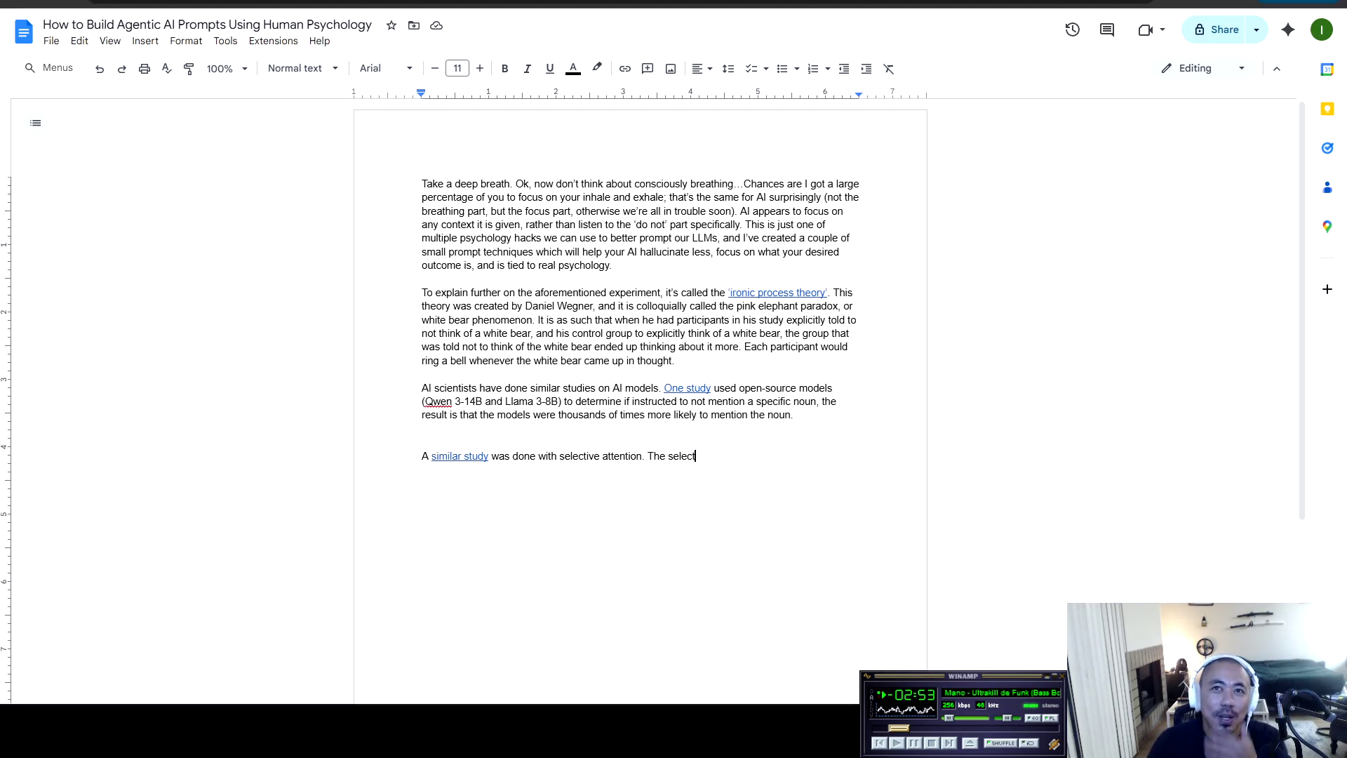
Delete the extra blank line above the 'A similar study' paragraph
{"action": "left_click", "coordinate": [422, 441]}
{"action": "key", "text": "BackSpace"}
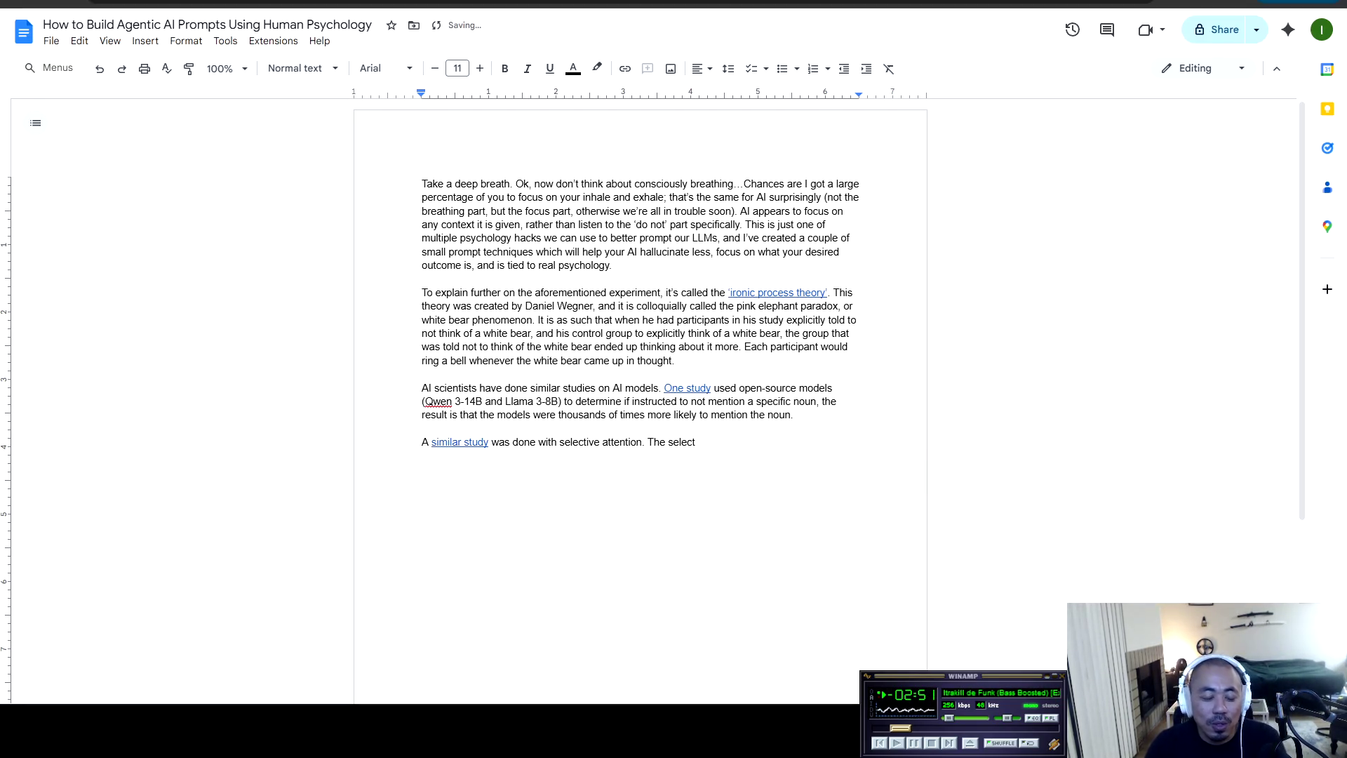
{"action": "key", "text": "alt+Tab"}
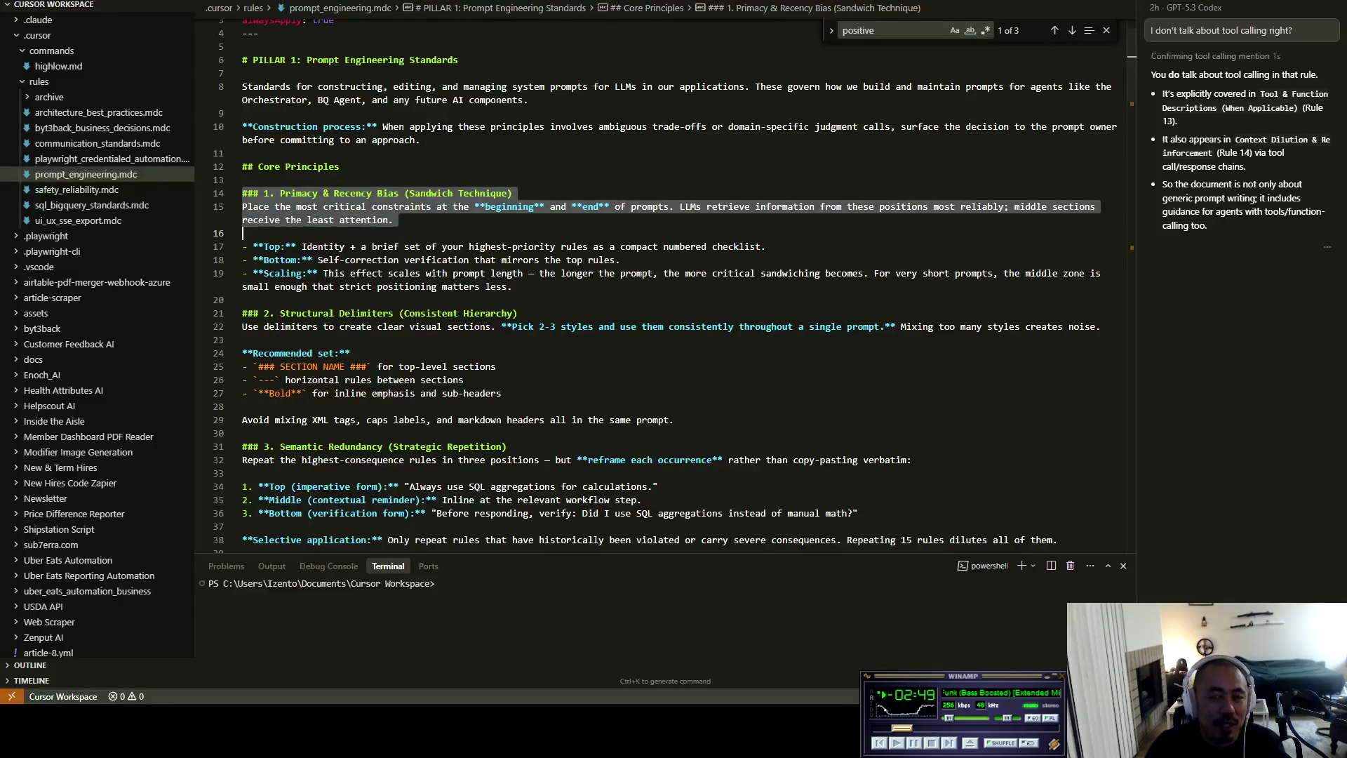
Review the PILLAR 1 and Primacy & Recency Bias headings in prompt_engineering.mdc, then return to the doc
{"action": "scroll", "coordinate": [667, 281], "scroll_direction": "up", "scroll_amount": 1}
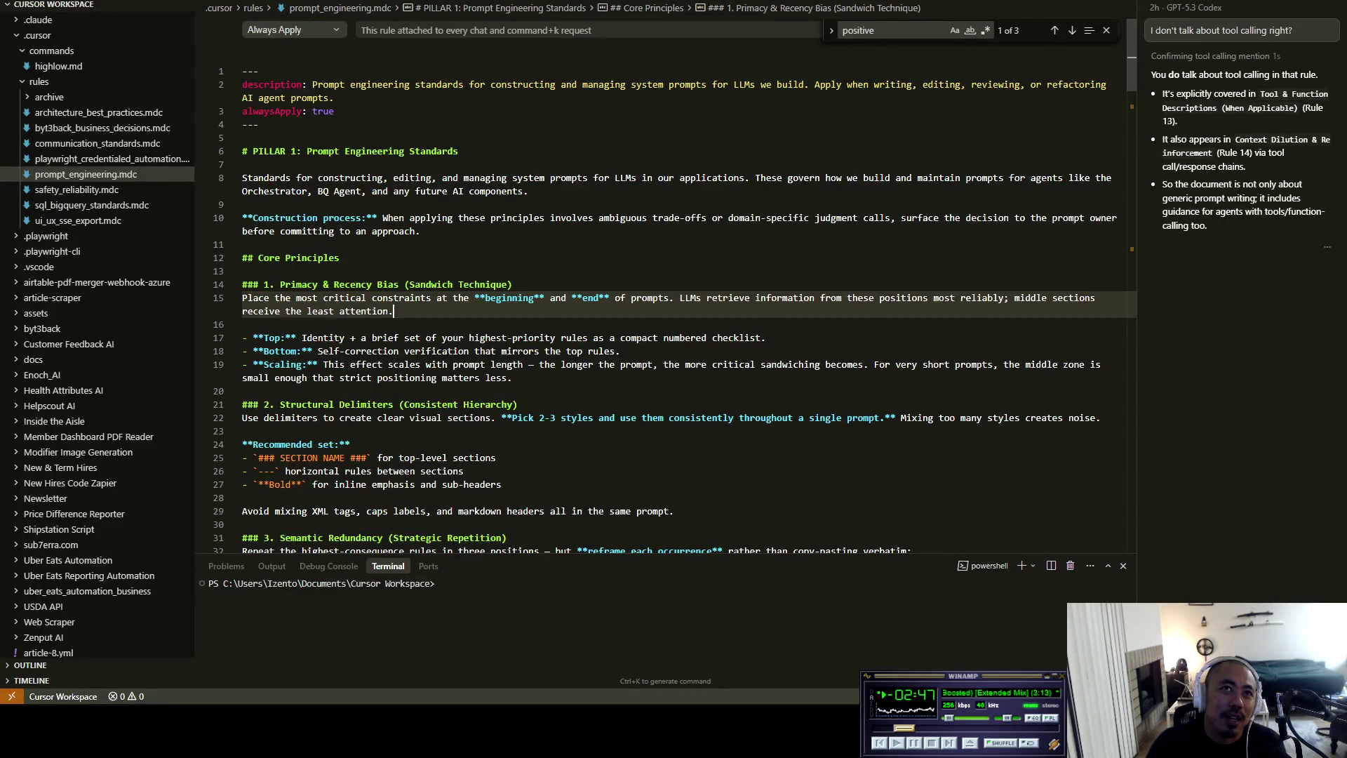
{"action": "left_click", "coordinate": [243, 151]}
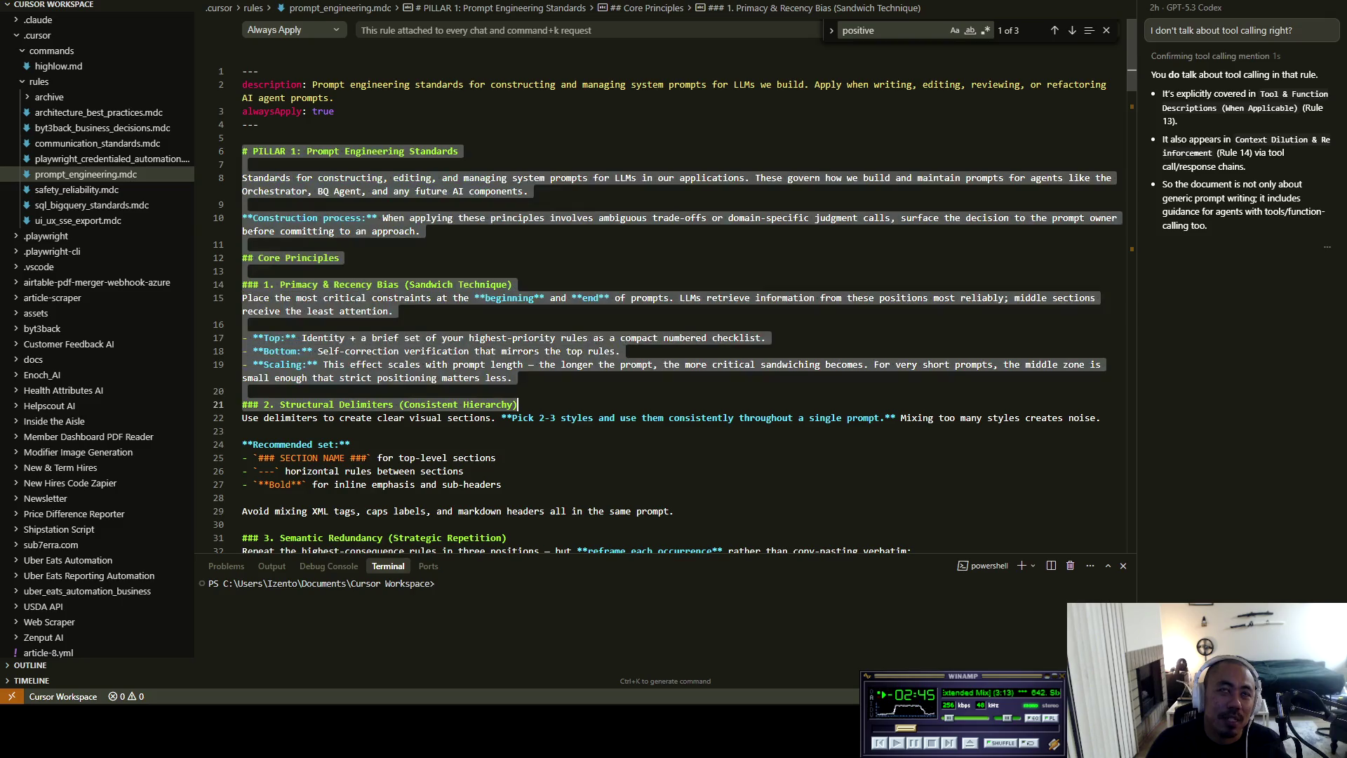
{"action": "scroll", "coordinate": [666, 281], "scroll_direction": "down", "scroll_amount": 3}
{"action": "left_click_drag", "start_coordinate": [261, 158], "coordinate": [513, 157]}
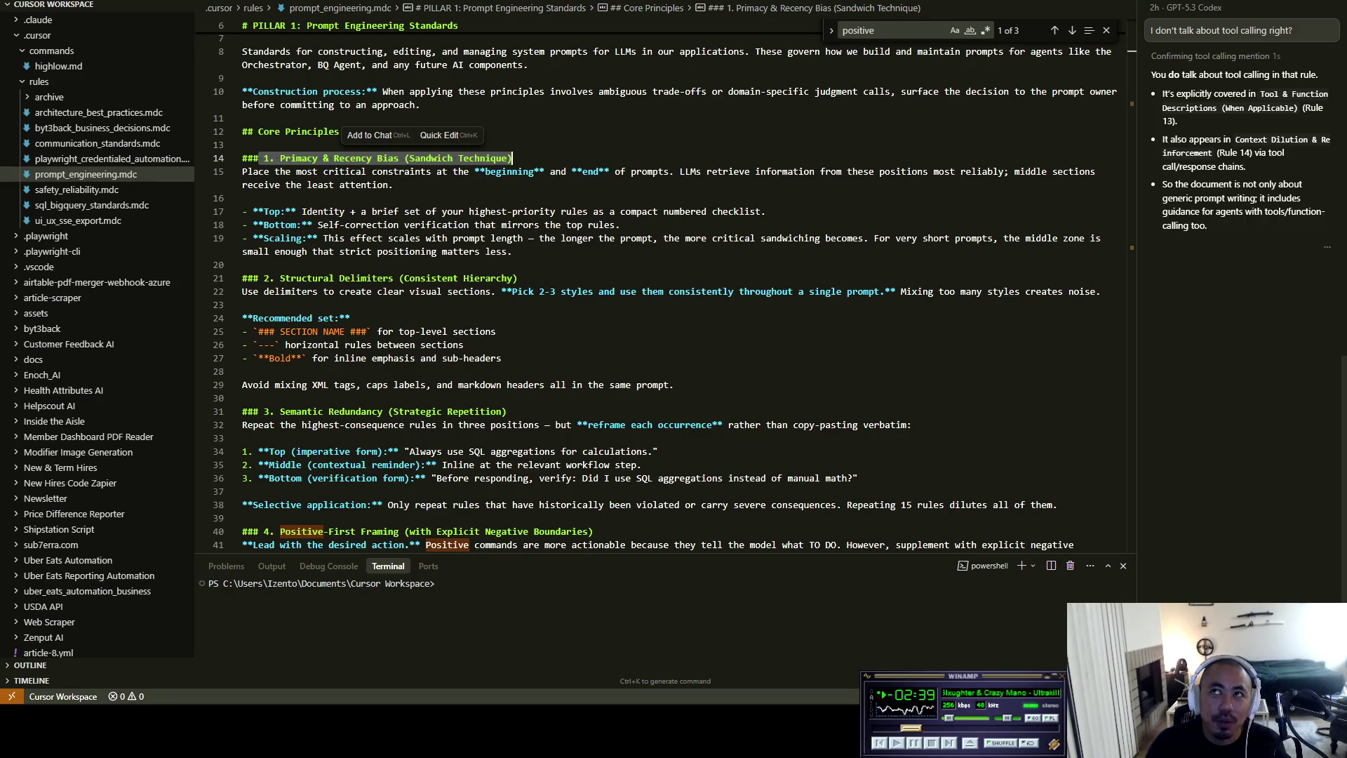
{"action": "scroll", "coordinate": [666, 281], "scroll_direction": "down", "scroll_amount": 20}
{"action": "scroll", "coordinate": [667, 281], "scroll_direction": "up", "scroll_amount": 20}
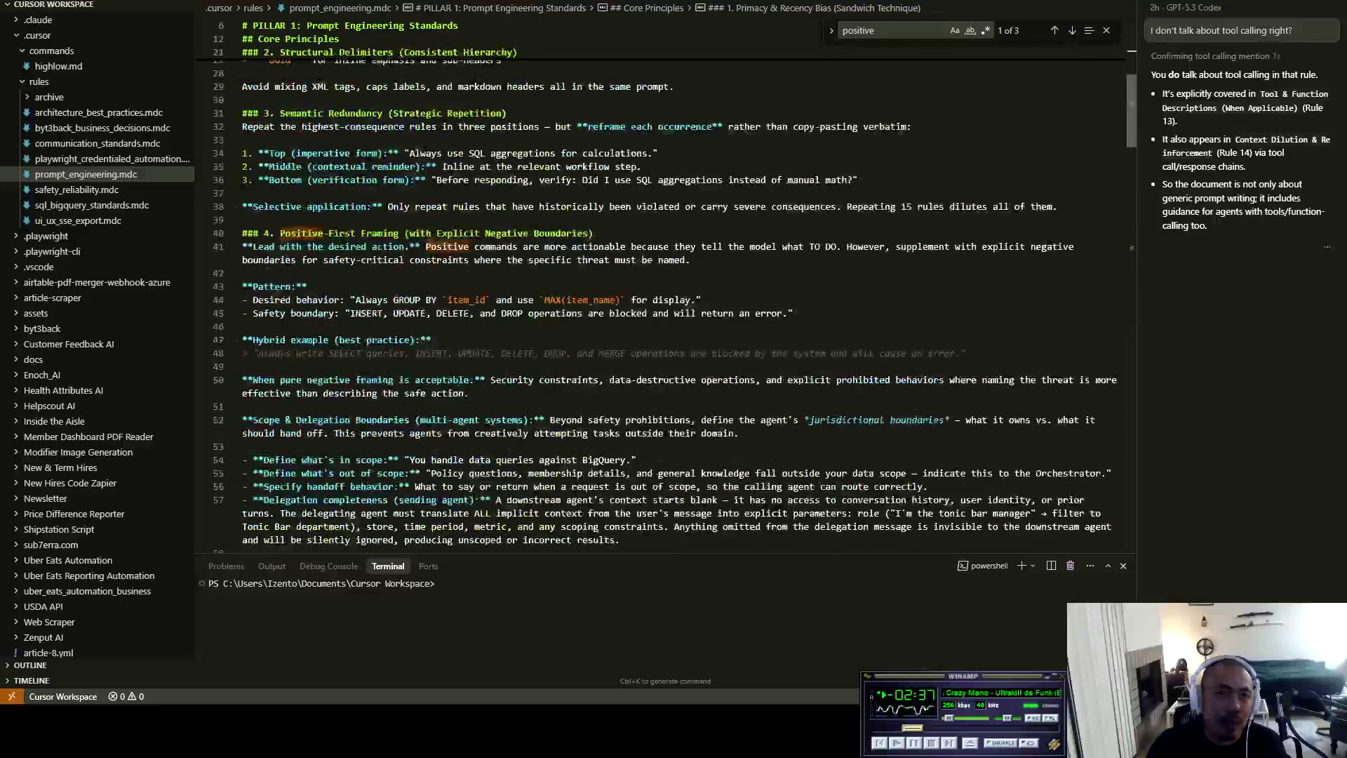
{"action": "key", "text": "alt+Tab"}
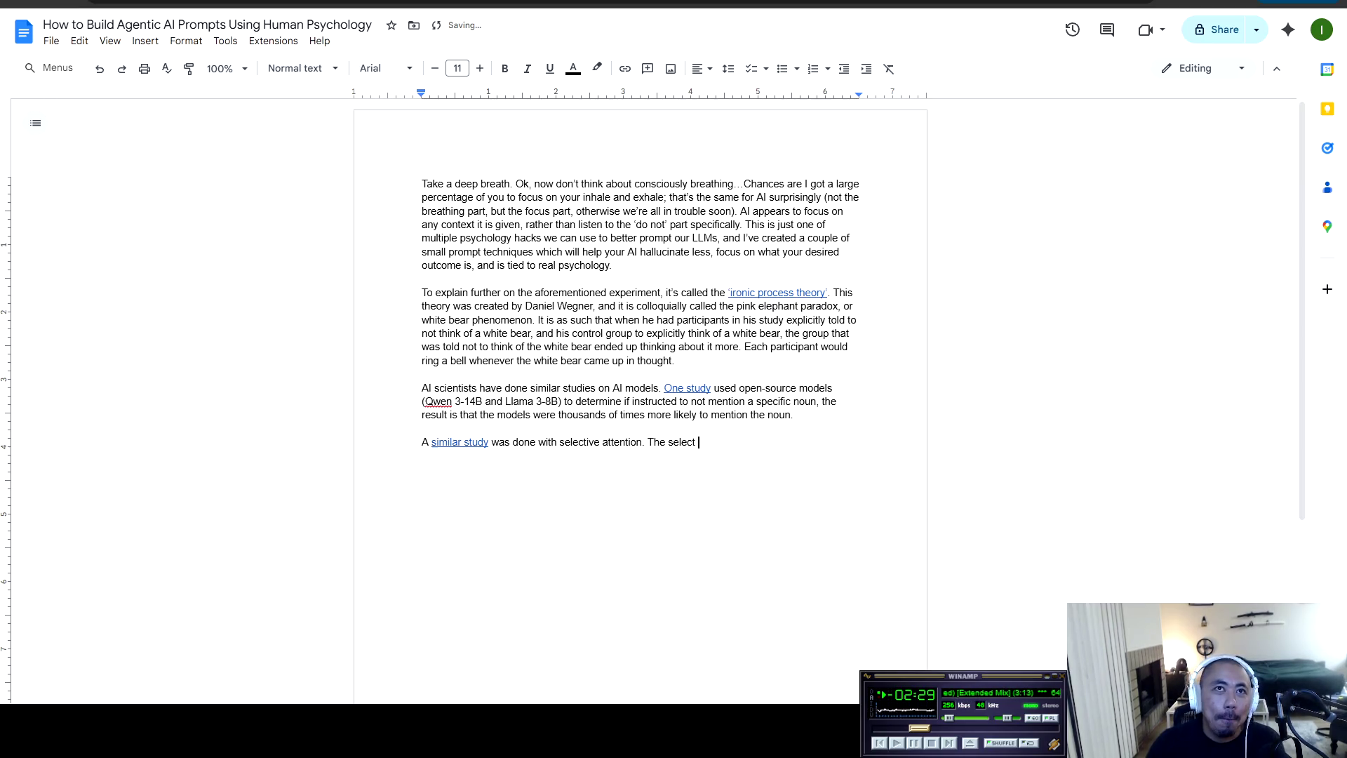
Insert an empty line above the opening 'Take a deep breath.' paragraph
{"action": "mouse_move", "coordinate": [422, 184]}
{"action": "left_mouse_down"}
{"action": "mouse_move", "coordinate": [581, 184]}
{"action": "mouse_move", "coordinate": [513, 183]}
{"action": "left_mouse_up"}
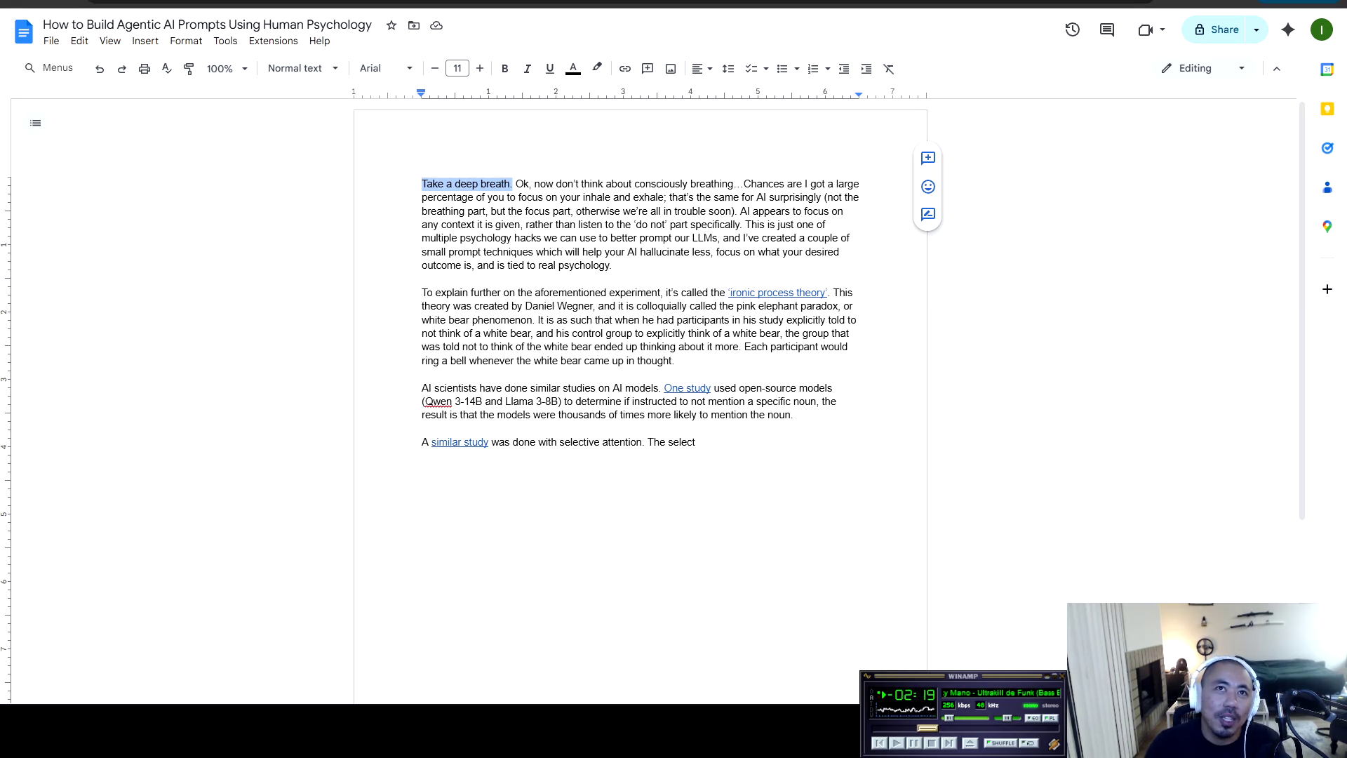
{"action": "left_click", "coordinate": [440, 184]}
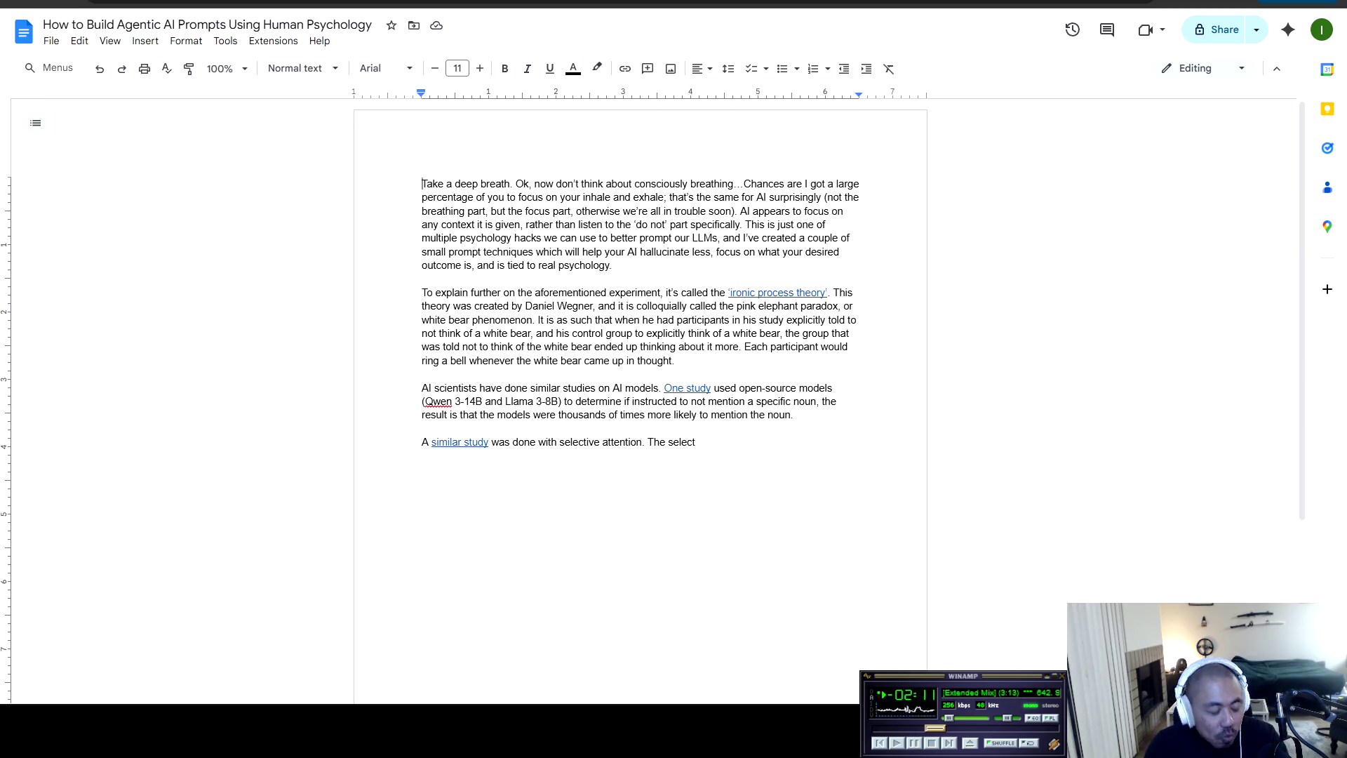
{"action": "key", "text": "Return"}
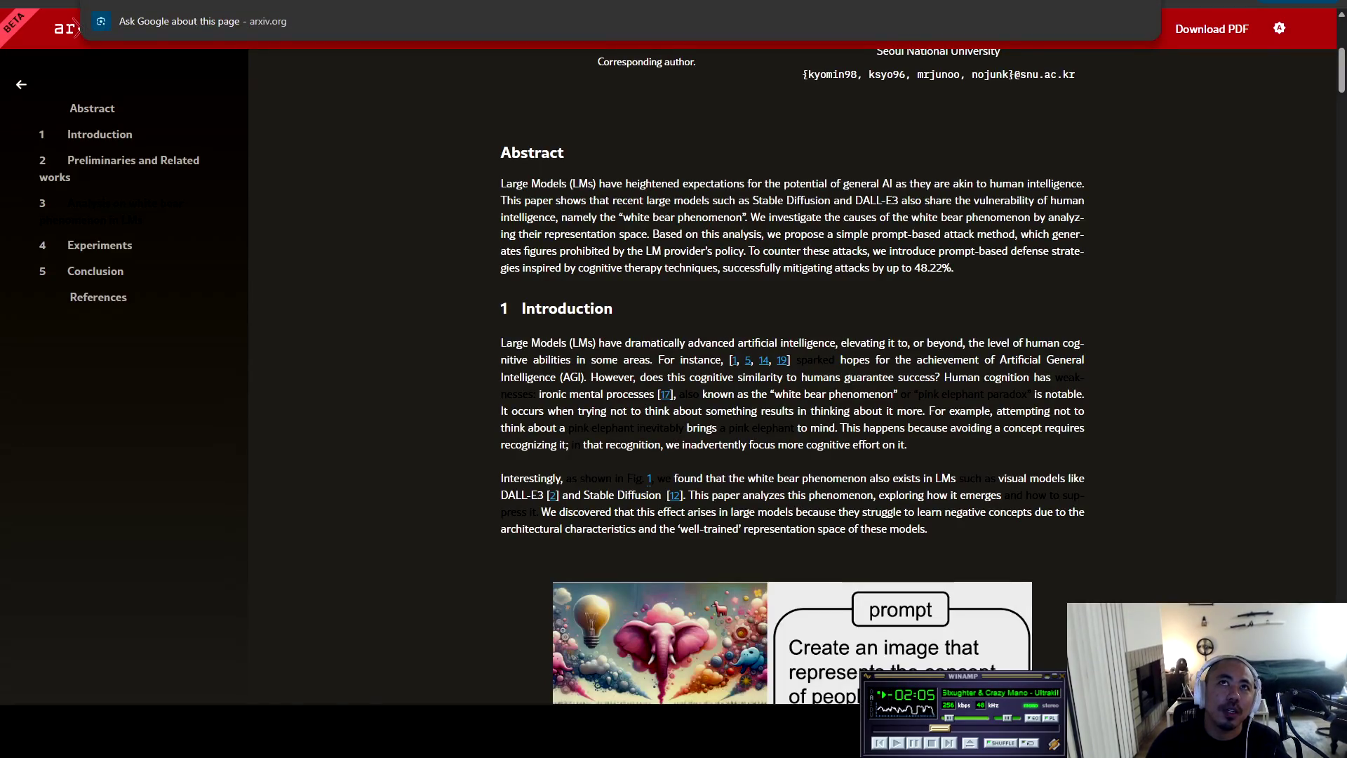
Paste the pink elephant paper URL as a dash bullet with sub-bullet 'Do not think about pink elephant'
{"action": "scroll", "coordinate": [792, 374], "scroll_direction": "up", "scroll_amount": 6}
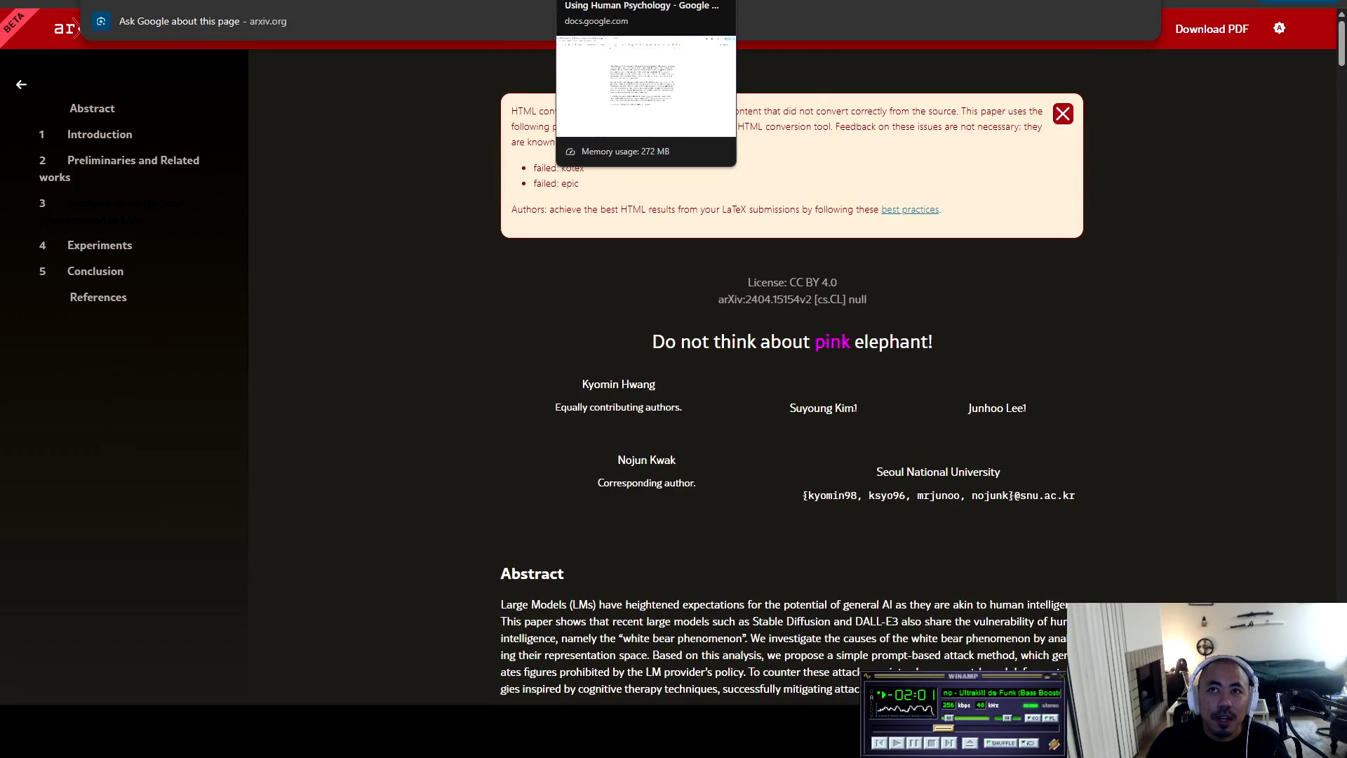
{"action": "left_click", "coordinate": [632, 5]}
{"action": "type", "text": "https://arxiv.org/html/2404.15154v2"}
{"action": "key", "text": "Return"}
{"action": "key", "text": "Up"}
{"action": "key", "text": "BackSpace"}
{"action": "key", "text": "BackSpace"}
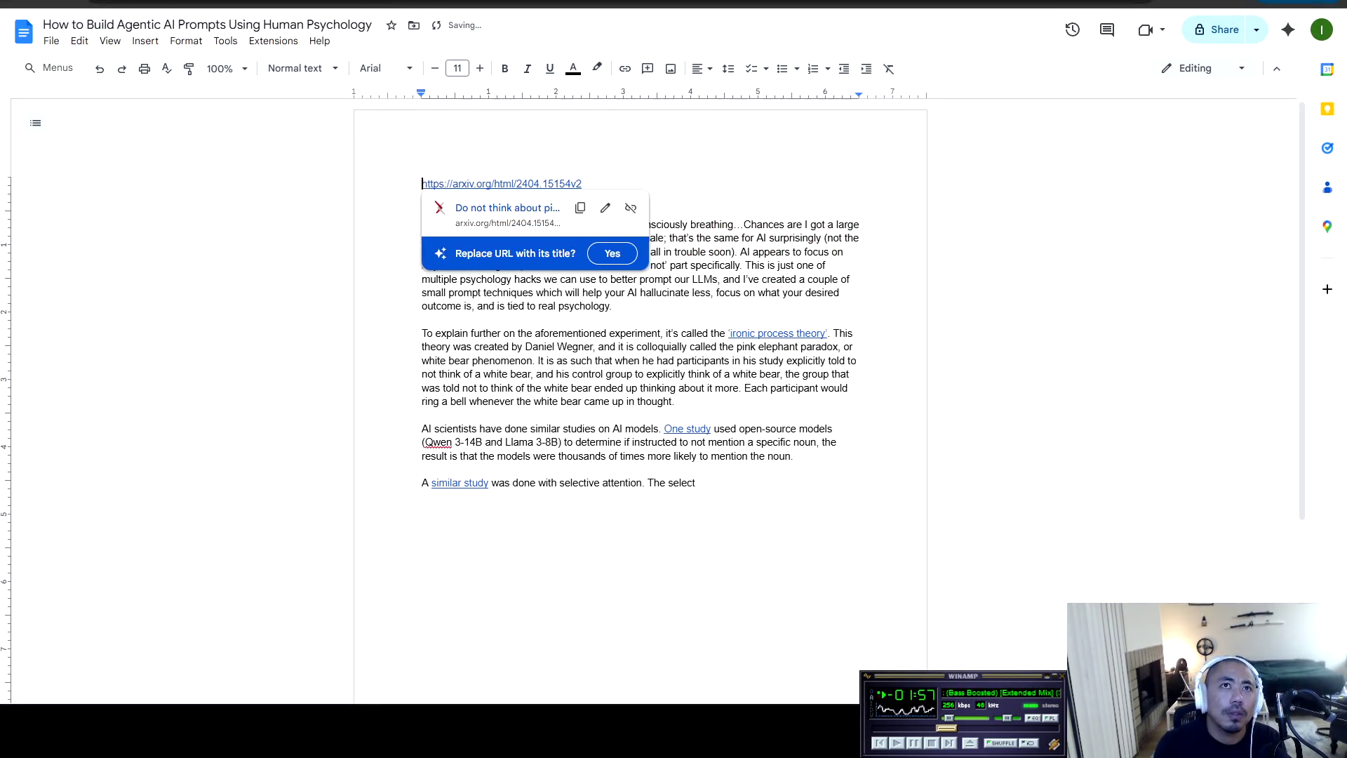
{"action": "type", "text": "-"}
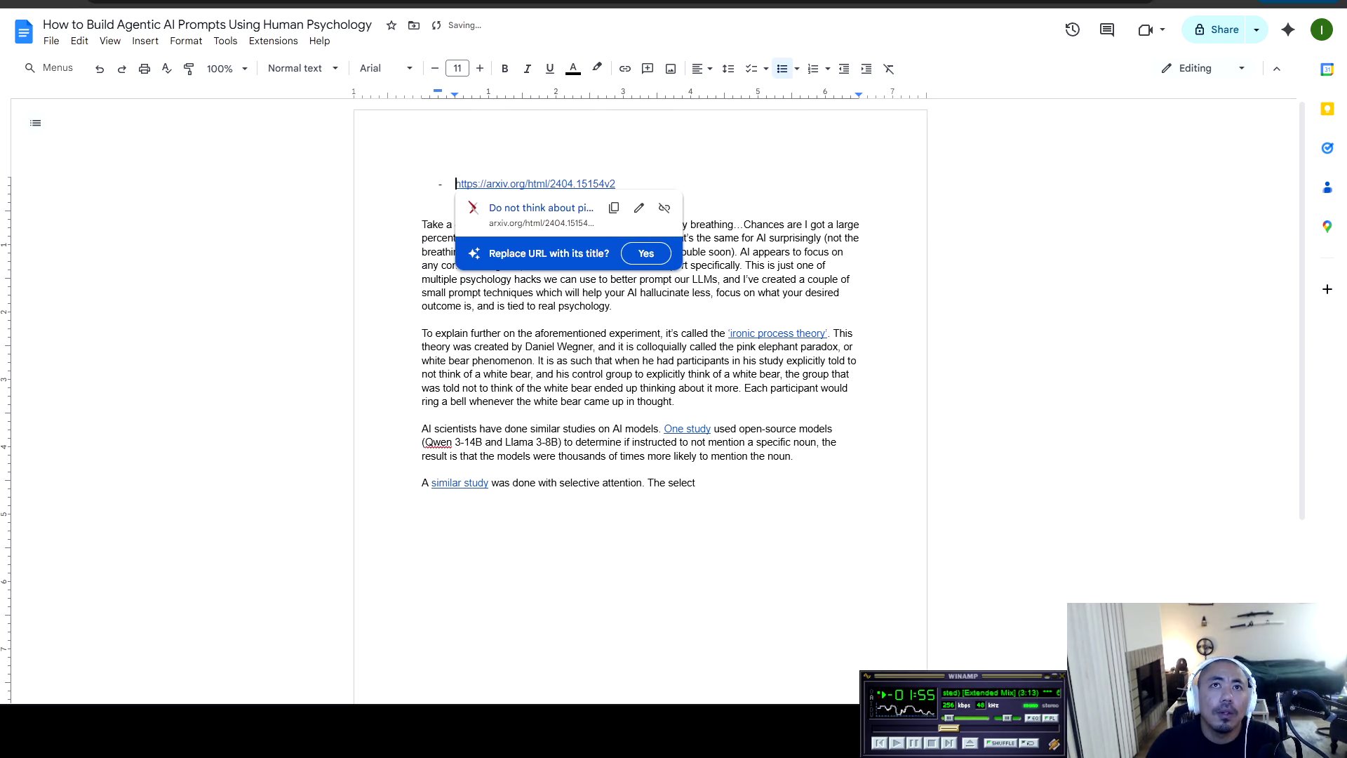
{"action": "key", "text": "End"}
{"action": "key", "text": "Return"}
{"action": "type", "text": "Do "}
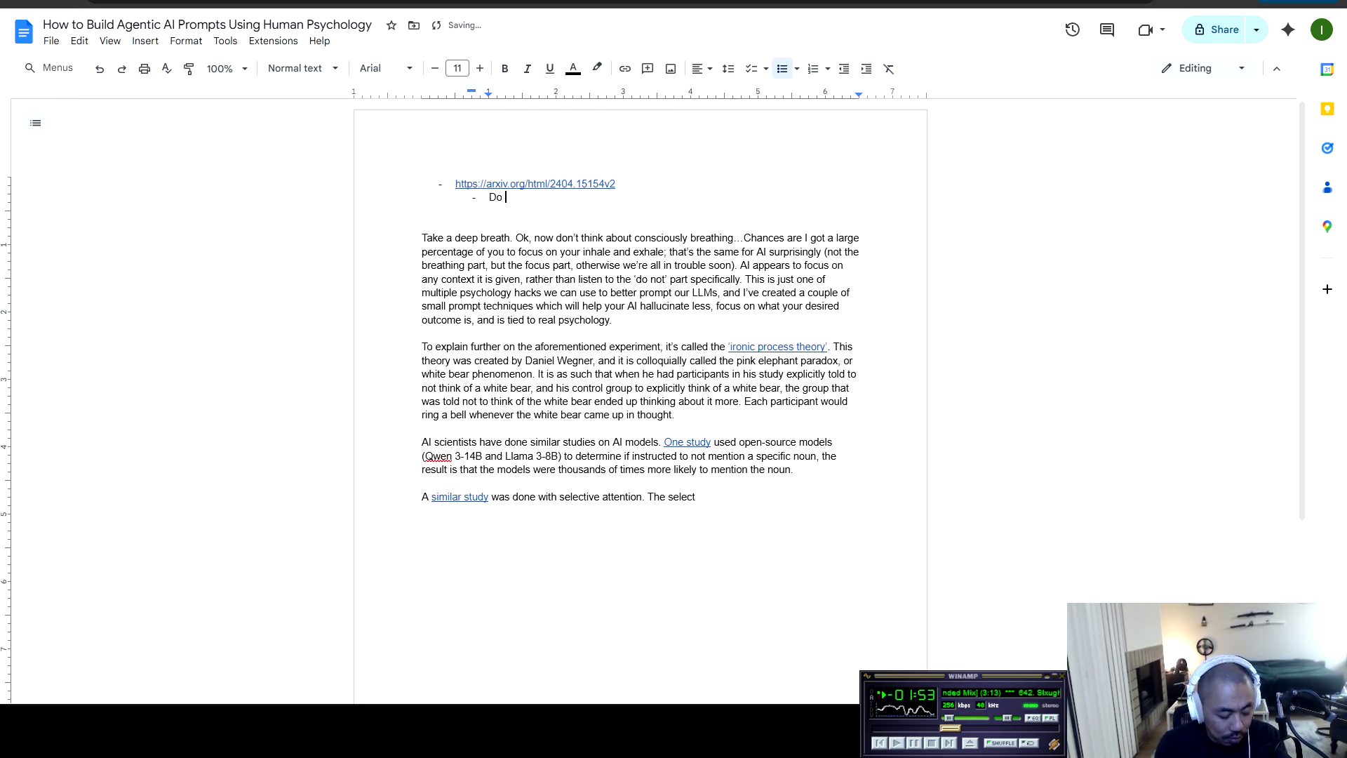
{"action": "type", "text": "not think about pink elephant"}
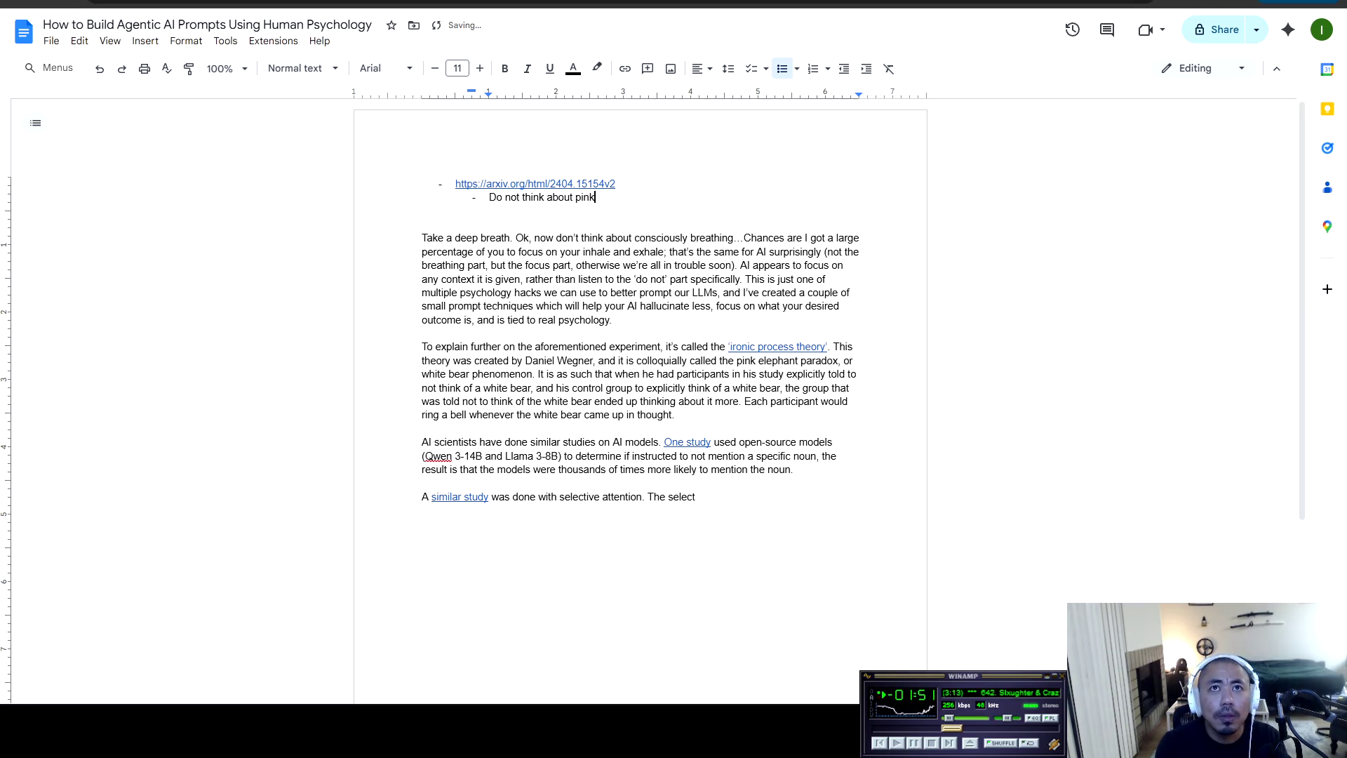
{"action": "key", "text": "Return"}
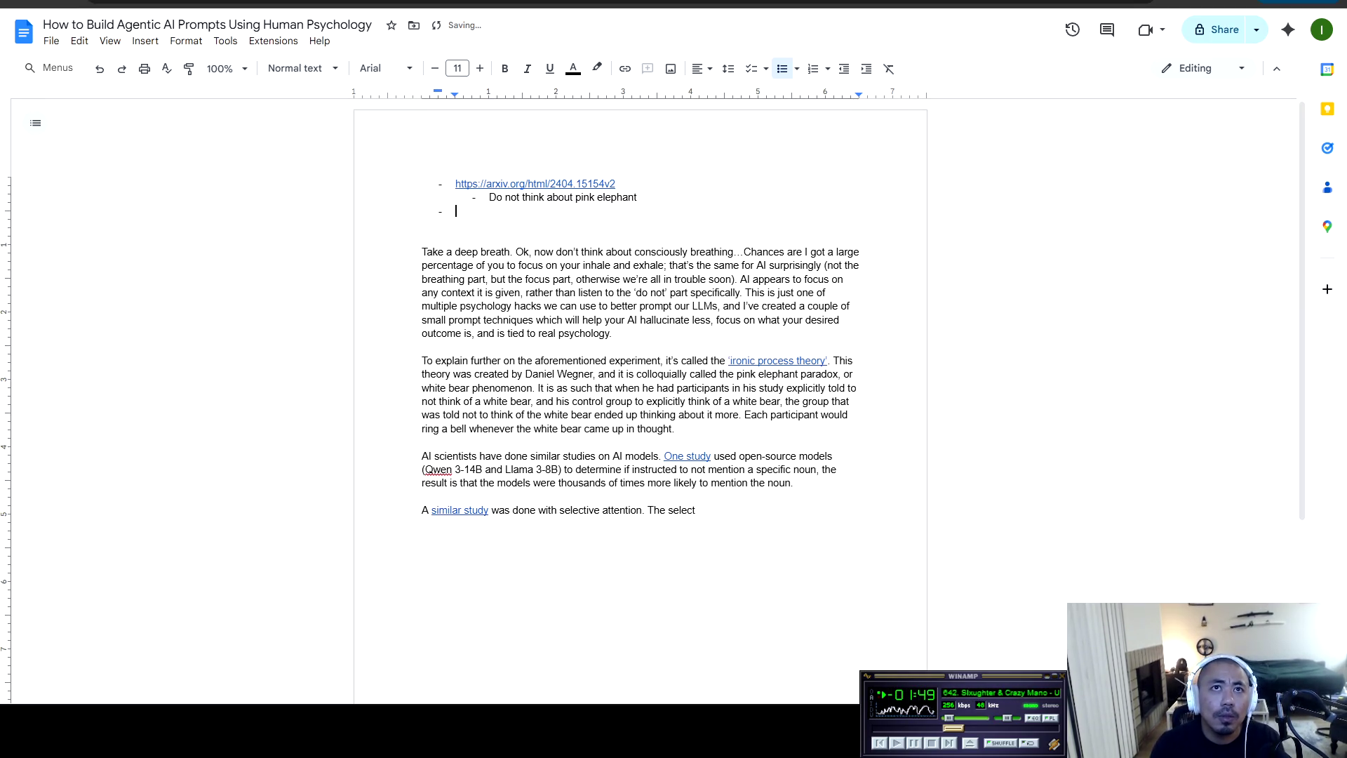
Add the White Bear paper URL as a second bullet, its title pasted unformatted as a sub-bullet
{"action": "key", "text": "ctrl+Tab"}
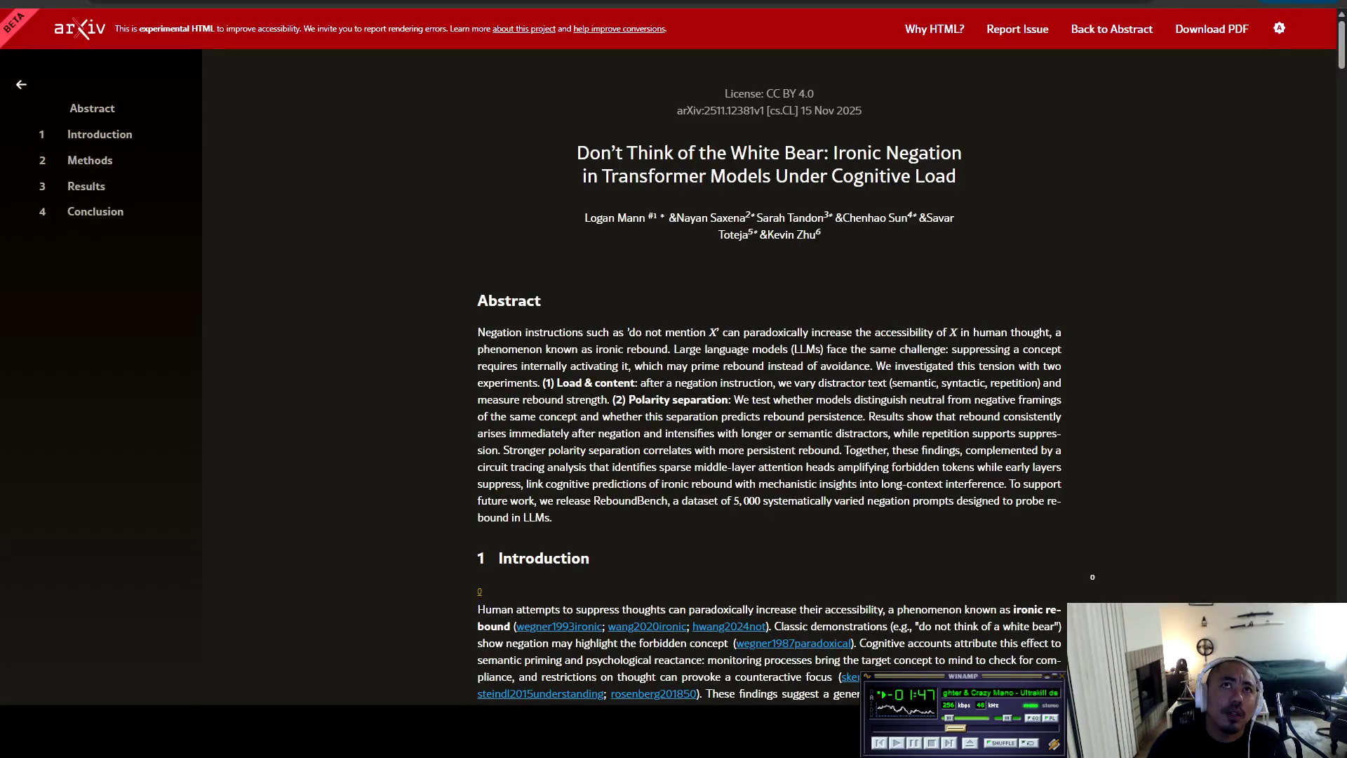
{"action": "key", "text": "ctrl+c"}
{"action": "key", "text": "ctrl+shift+Tab"}
{"action": "key", "text": "ctrl+v"}
{"action": "key", "text": "Return"}
{"action": "key", "text": "Tab"}
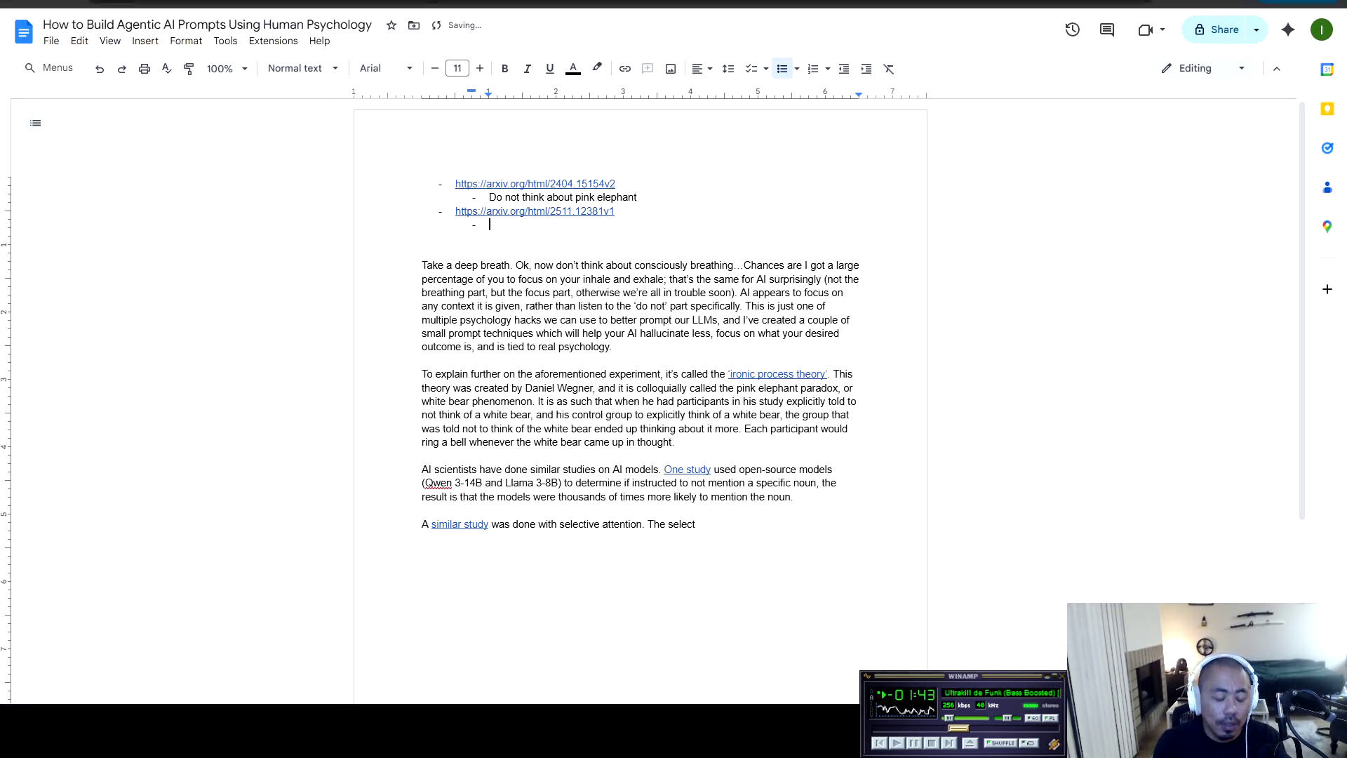
{"action": "key", "text": "ctrl+Tab"}
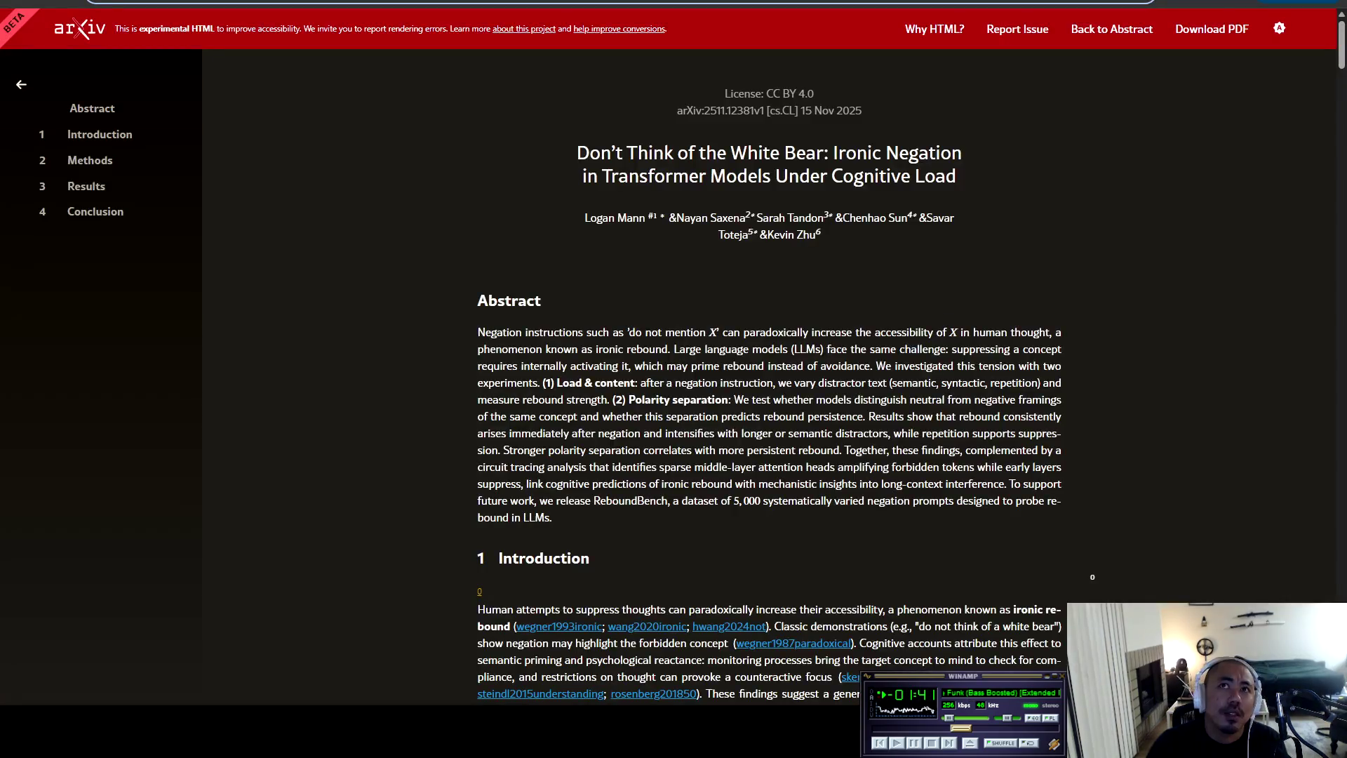
{"action": "triple_click", "coordinate": [603, 153]}
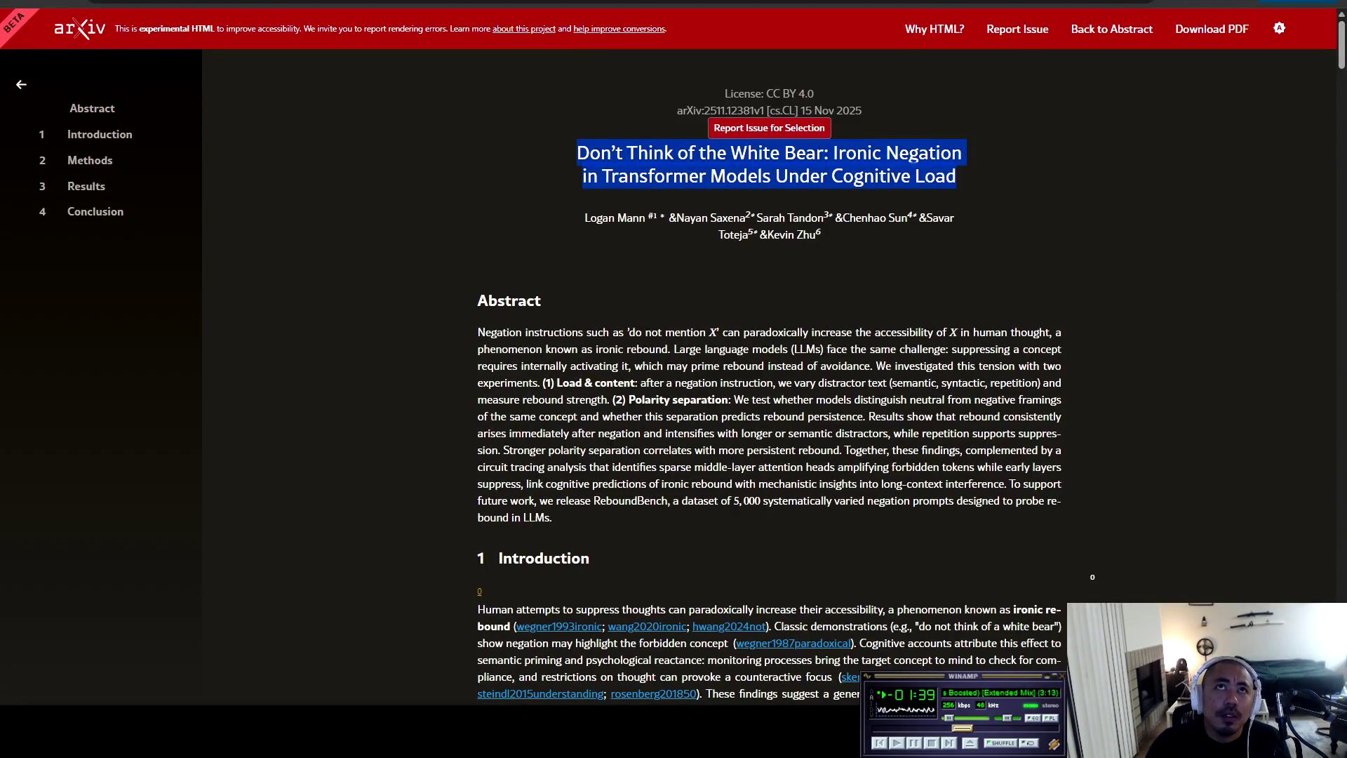
{"action": "key", "text": "ctrl+shift+Tab"}
{"action": "right_click", "coordinate": [501, 236]}
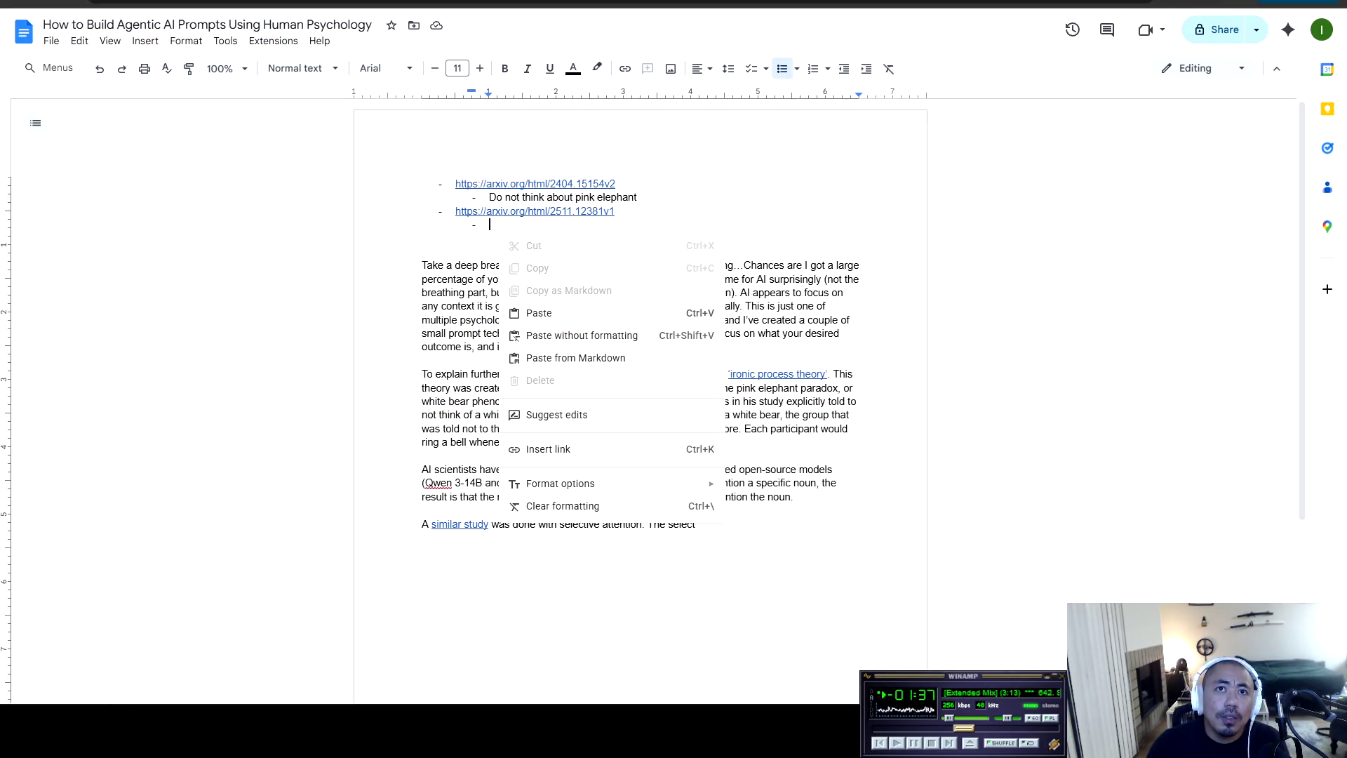
{"action": "left_click", "coordinate": [582, 335]}
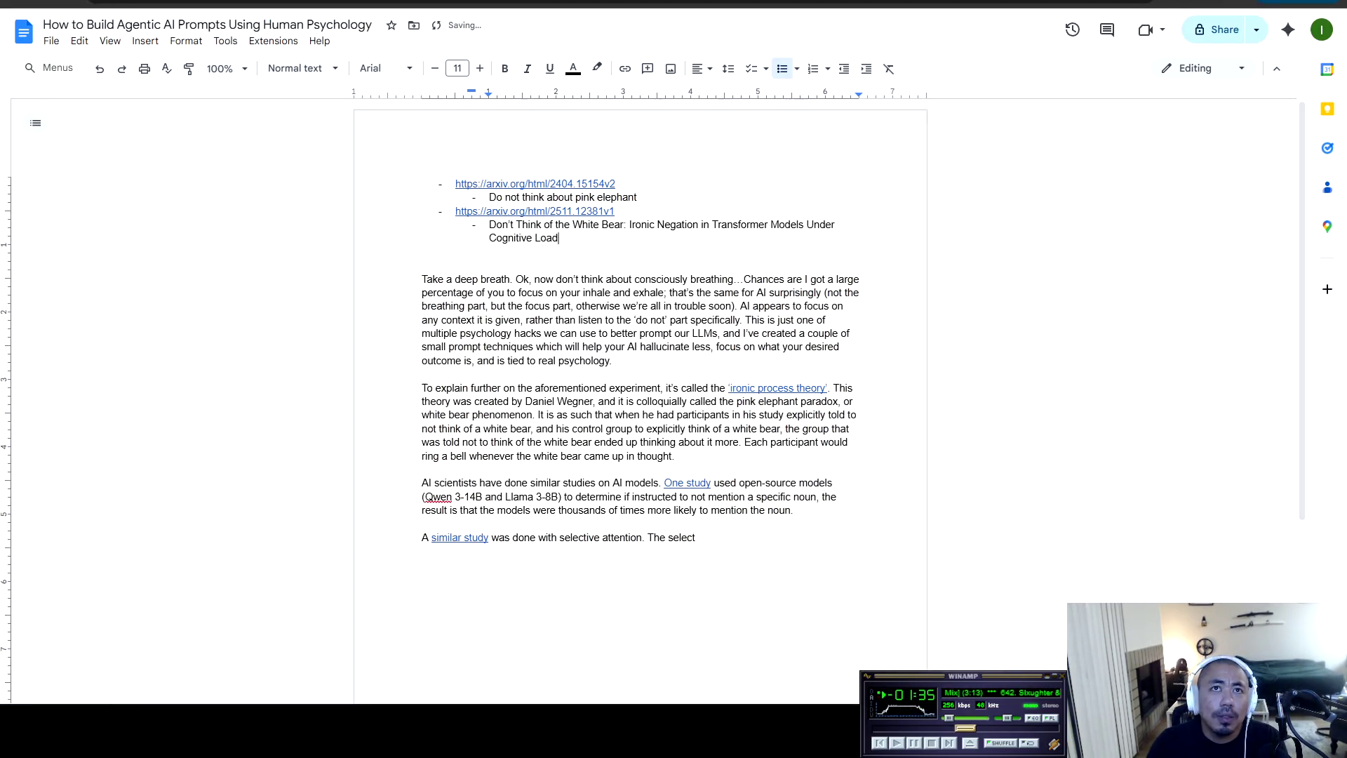
Add bullets 'Pink elephant issue in LLMs' and 'Compliment sandwich but for LLMs'
{"action": "key", "text": "Return"}
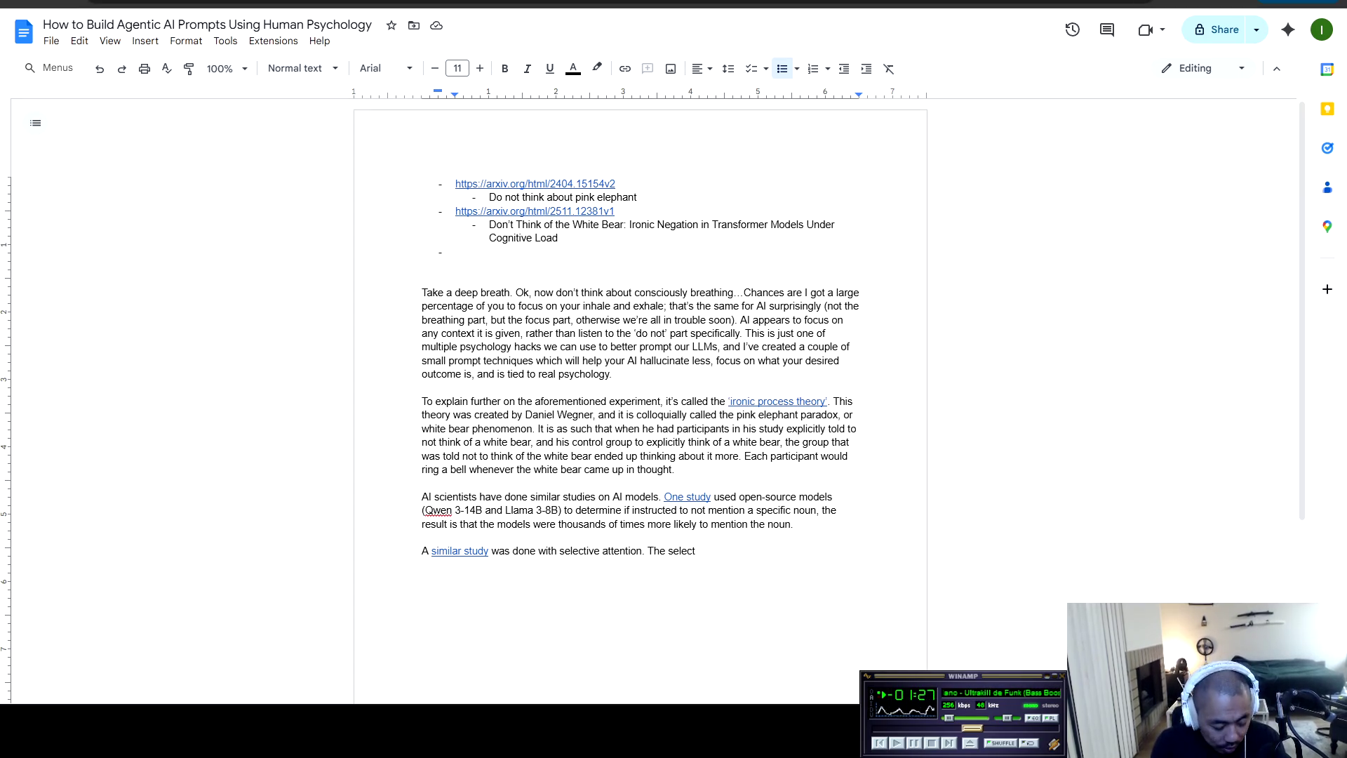
{"action": "type", "text": "P"}
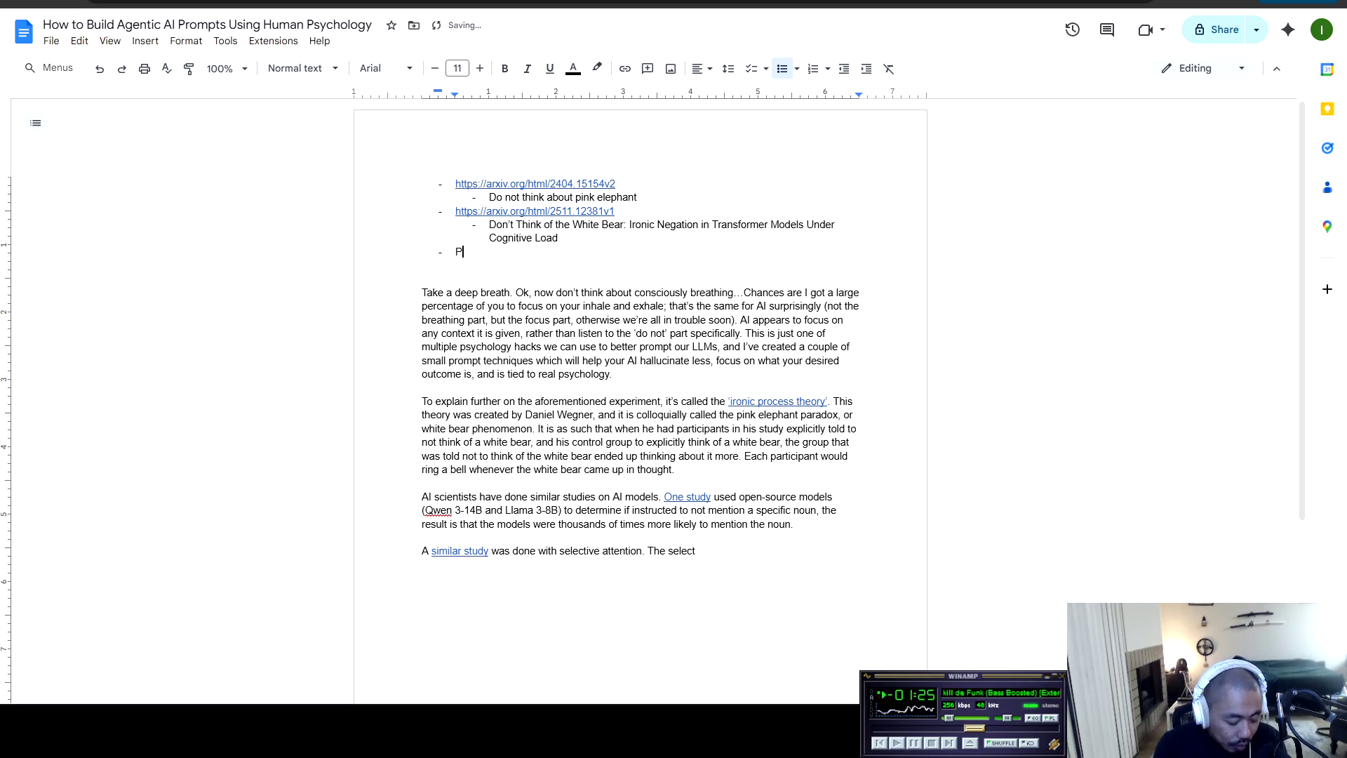
{"action": "type", "text": "ink elephant i"}
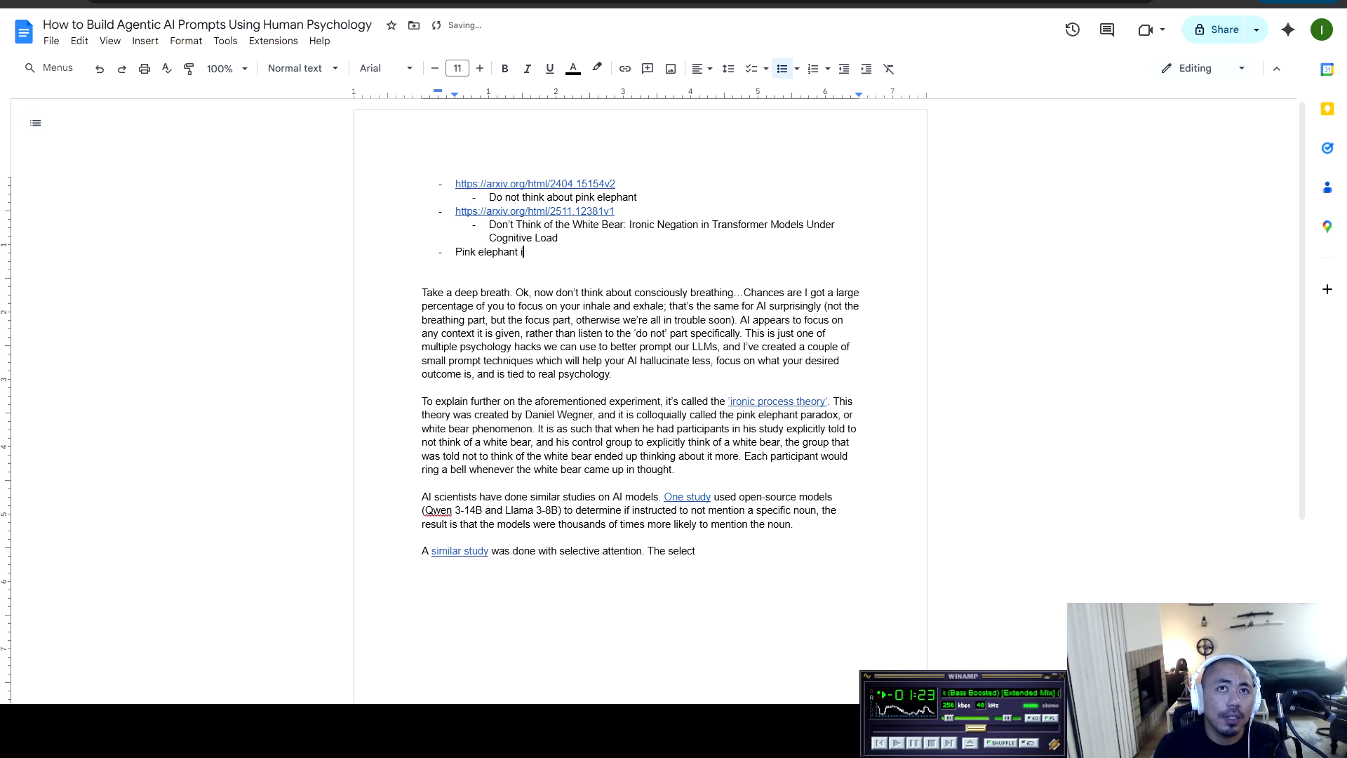
{"action": "type", "text": "ssue in LLMs"}
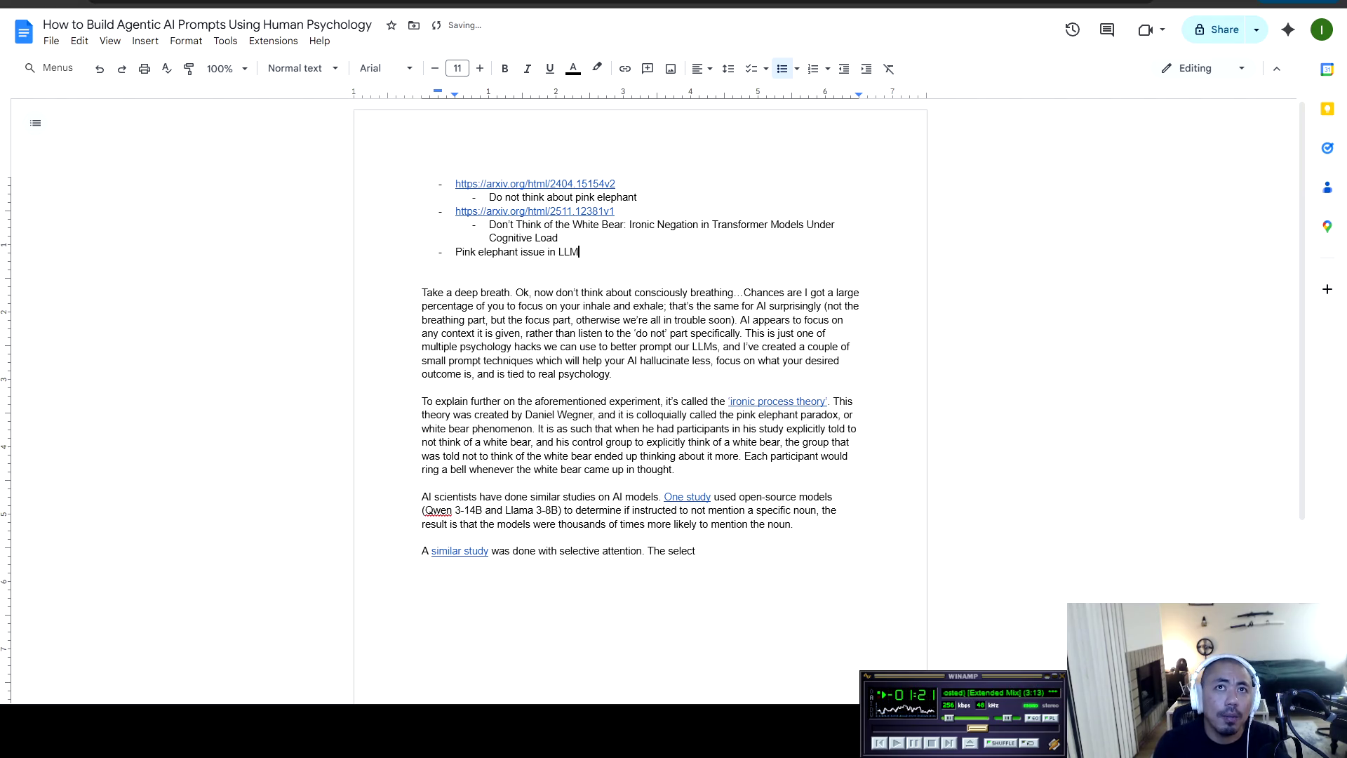
{"action": "key", "text": "Return"}
{"action": "type", "text": "Sandwic"}
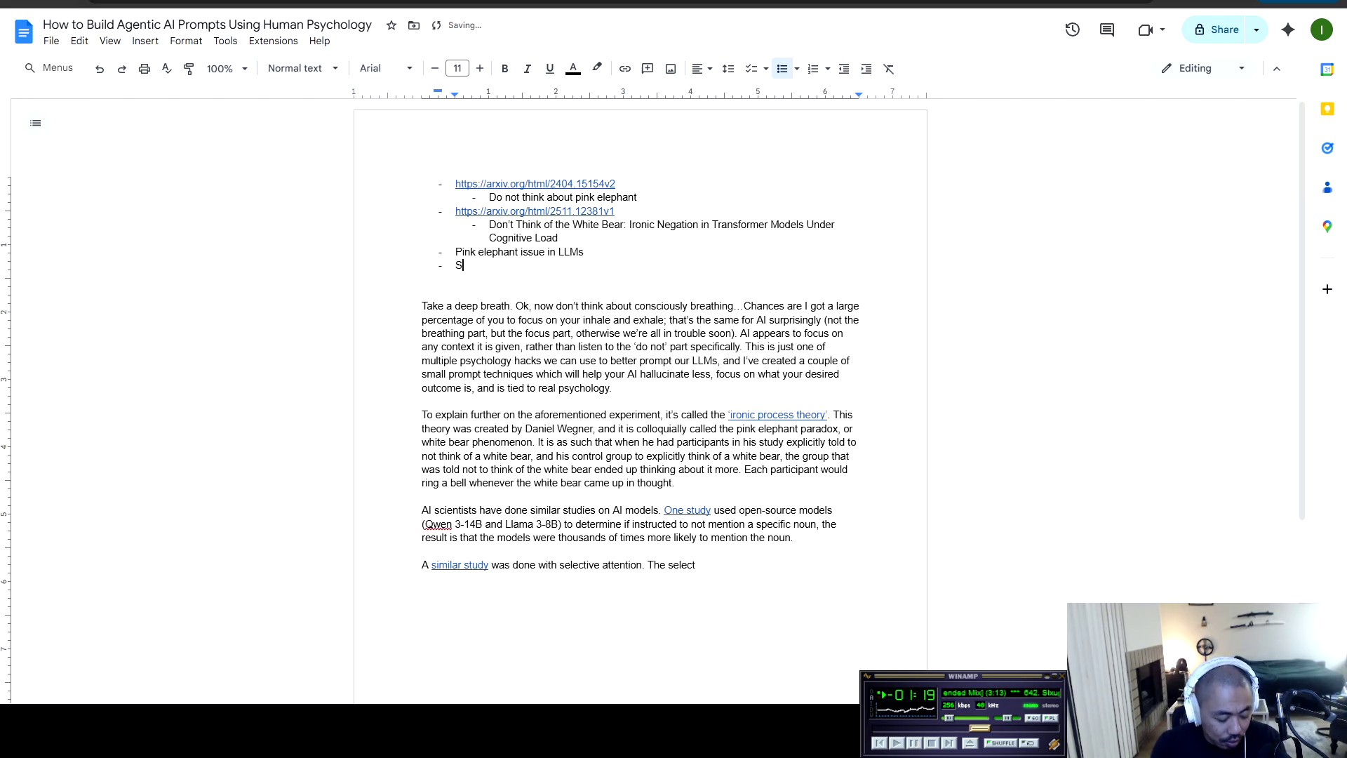
{"action": "key", "text": "BackSpace"}
{"action": "key", "text": "BackSpace"}
{"action": "key", "text": "BackSpace"}
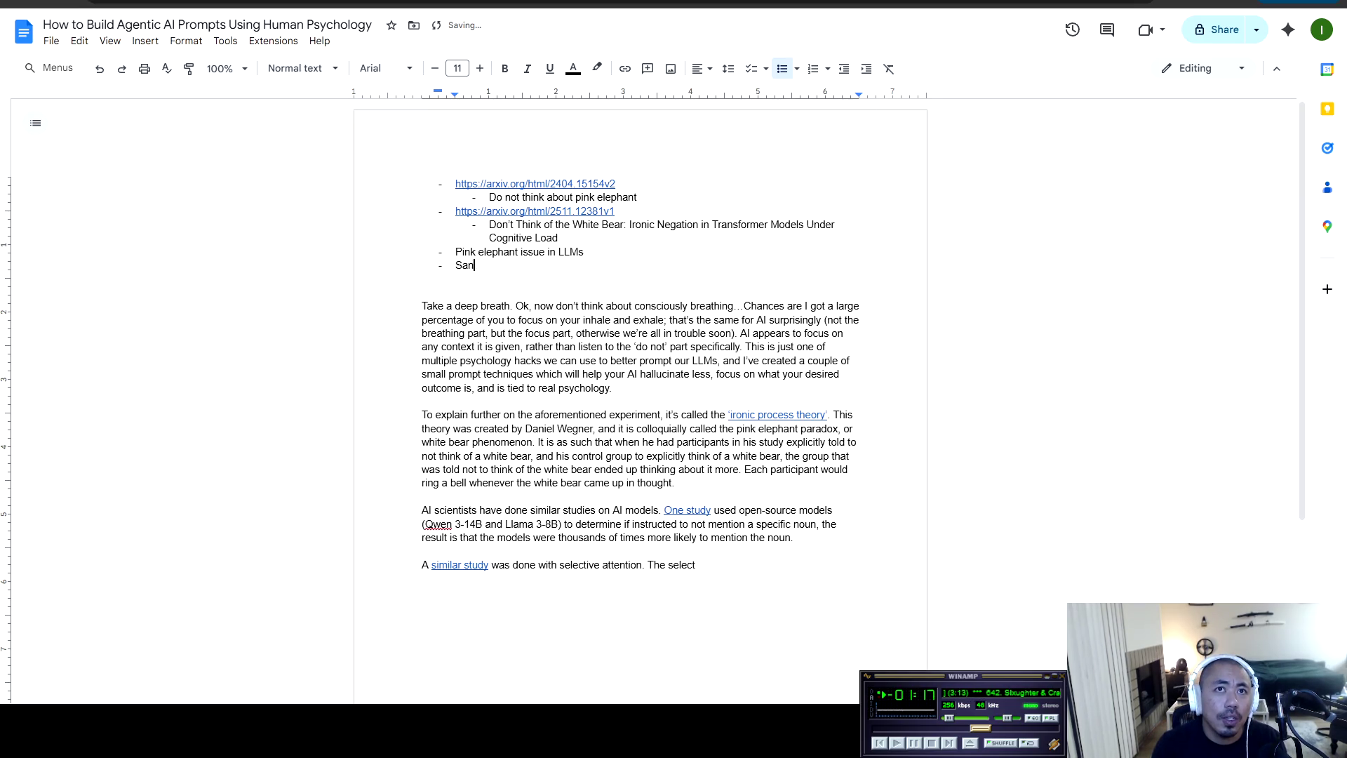
{"action": "type", "text": "Coi"}
{"action": "key", "text": "BackSpace"}
{"action": "type", "text": "mpliment sandwich "}
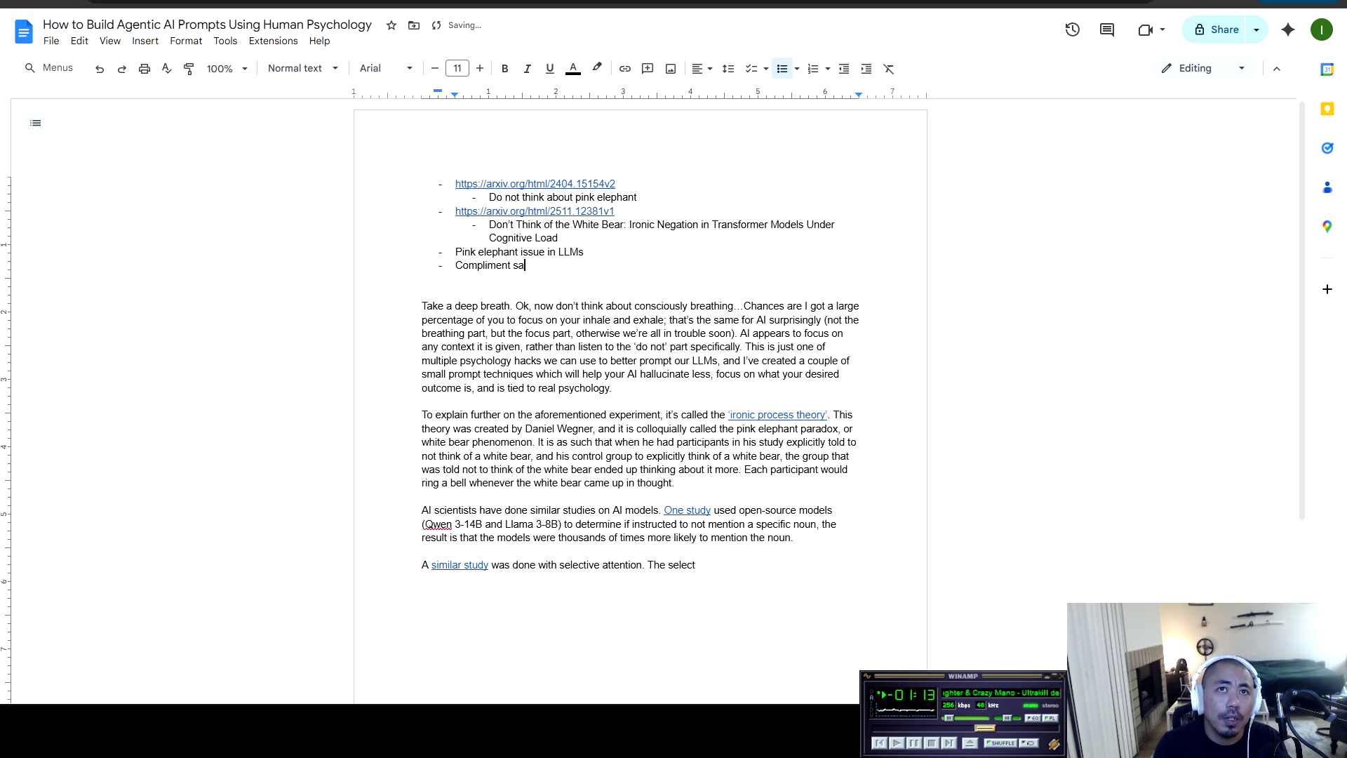
{"action": "type", "text": "but for LLMS"}
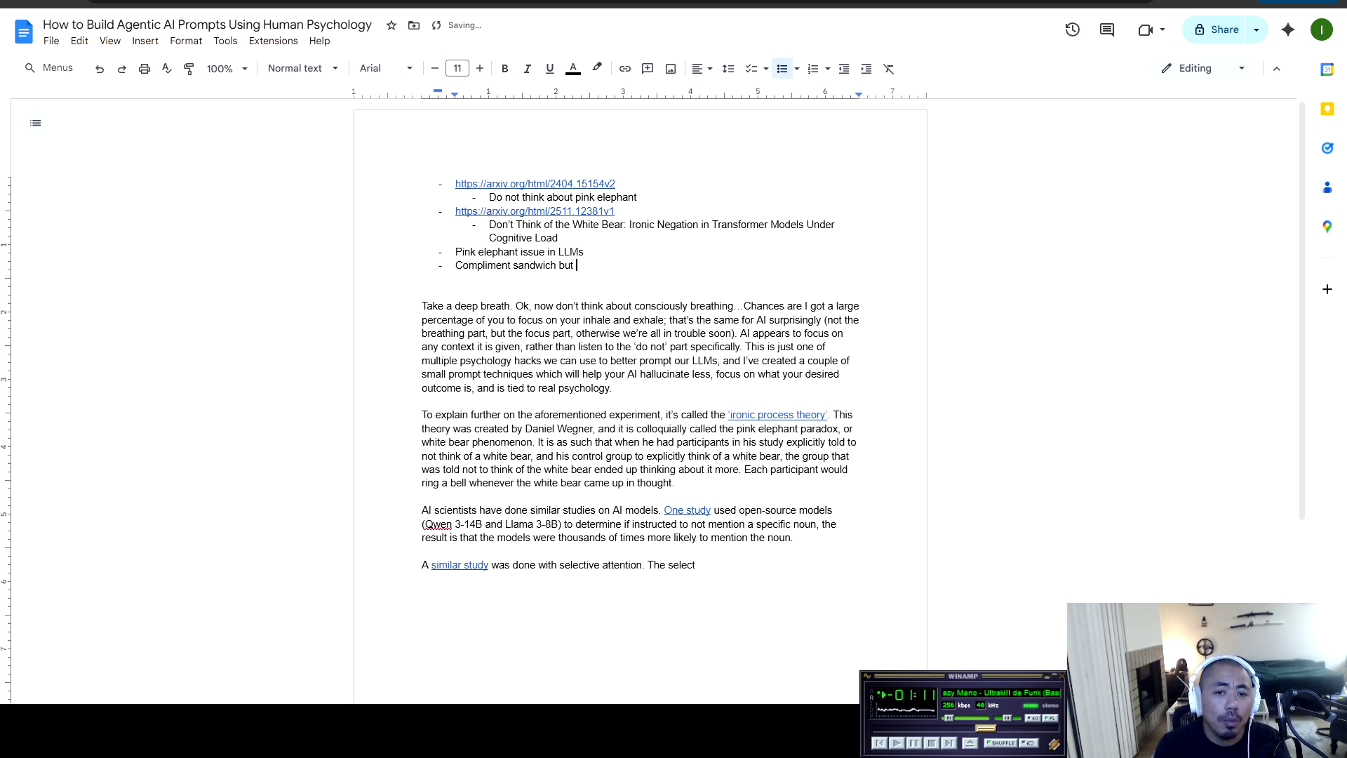
{"action": "key", "text": "BackSpace"}
{"action": "type", "text": "s"}
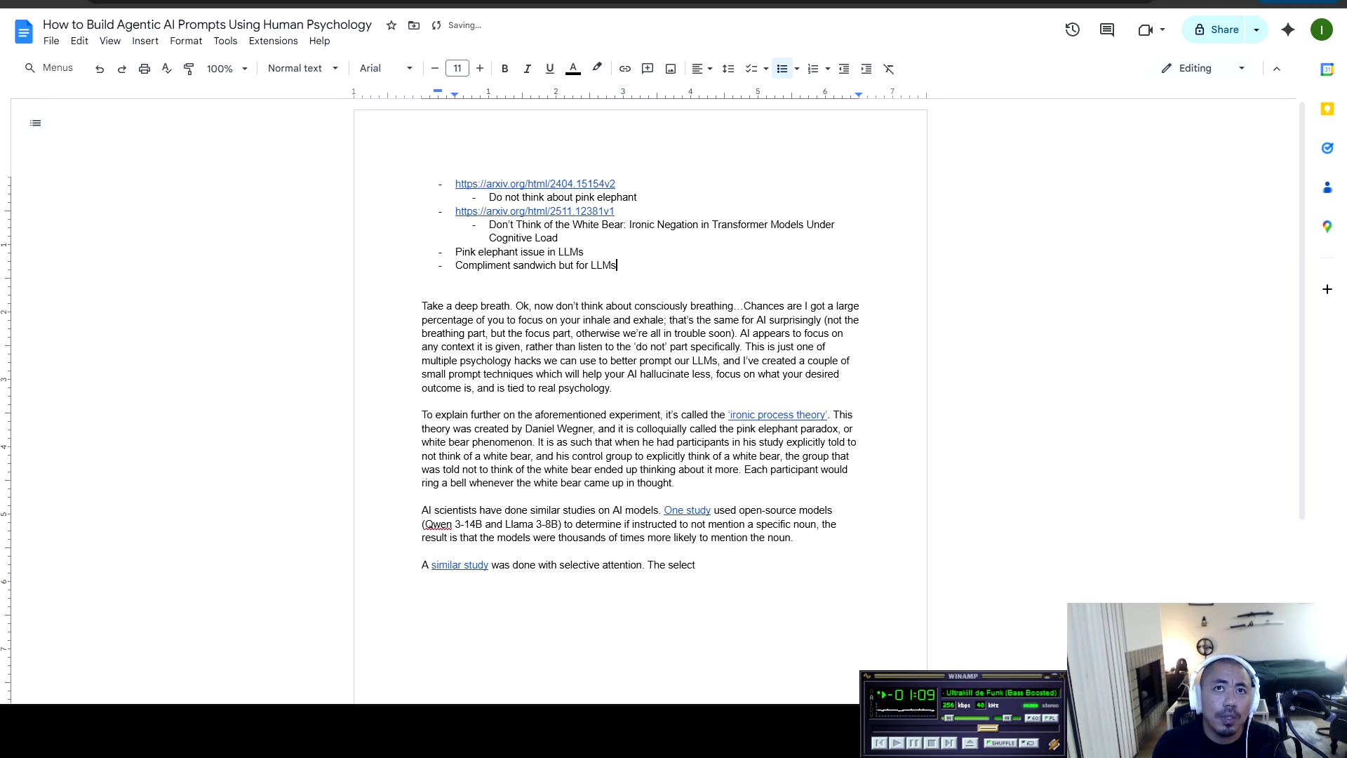
Nest sub-bullet 'Recency bias for LLMs. First part of the prompt. Last part of the prompt', then select the outline
{"action": "key", "text": "Return"}
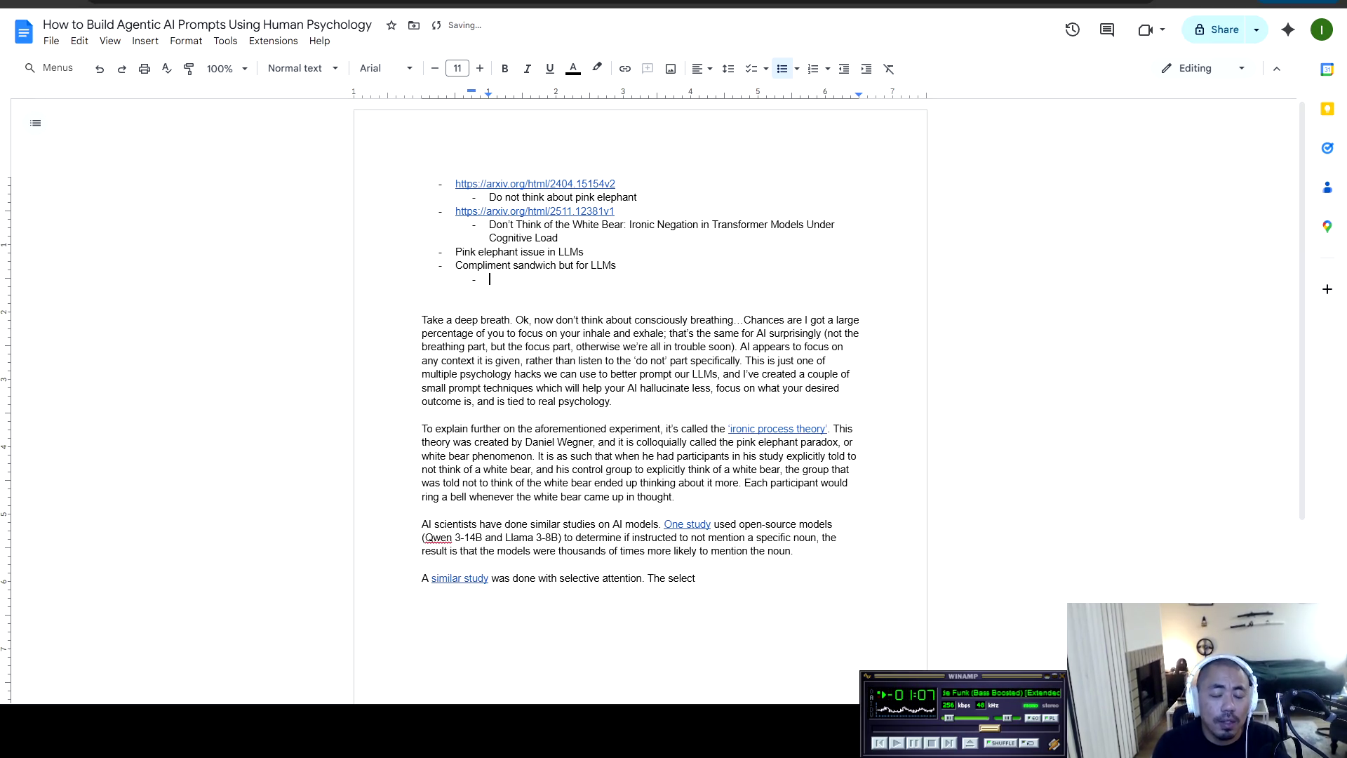
{"action": "key", "text": "BackSpace"}
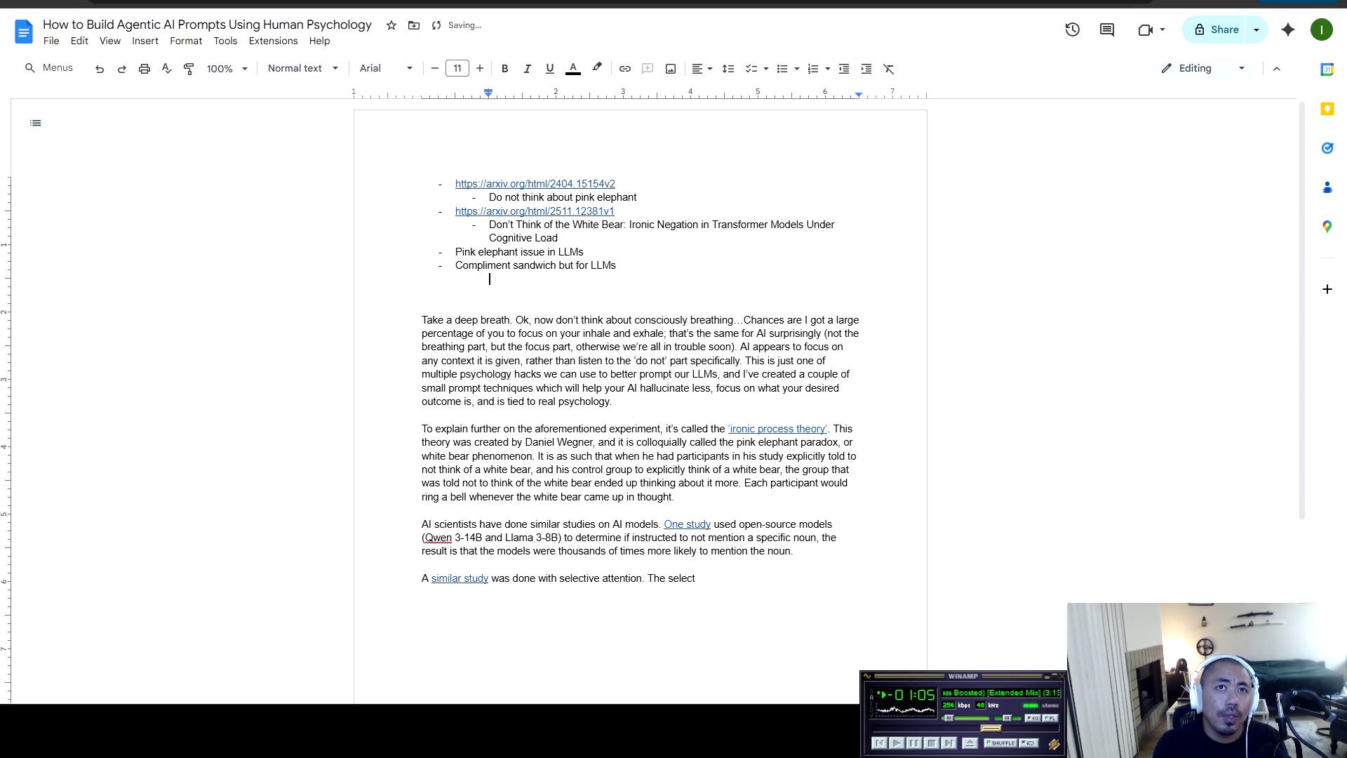
{"action": "key", "text": "shift+Tab"}
{"action": "type", "text": "Re"}
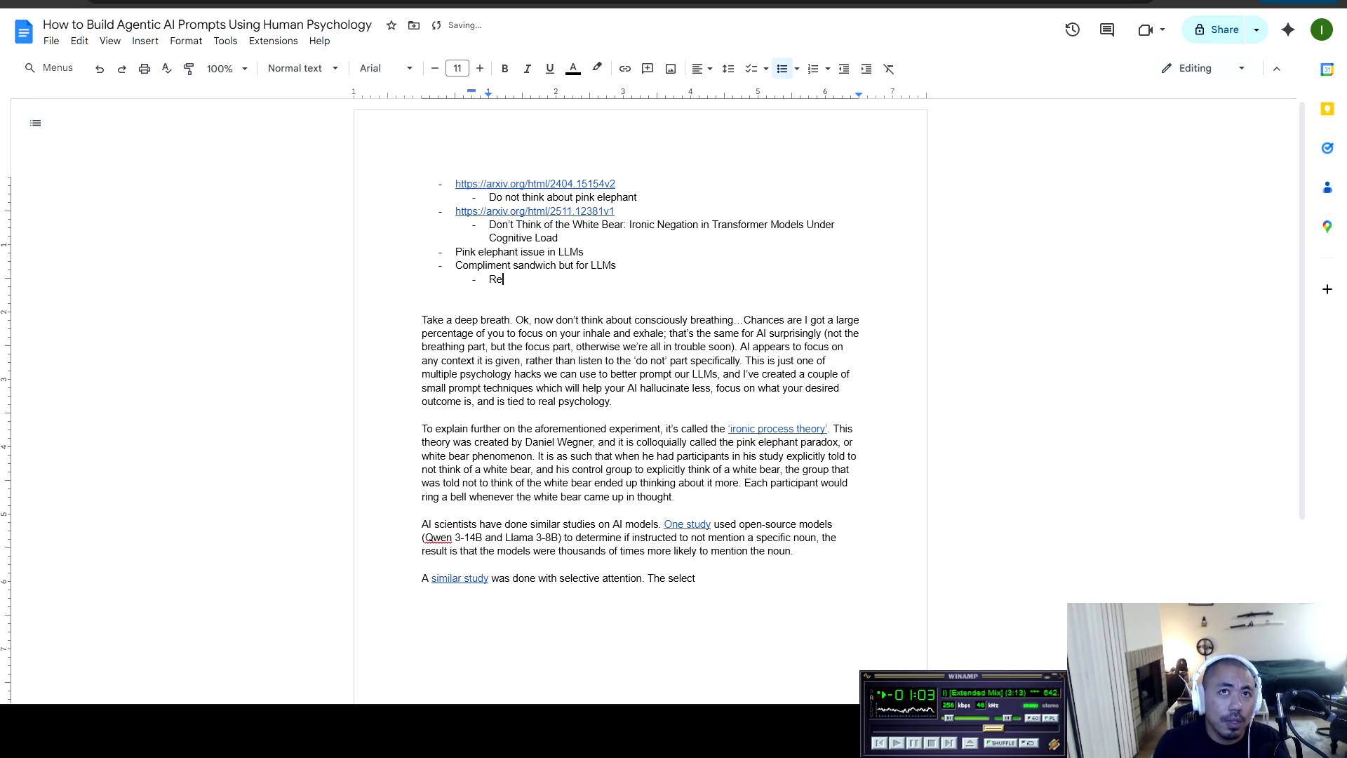
{"action": "type", "text": "cency bias for "}
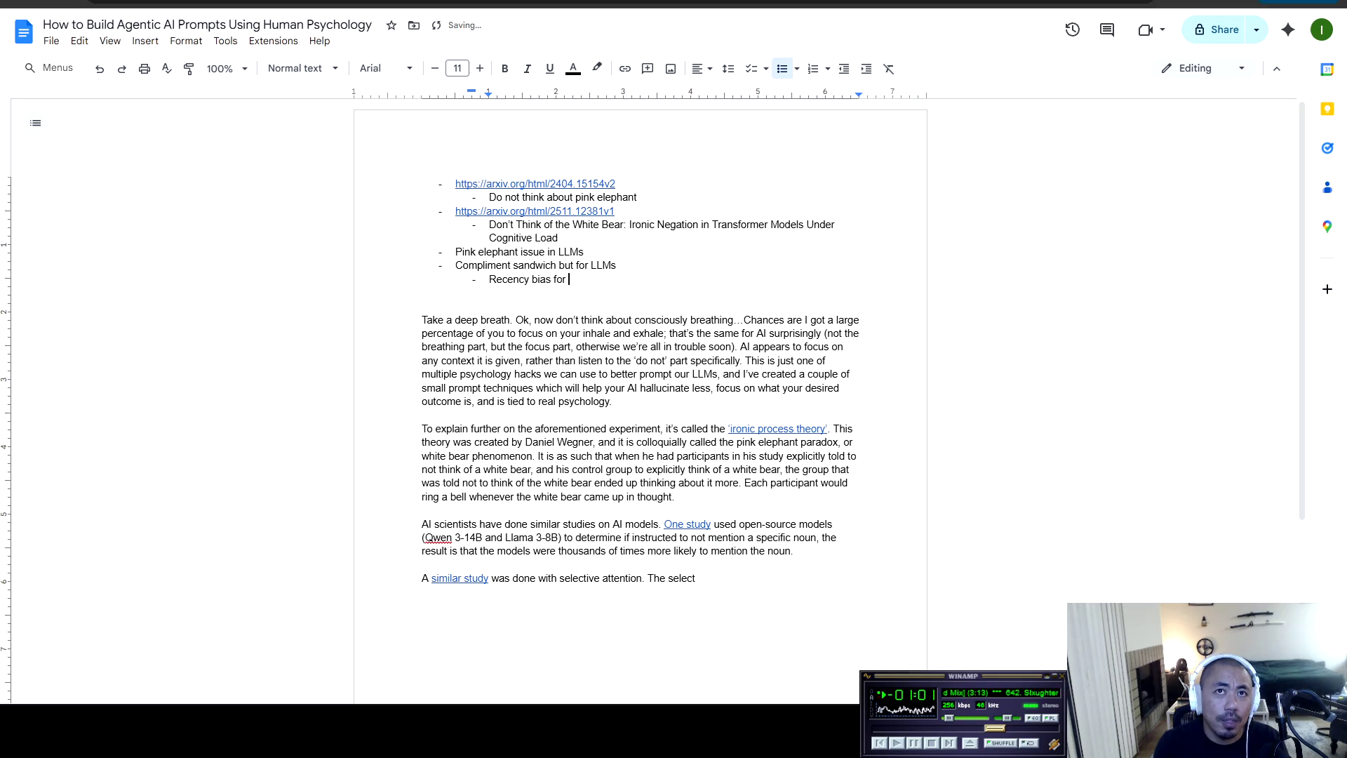
{"action": "type", "text": "LLMs"}
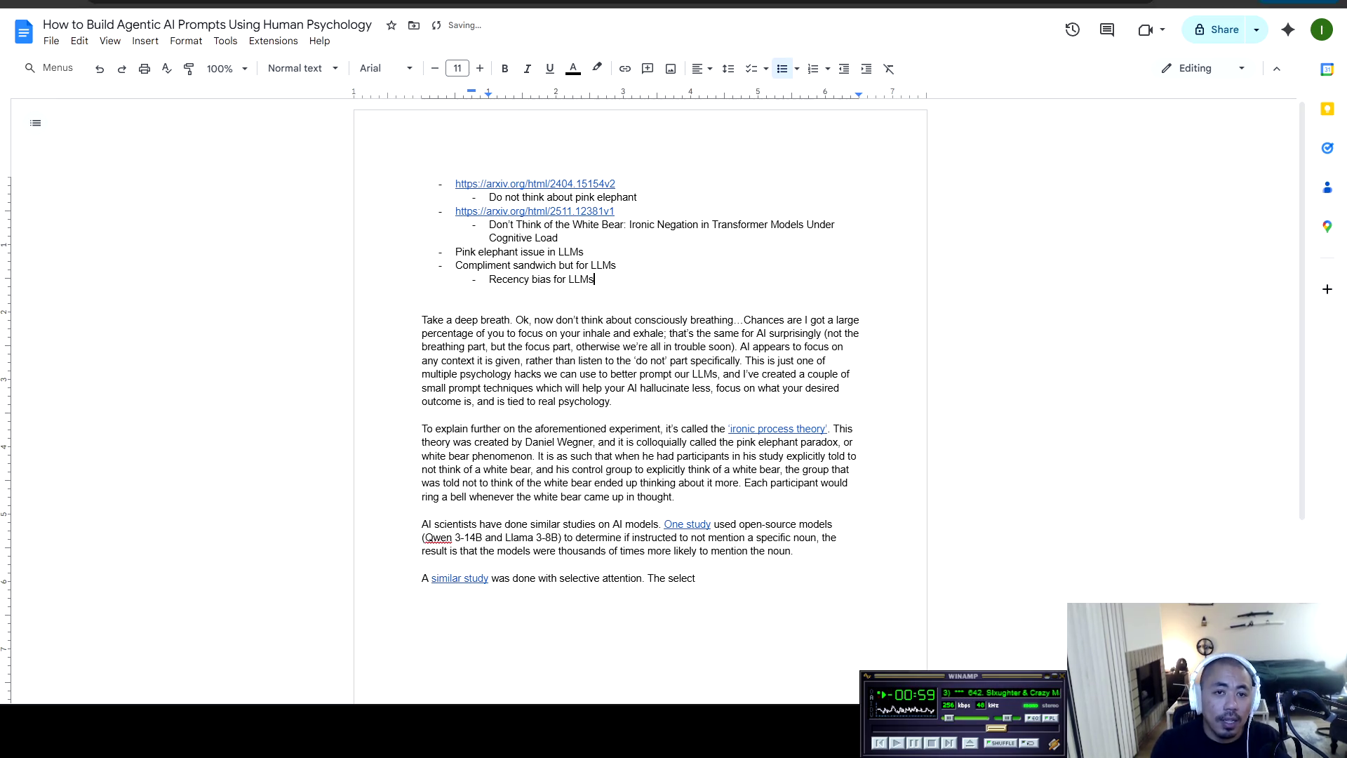
{"action": "type", "text": ". First"}
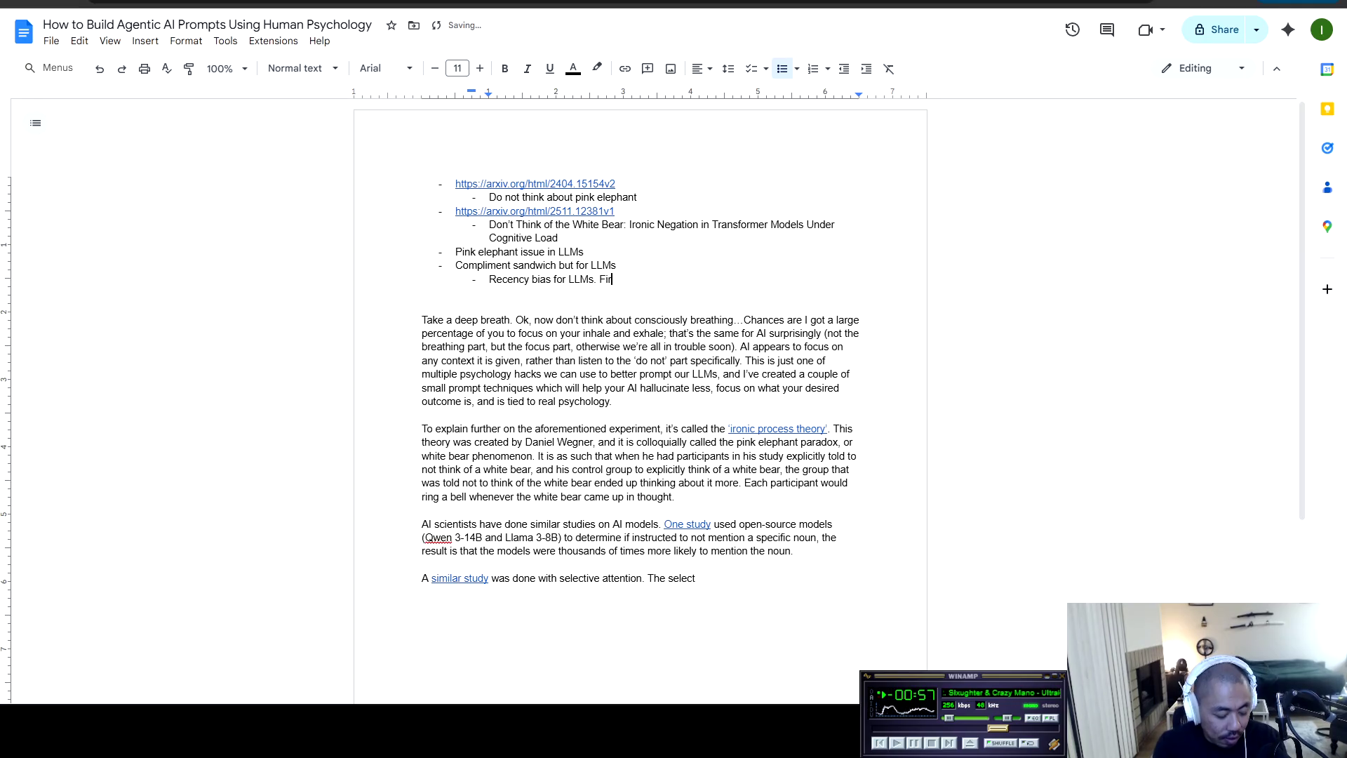
{"action": "key", "text": "BackSpace"}
{"action": "key", "text": "BackSpace"}
{"action": "key", "text": "BackSpace"}
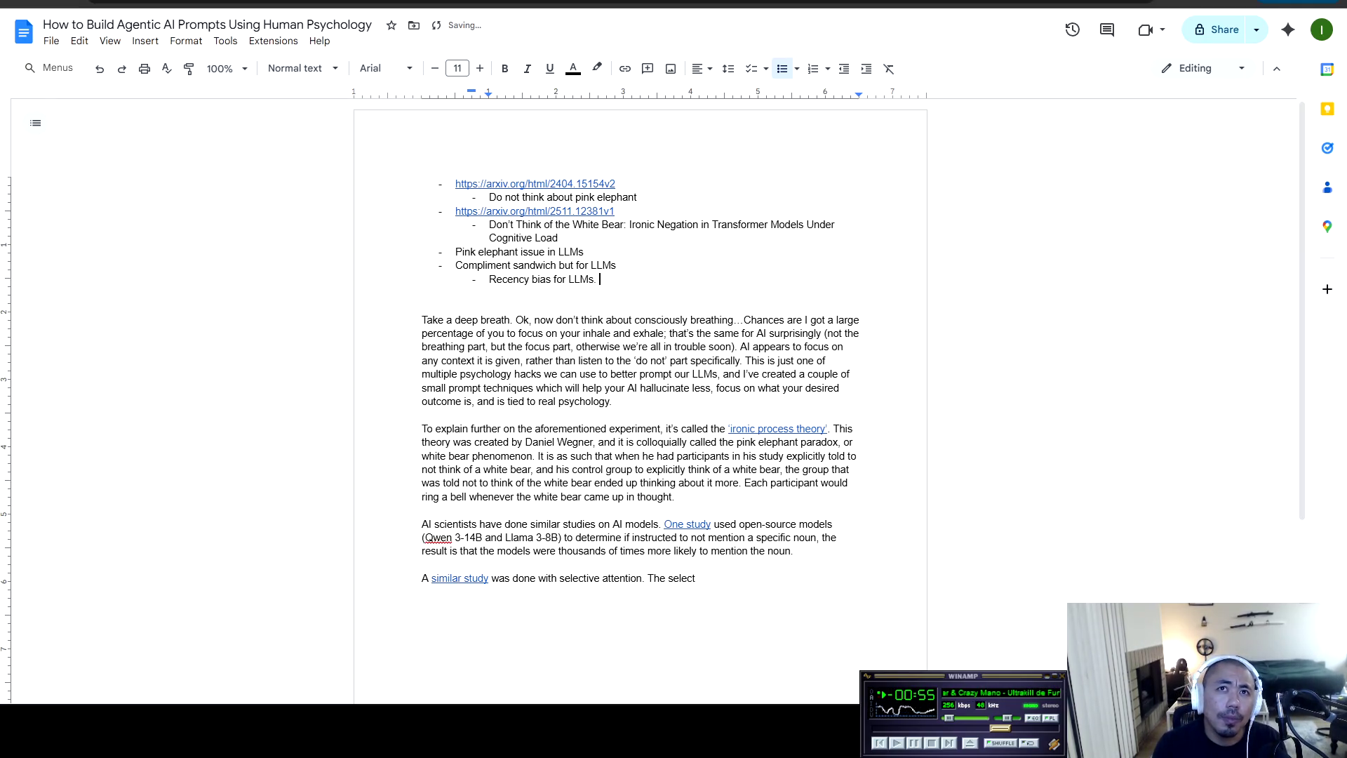
{"action": "type", "text": "First part o"}
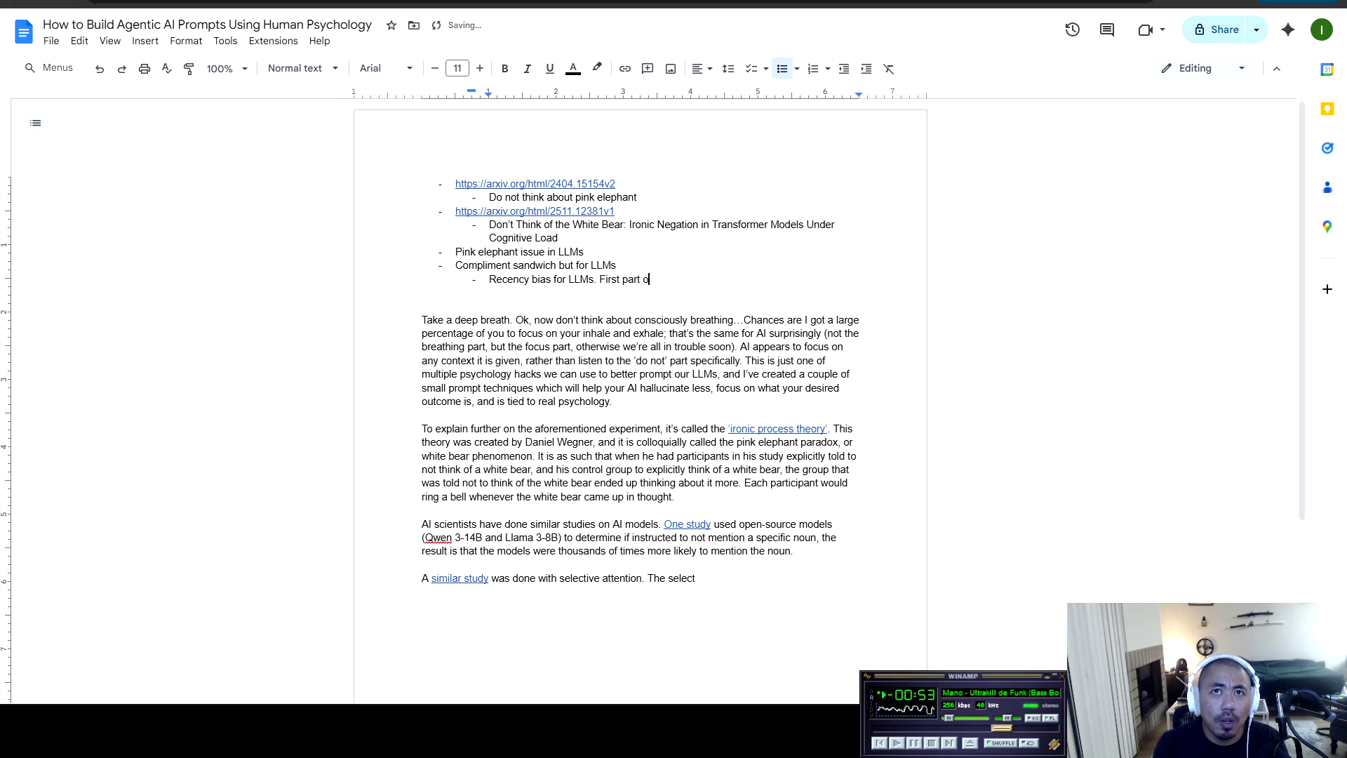
{"action": "type", "text": "f the prompt. Last part of the prompt"}
{"action": "key", "text": "Return"}
{"action": "key", "text": "Return"}
{"action": "key", "text": "BackSpace"}
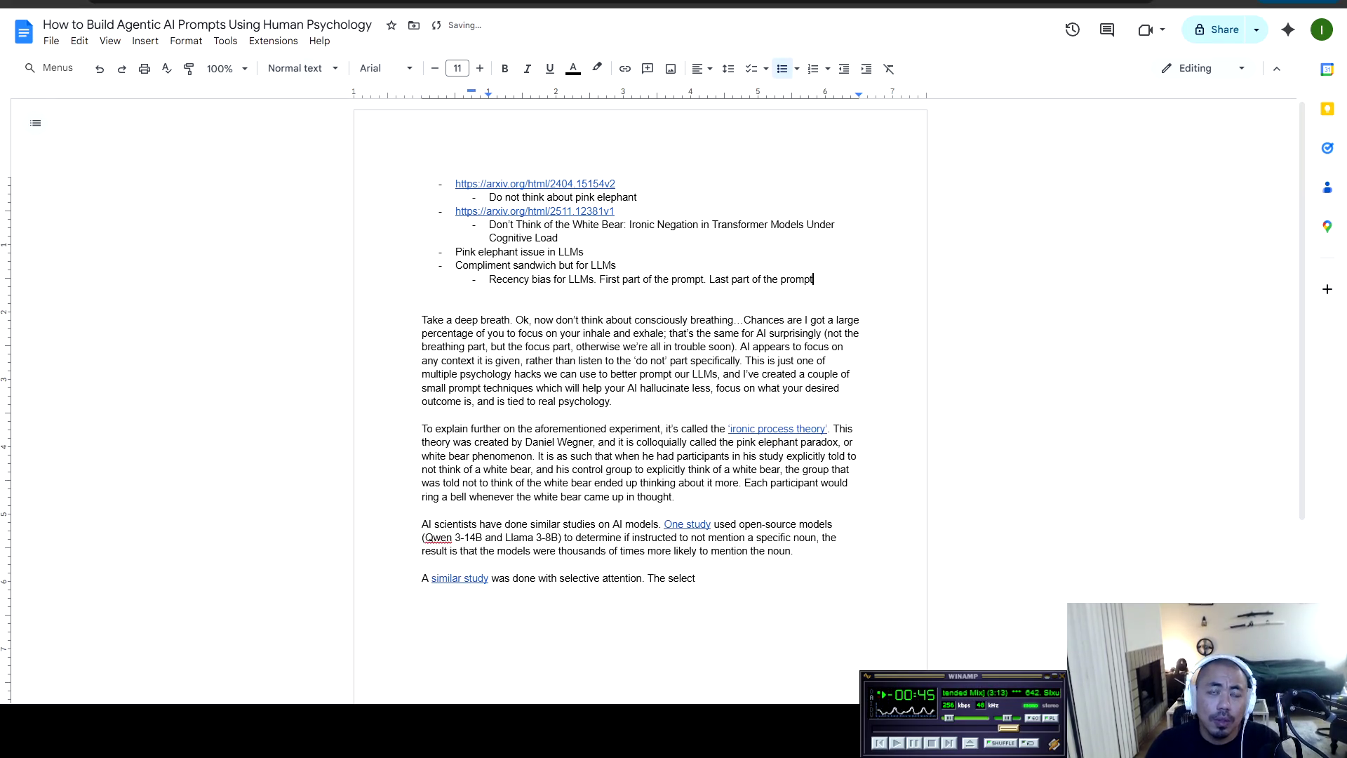
{"action": "key", "text": "ctrl+shift+Up"}
{"action": "key", "text": "ctrl+shift+Up"}
{"action": "key", "text": "ctrl+shift+Up"}
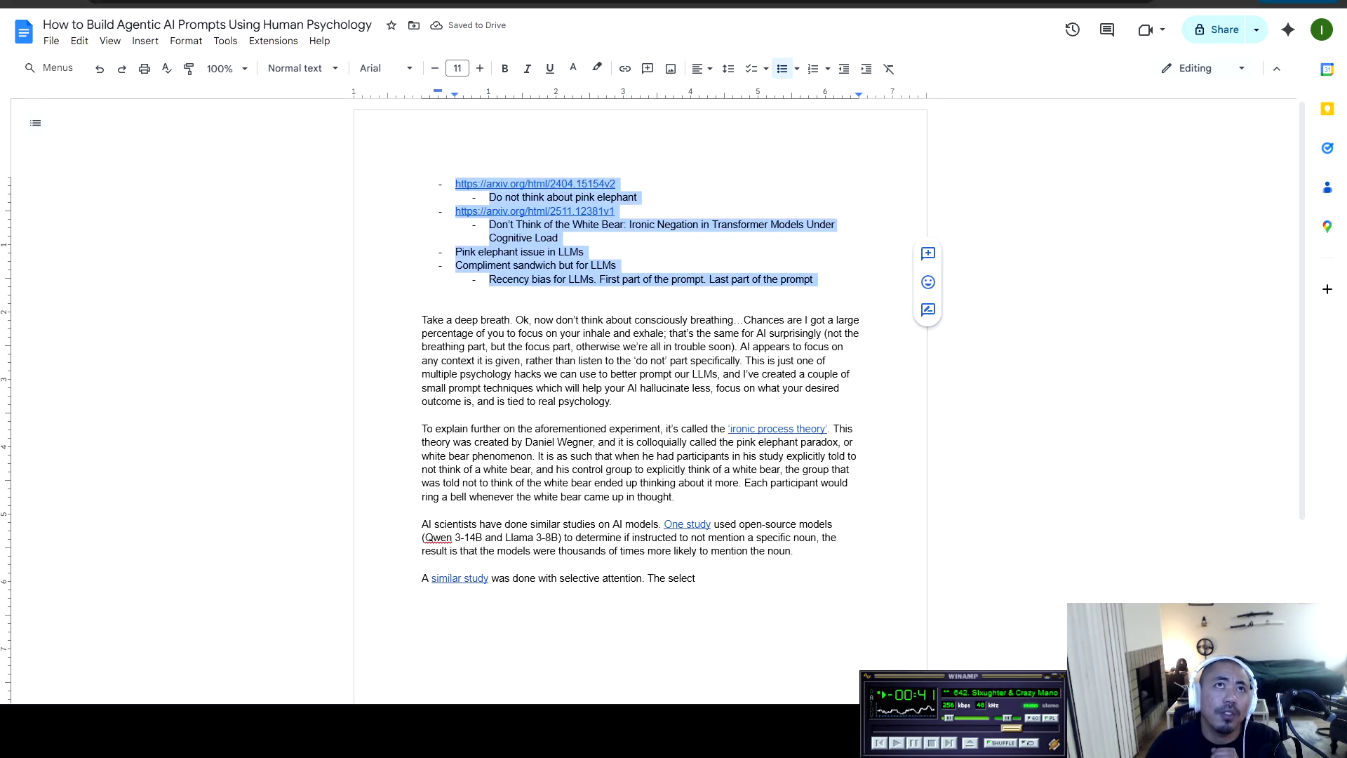
{"action": "key", "text": "alt+Tab"}
Scroll prompt_engineering.mdc to rule 4, Positive-First Framing with Explicit Negative Boundaries
{"action": "left_click", "coordinate": [327, 221]}
{"action": "scroll", "coordinate": [674, 281], "scroll_direction": "up", "scroll_amount": 2}
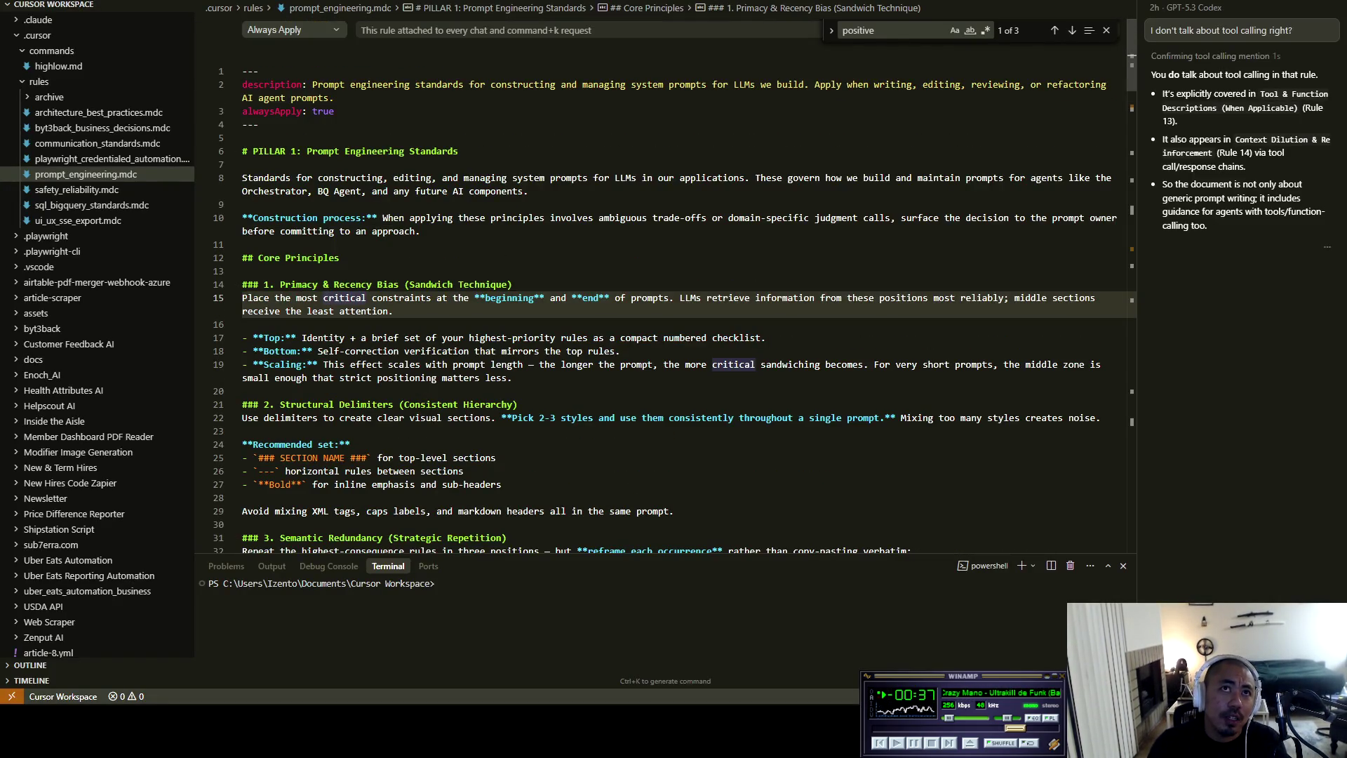
{"action": "mouse_move", "coordinate": [242, 84]}
{"action": "left_mouse_down"}
{"action": "mouse_move", "coordinate": [602, 418]}
{"action": "mouse_move", "coordinate": [243, 524]}
{"action": "left_mouse_up"}
{"action": "scroll", "coordinate": [243, 524], "scroll_direction": "down", "scroll_amount": 1}
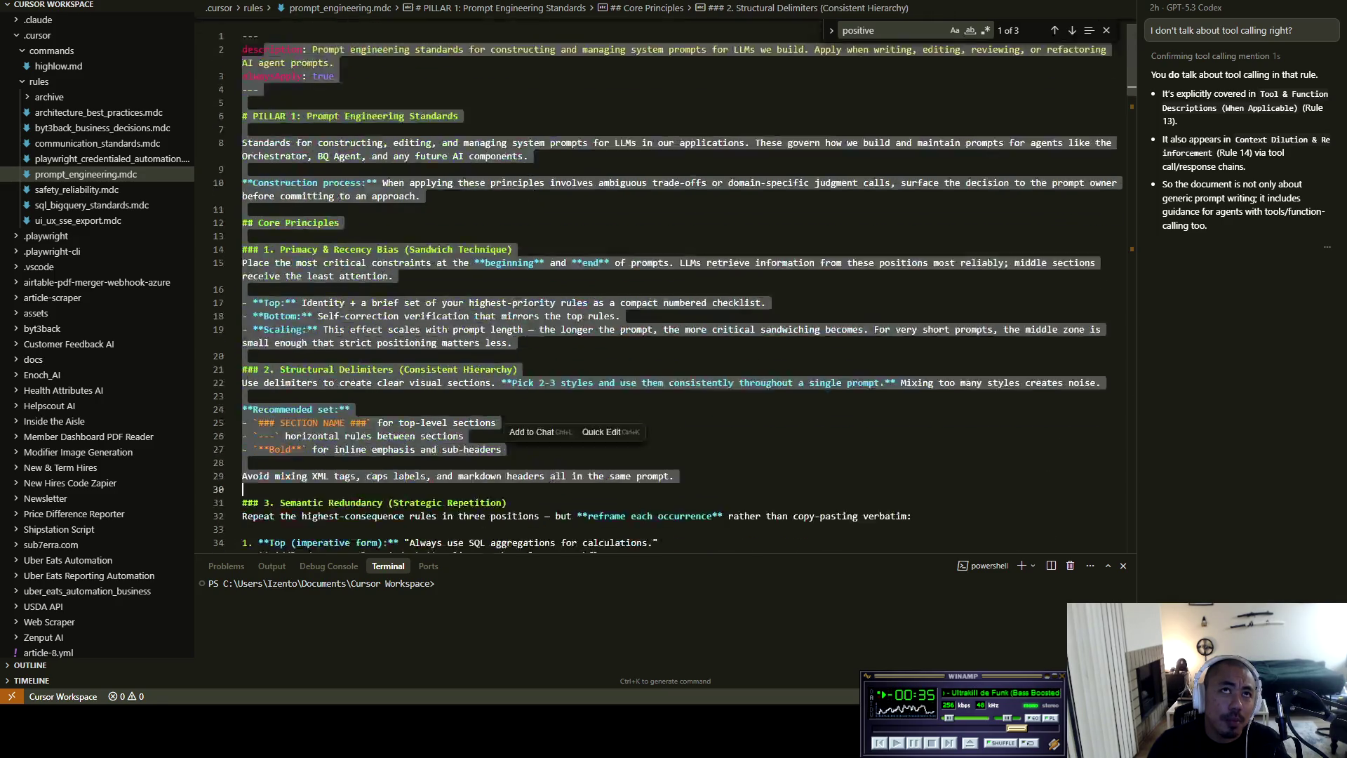
{"action": "scroll", "coordinate": [673, 294], "scroll_direction": "down", "scroll_amount": 5}
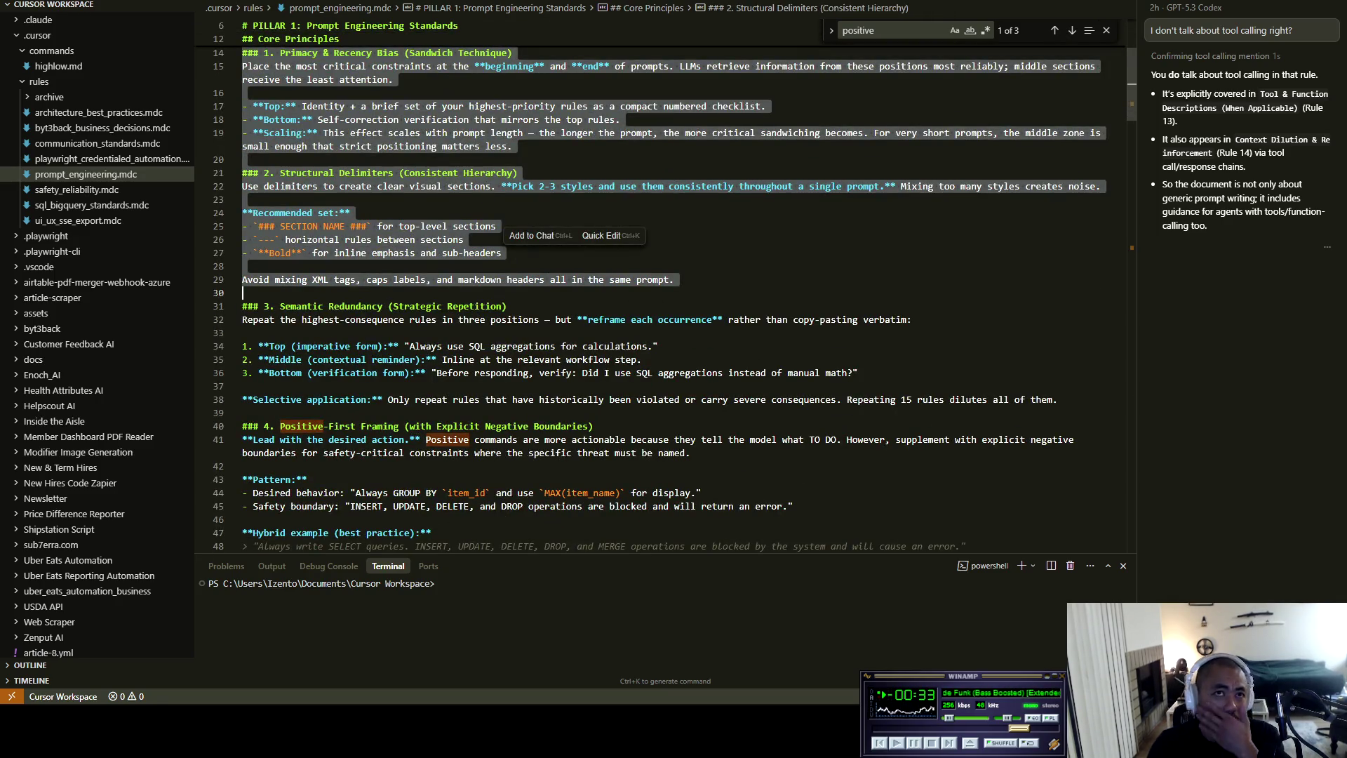
{"action": "scroll", "coordinate": [666, 295], "scroll_direction": "down", "scroll_amount": 3}
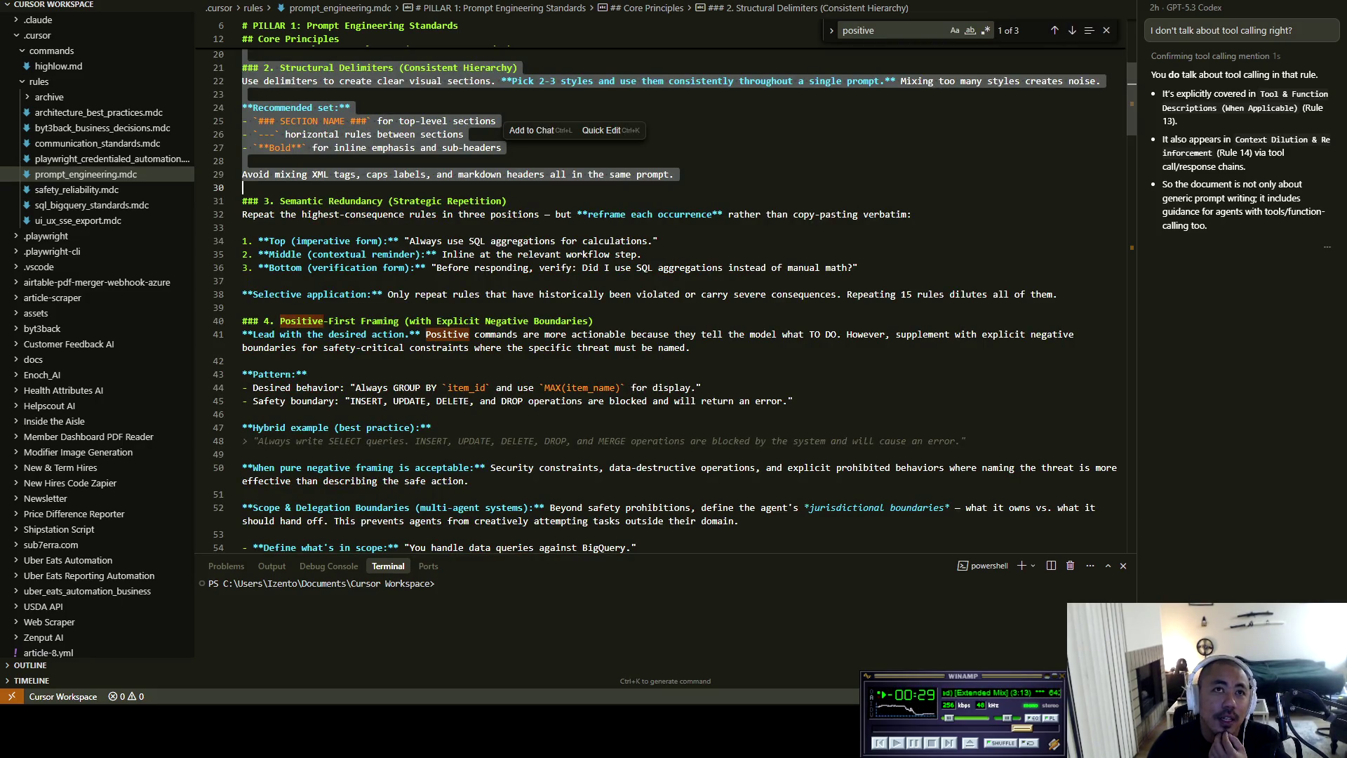
{"action": "left_click", "coordinate": [323, 321]}
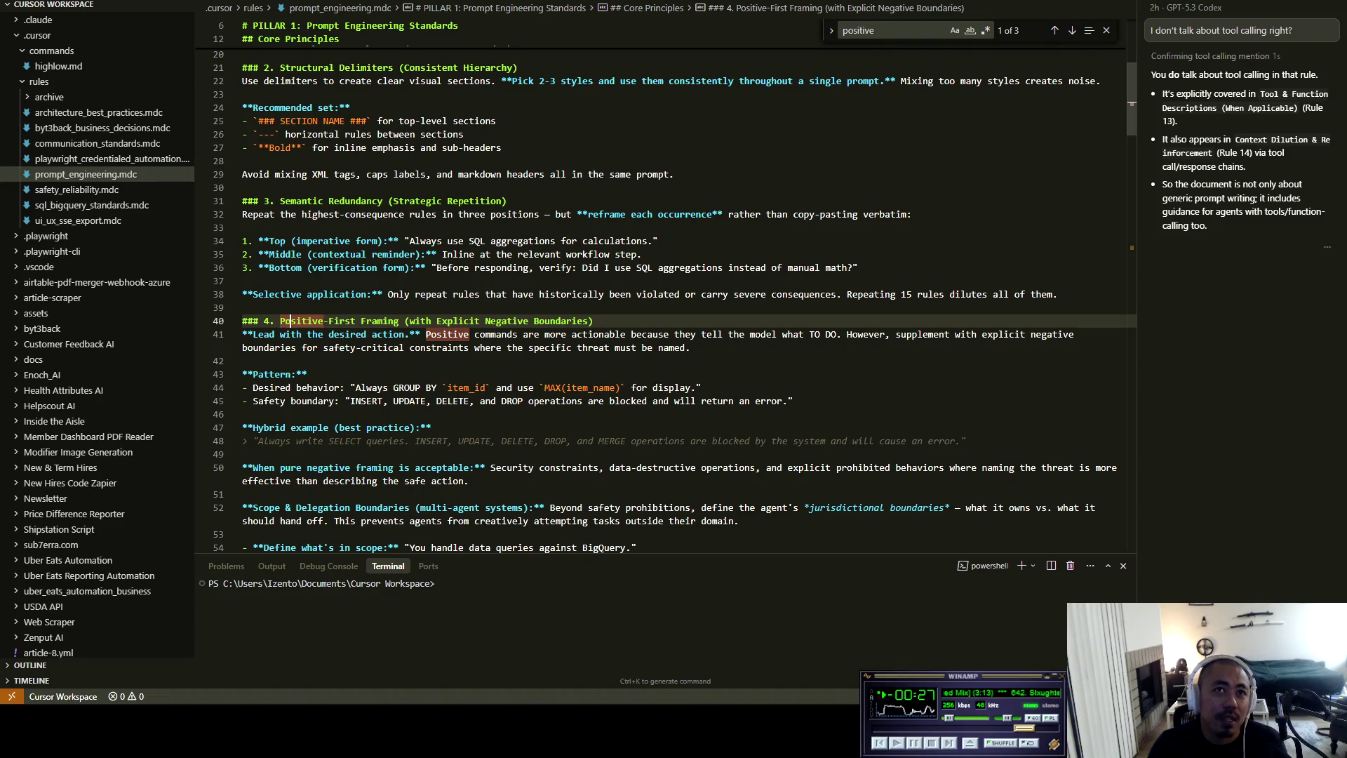
{"action": "key", "text": "alt+Tab"}
Add the bullet 'Positive framing as a cure to pink elephant issue' below 'Pink elephant issue in LLMs'
{"action": "left_click", "coordinate": [813, 279]}
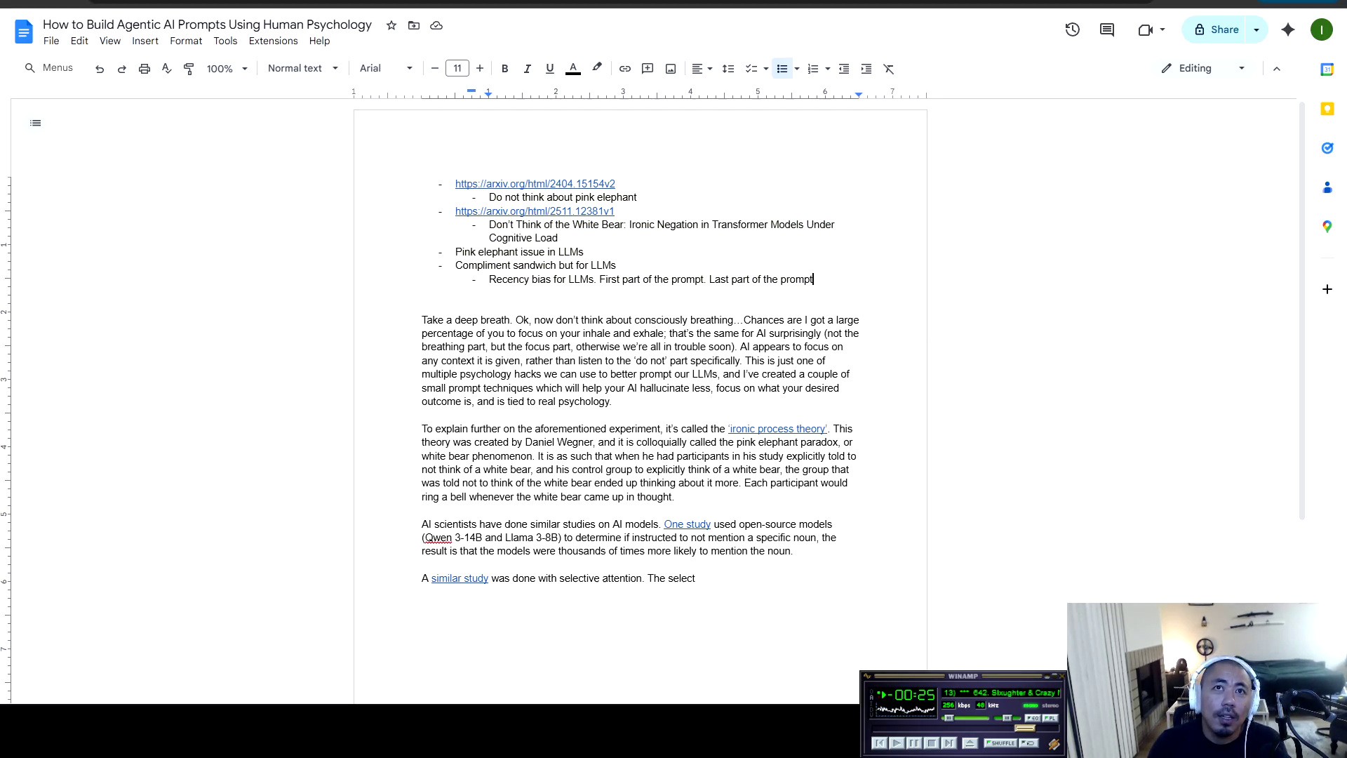
{"action": "left_click", "coordinate": [584, 252]}
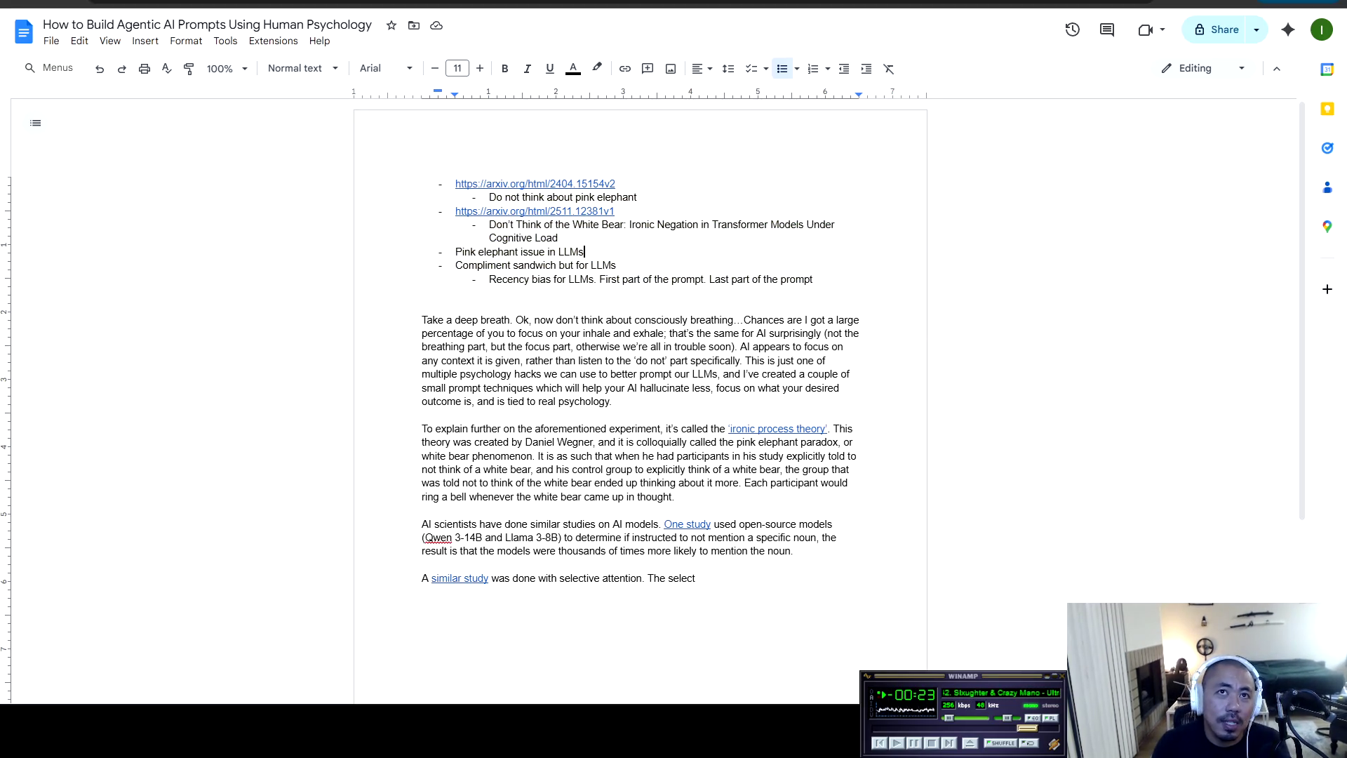
{"action": "key", "text": "Return"}
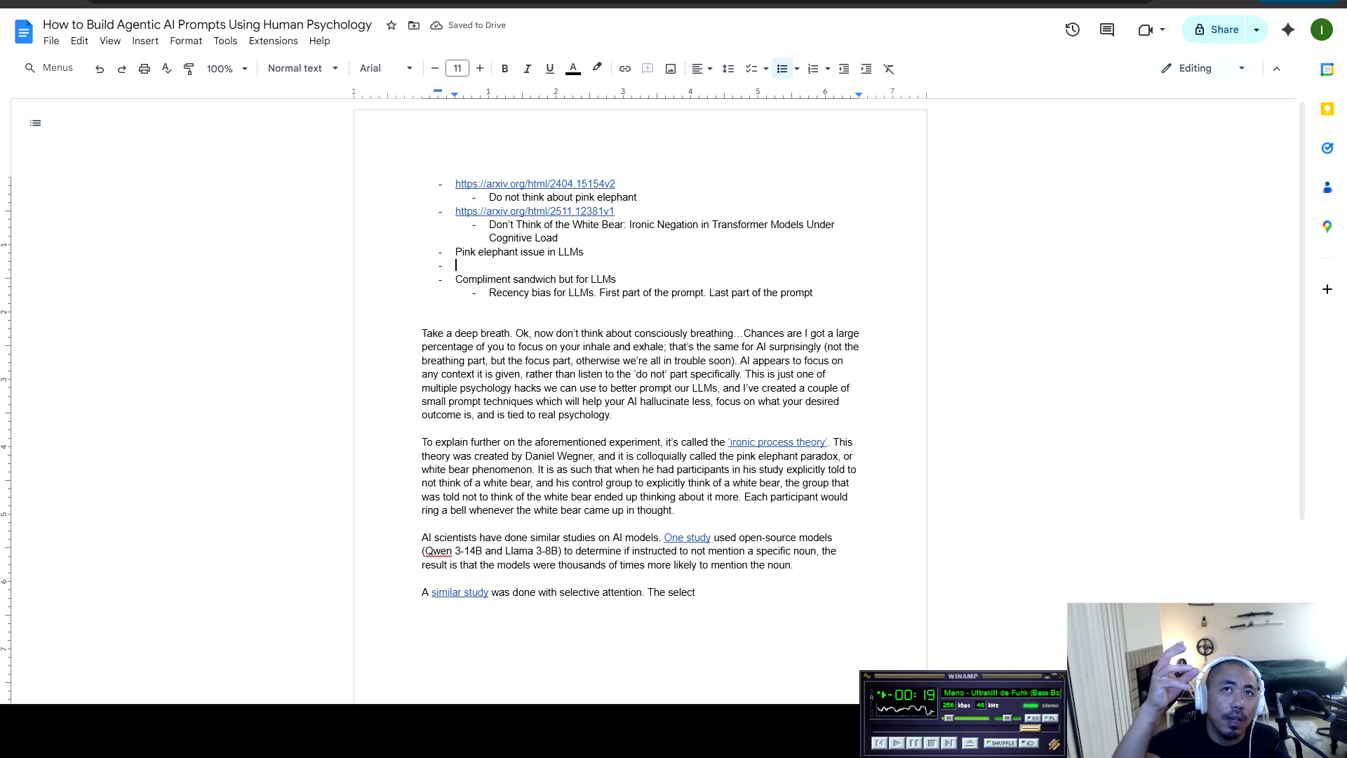
{"action": "type", "text": "P"}
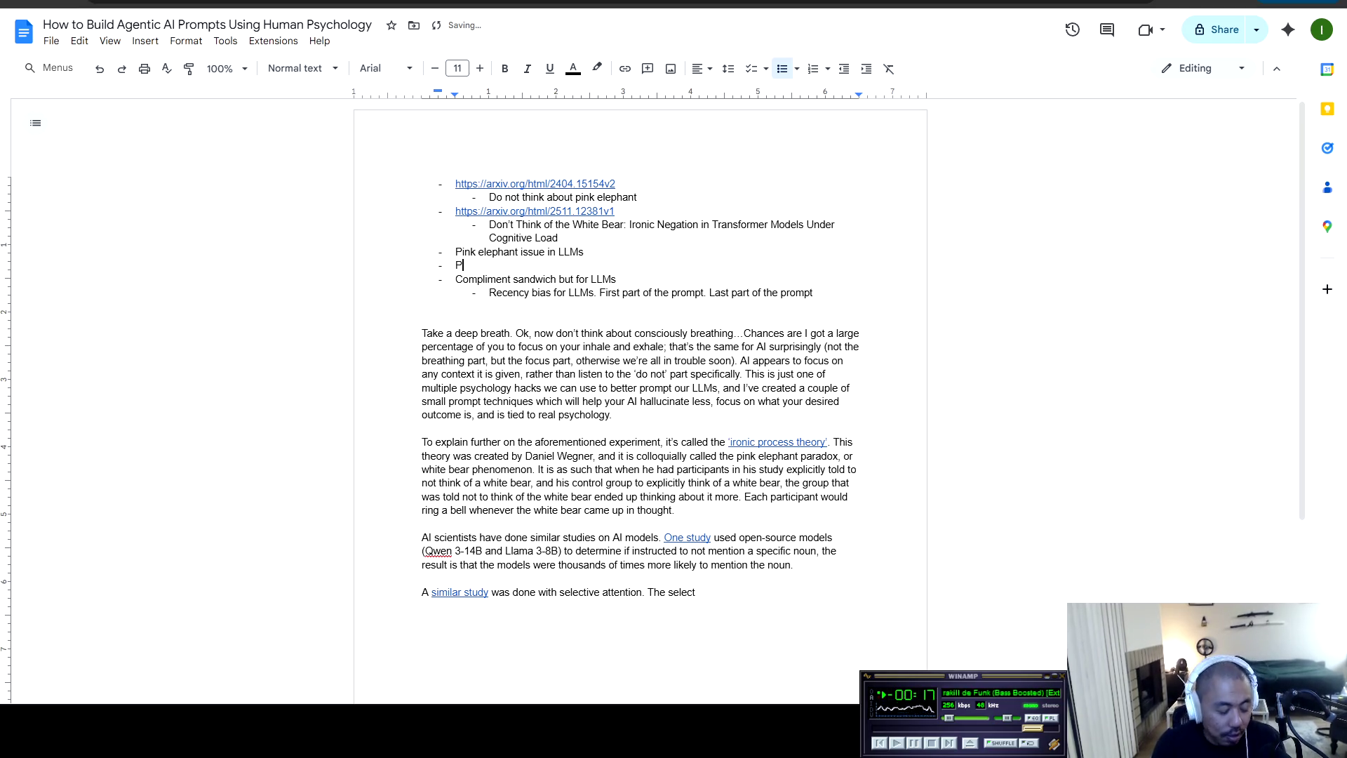
{"action": "type", "text": "os"}
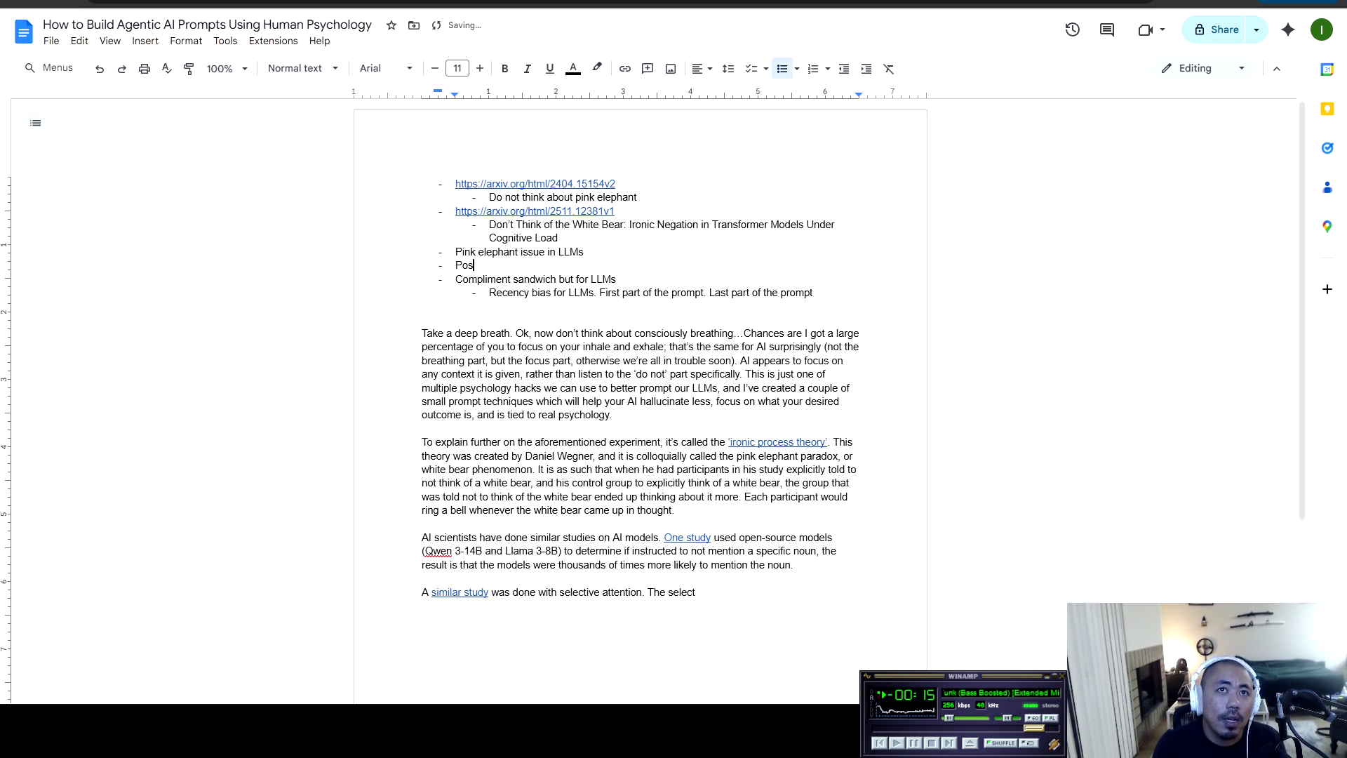
{"action": "type", "text": "itive f"}
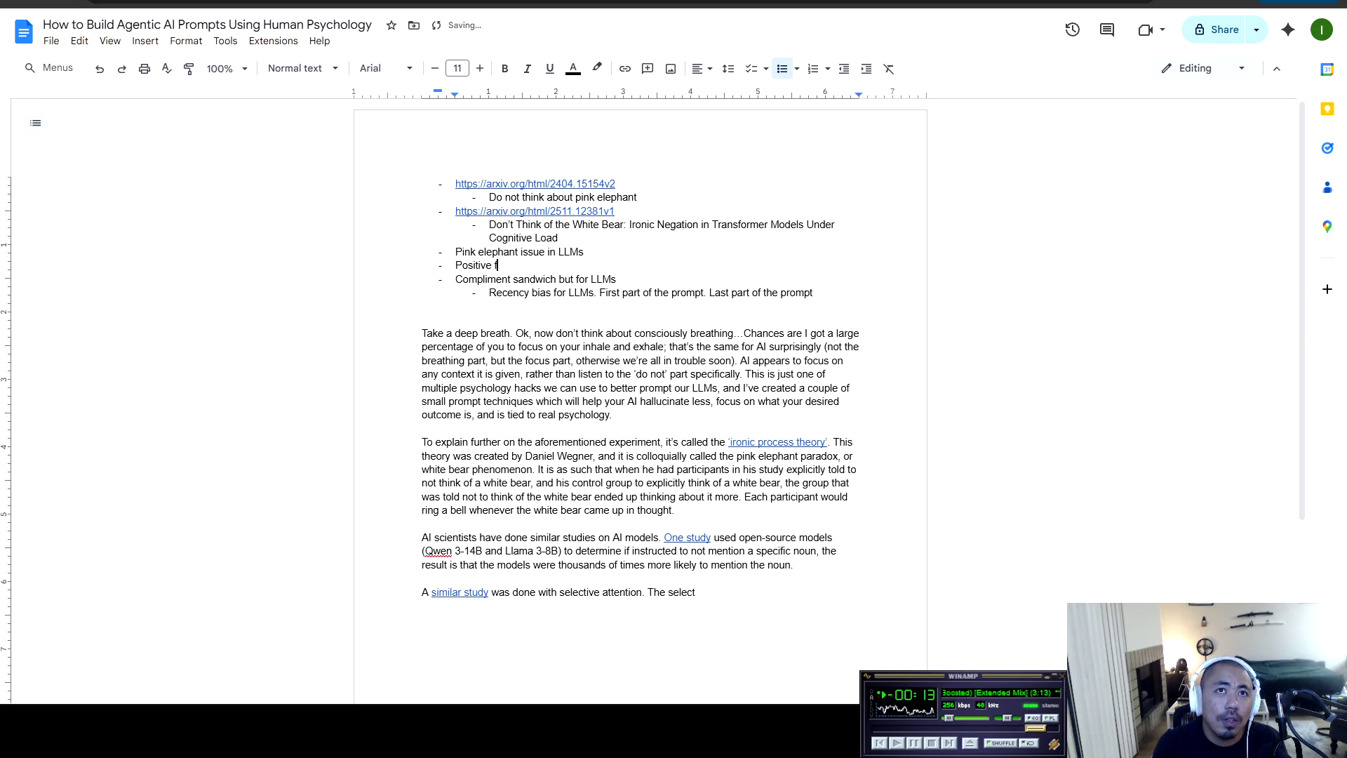
{"action": "type", "text": "raming as a cure to pink elephant issue"}
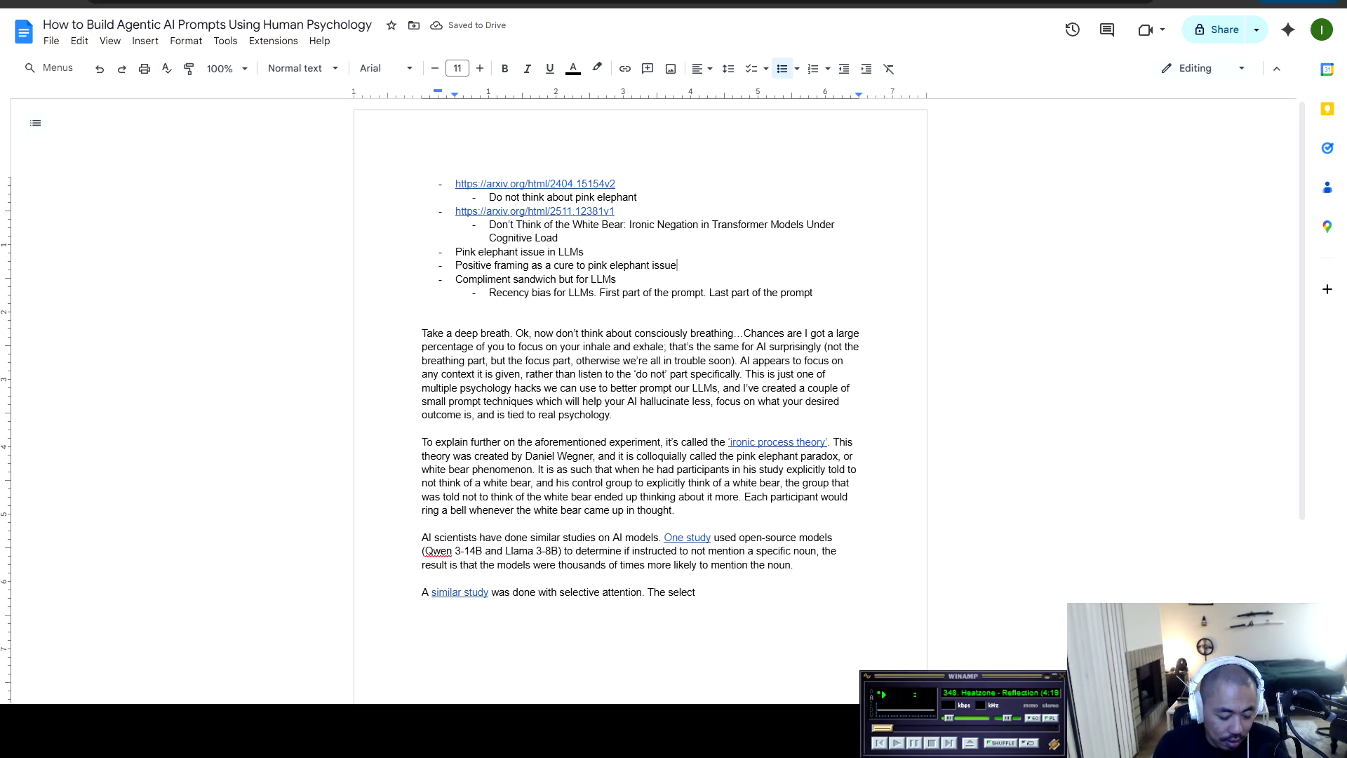
{"action": "left_click", "coordinate": [422, 306]}
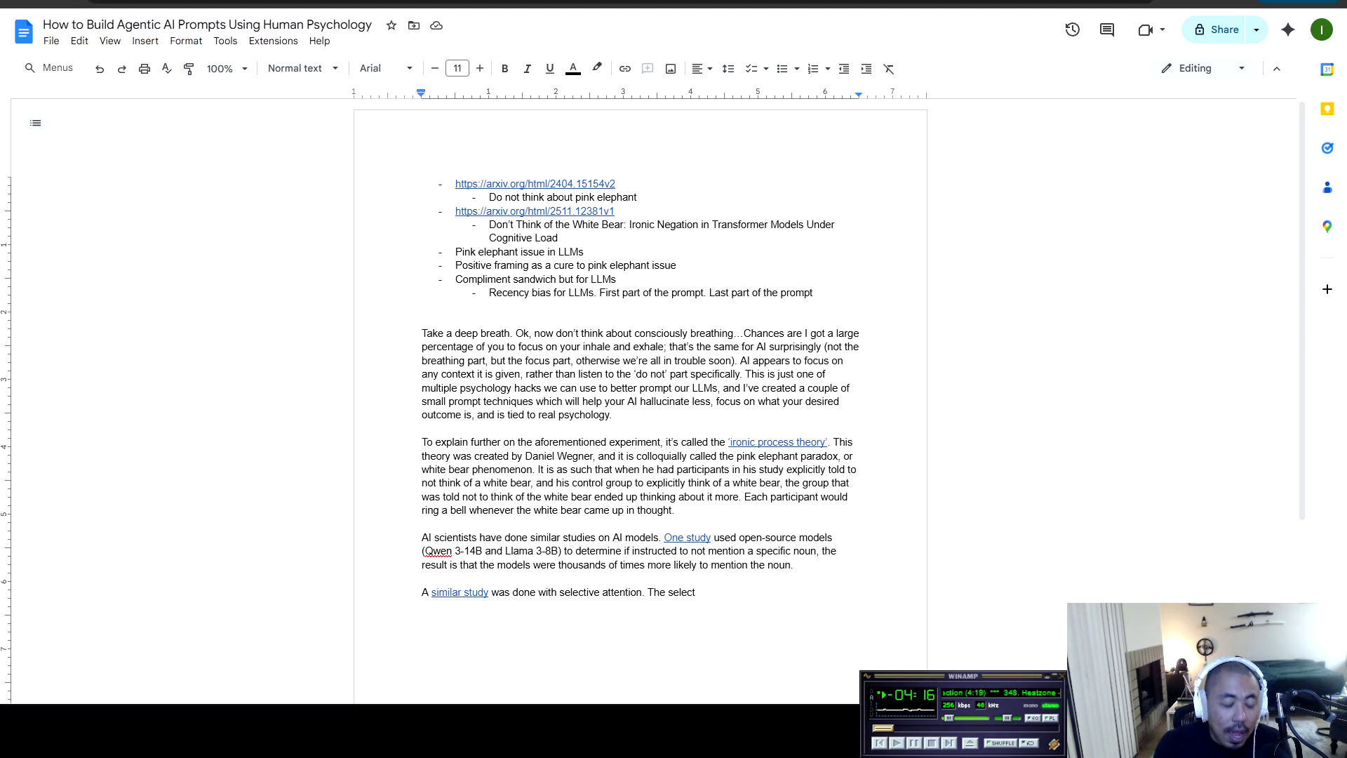
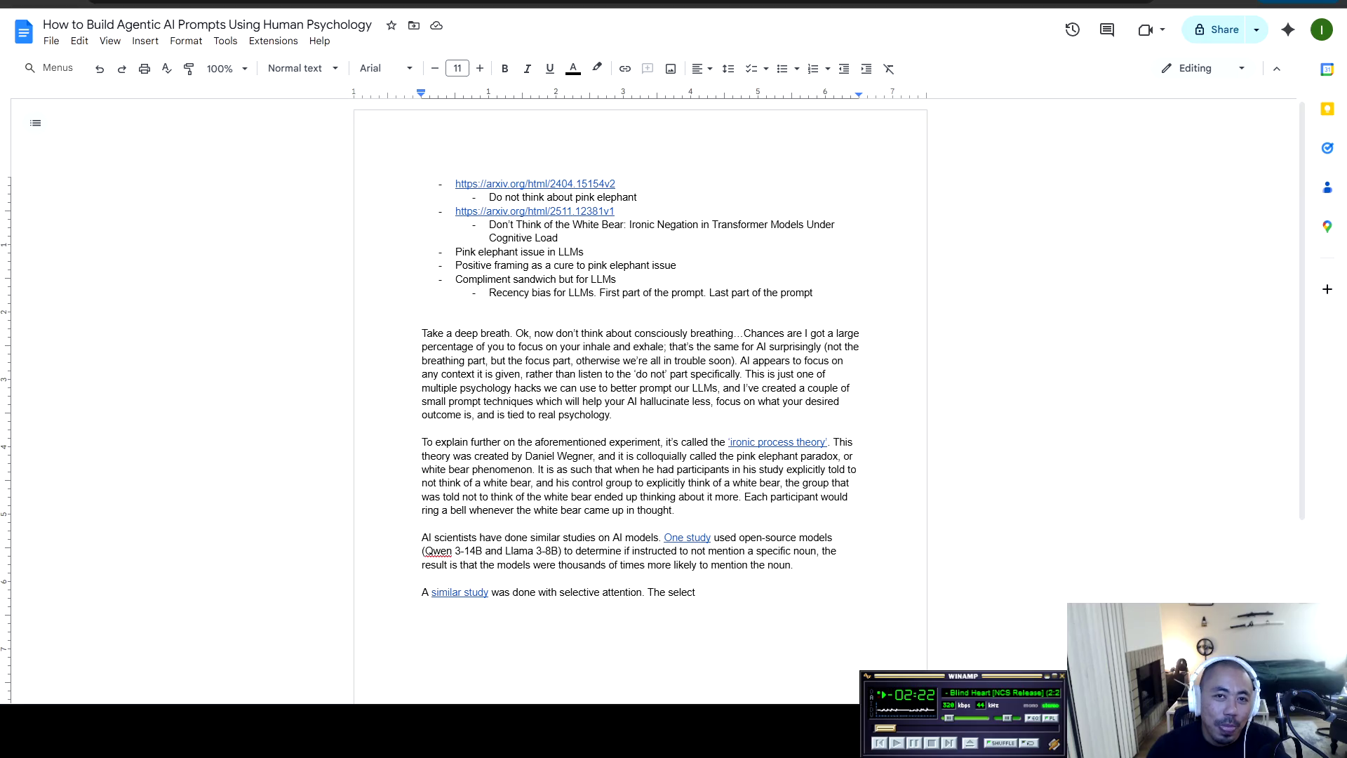
Select the research notes list above the intro paragraph, then deselect it
{"action": "left_click", "coordinate": [562, 333]}
{"action": "key", "text": "shift+Up"}
{"action": "key", "text": "shift+Up"}
{"action": "key", "text": "shift+Up"}
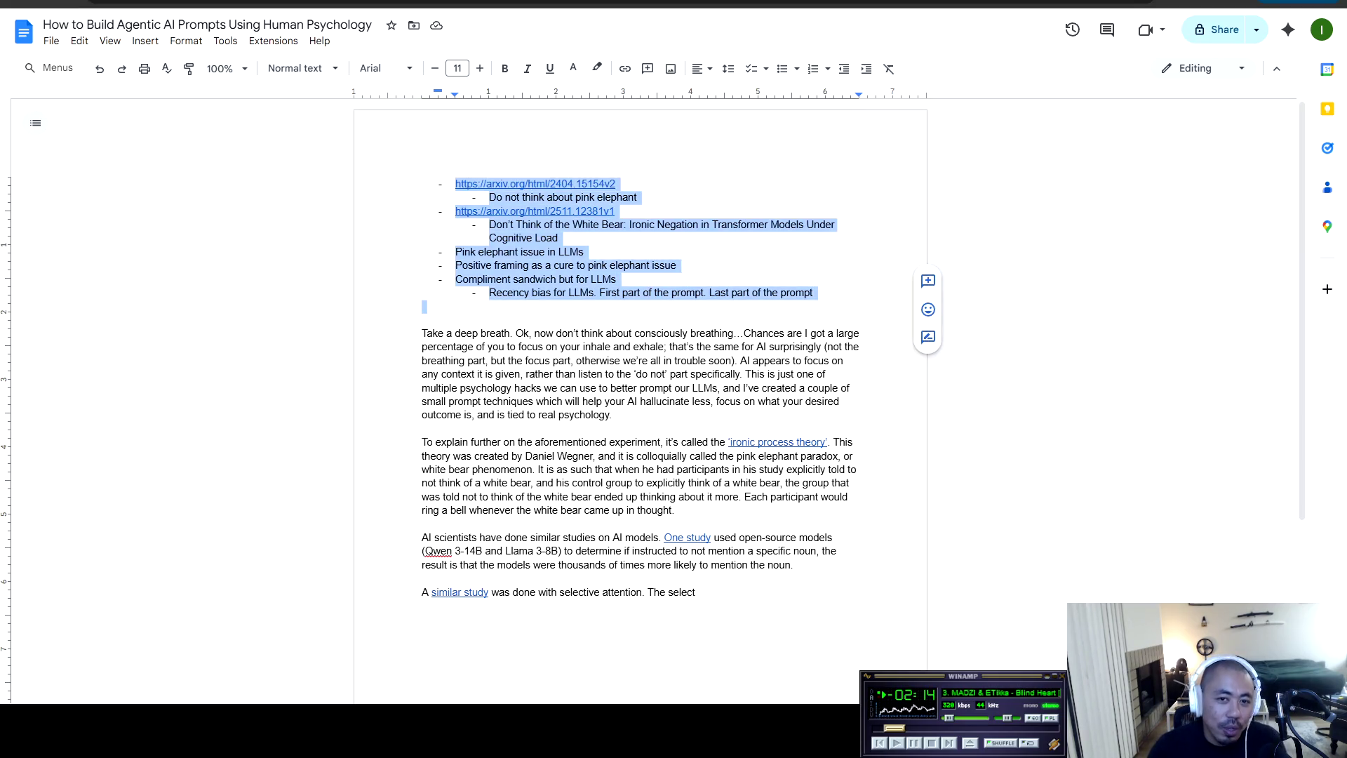
{"action": "key", "text": "Right"}
{"action": "key", "text": "shift+Up"}
{"action": "key", "text": "shift+Up"}
{"action": "key", "text": "shift+Up"}
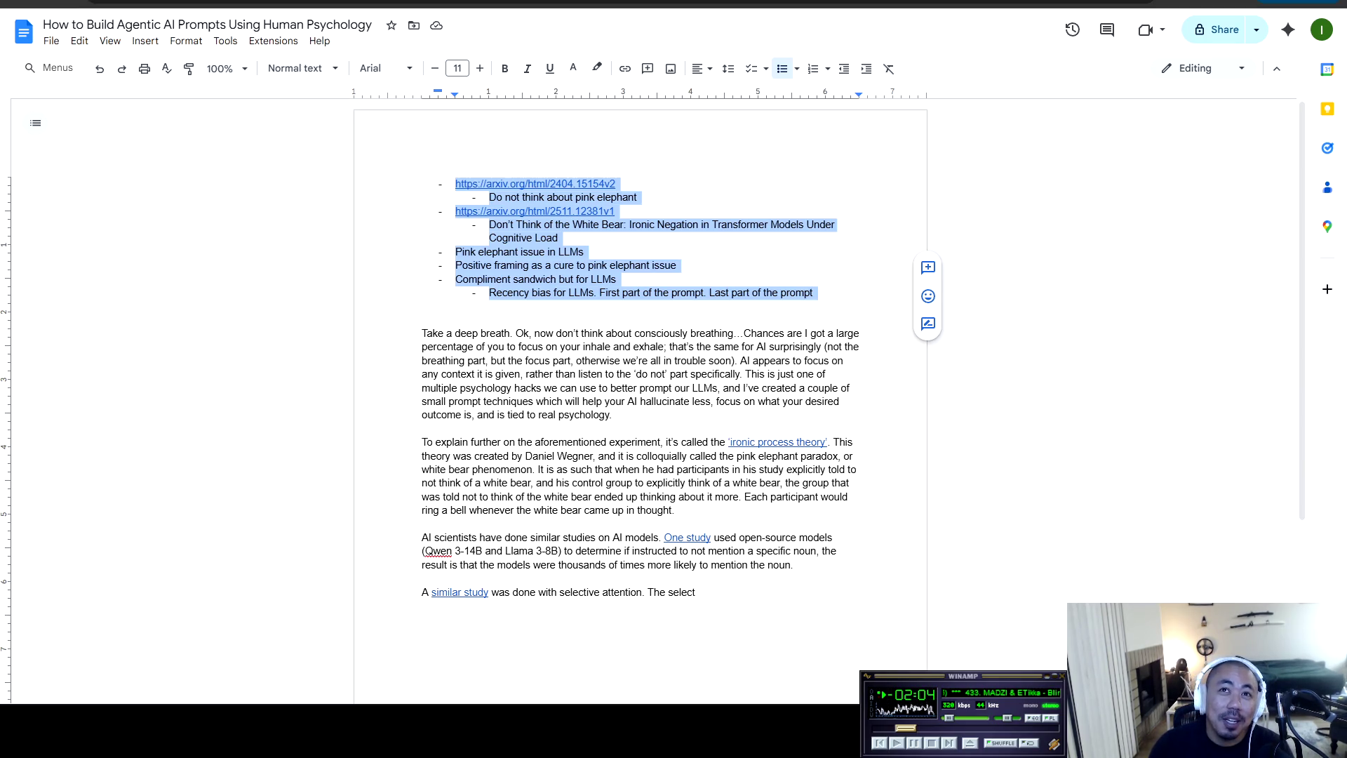
{"action": "key", "text": "Right"}
{"action": "key", "text": "Left"}
{"action": "key", "text": "shift+Home"}
{"action": "key", "text": "shift+Up"}
{"action": "key", "text": "shift+Up"}
{"action": "key", "text": "shift+Up"}
{"action": "key", "text": "shift+Home"}
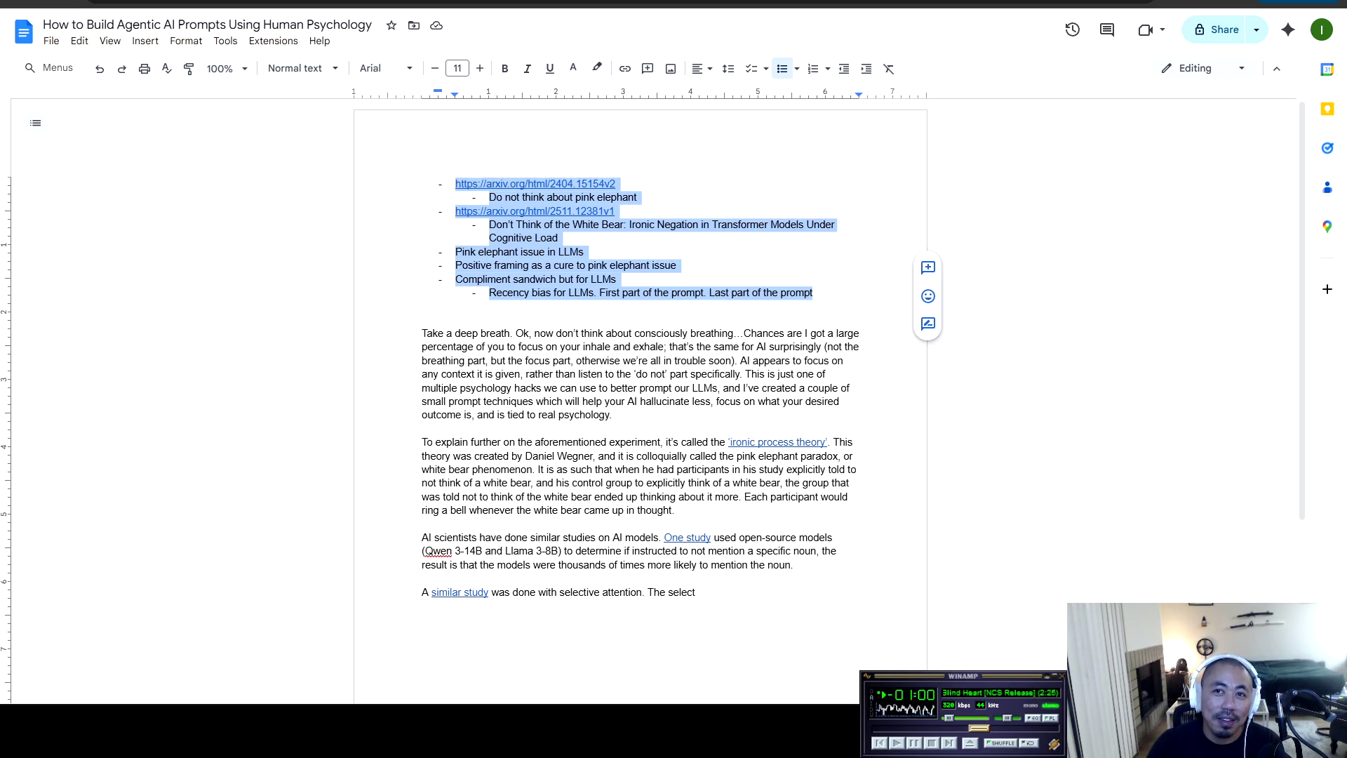
{"action": "left_click", "coordinate": [794, 565]}
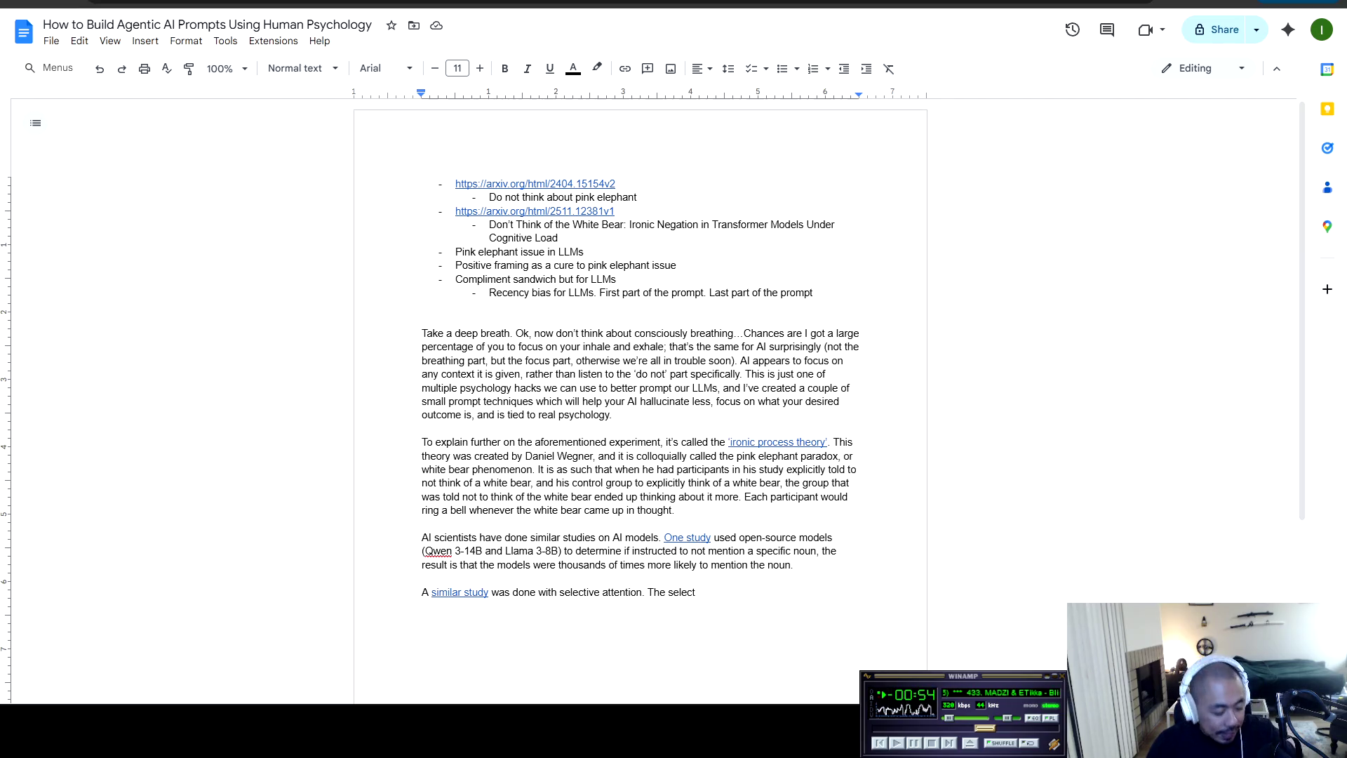
Insert 'very' so the intro reads 'we're all in trouble very soon'
{"action": "scroll", "coordinate": [640, 400], "scroll_direction": "down", "scroll_amount": 2}
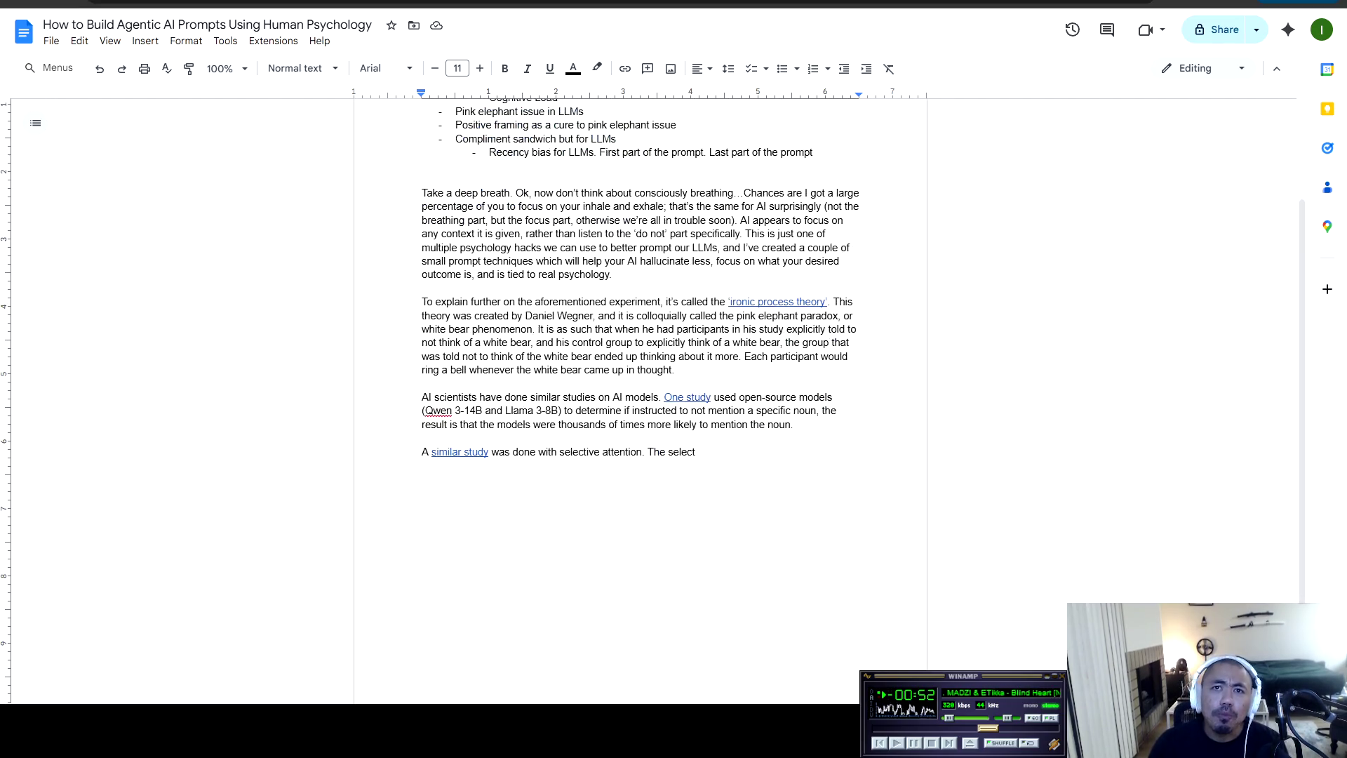
{"action": "scroll", "coordinate": [640, 400], "scroll_direction": "up", "scroll_amount": 2}
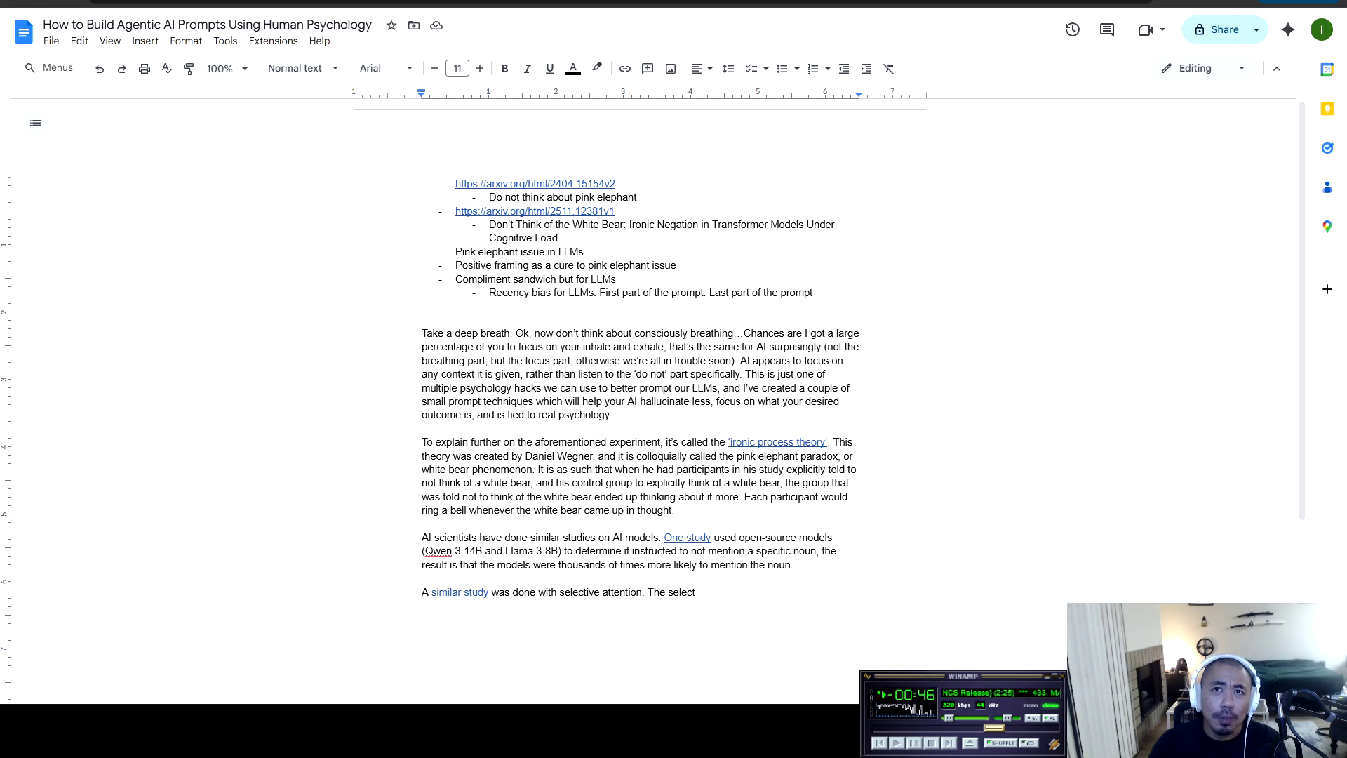
{"action": "mouse_move", "coordinate": [743, 333]}
{"action": "left_mouse_down"}
{"action": "mouse_move", "coordinate": [862, 334]}
{"action": "mouse_move", "coordinate": [497, 333]}
{"action": "mouse_move", "coordinate": [650, 346]}
{"action": "left_mouse_up"}
{"action": "mouse_move", "coordinate": [678, 346]}
{"action": "left_mouse_down"}
{"action": "mouse_move", "coordinate": [833, 346]}
{"action": "mouse_move", "coordinate": [453, 347]}
{"action": "mouse_move", "coordinate": [724, 360]}
{"action": "left_mouse_up"}
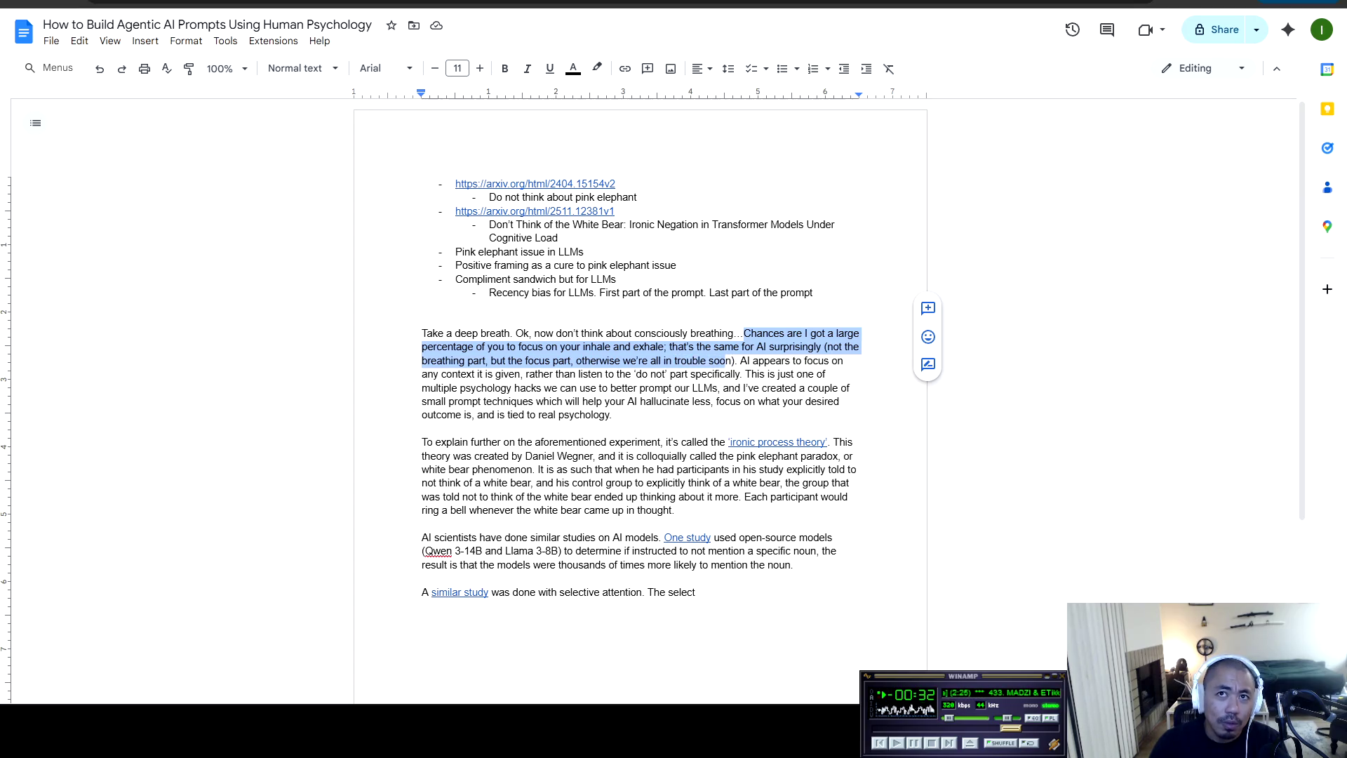
{"action": "left_click", "coordinate": [706, 360]}
{"action": "type", "text": "very"}
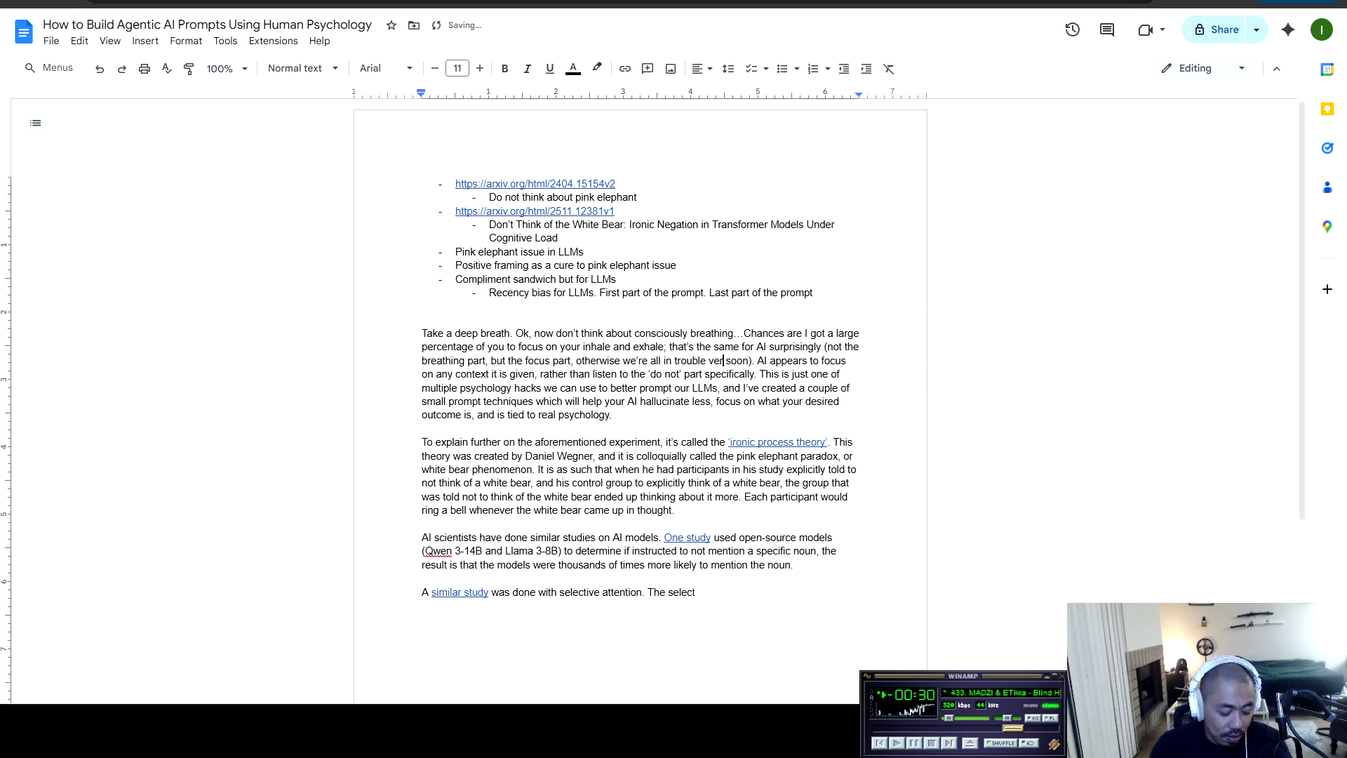
{"action": "mouse_move", "coordinate": [763, 361]}
{"action": "left_mouse_down"}
{"action": "mouse_move", "coordinate": [826, 361]}
{"action": "mouse_move", "coordinate": [453, 374]}
{"action": "mouse_move", "coordinate": [463, 361]}
{"action": "mouse_move", "coordinate": [524, 360]}
{"action": "mouse_move", "coordinate": [552, 374]}
{"action": "mouse_move", "coordinate": [823, 374]}
{"action": "mouse_move", "coordinate": [465, 388]}
{"action": "mouse_move", "coordinate": [518, 374]}
{"action": "mouse_move", "coordinate": [551, 388]}
{"action": "mouse_move", "coordinate": [848, 388]}
{"action": "mouse_move", "coordinate": [497, 402]}
{"action": "mouse_move", "coordinate": [457, 415]}
{"action": "mouse_move", "coordinate": [448, 402]}
{"action": "mouse_move", "coordinate": [842, 402]}
{"action": "mouse_move", "coordinate": [481, 415]}
{"action": "mouse_move", "coordinate": [558, 415]}
{"action": "left_mouse_up"}
{"action": "left_click", "coordinate": [558, 415]}
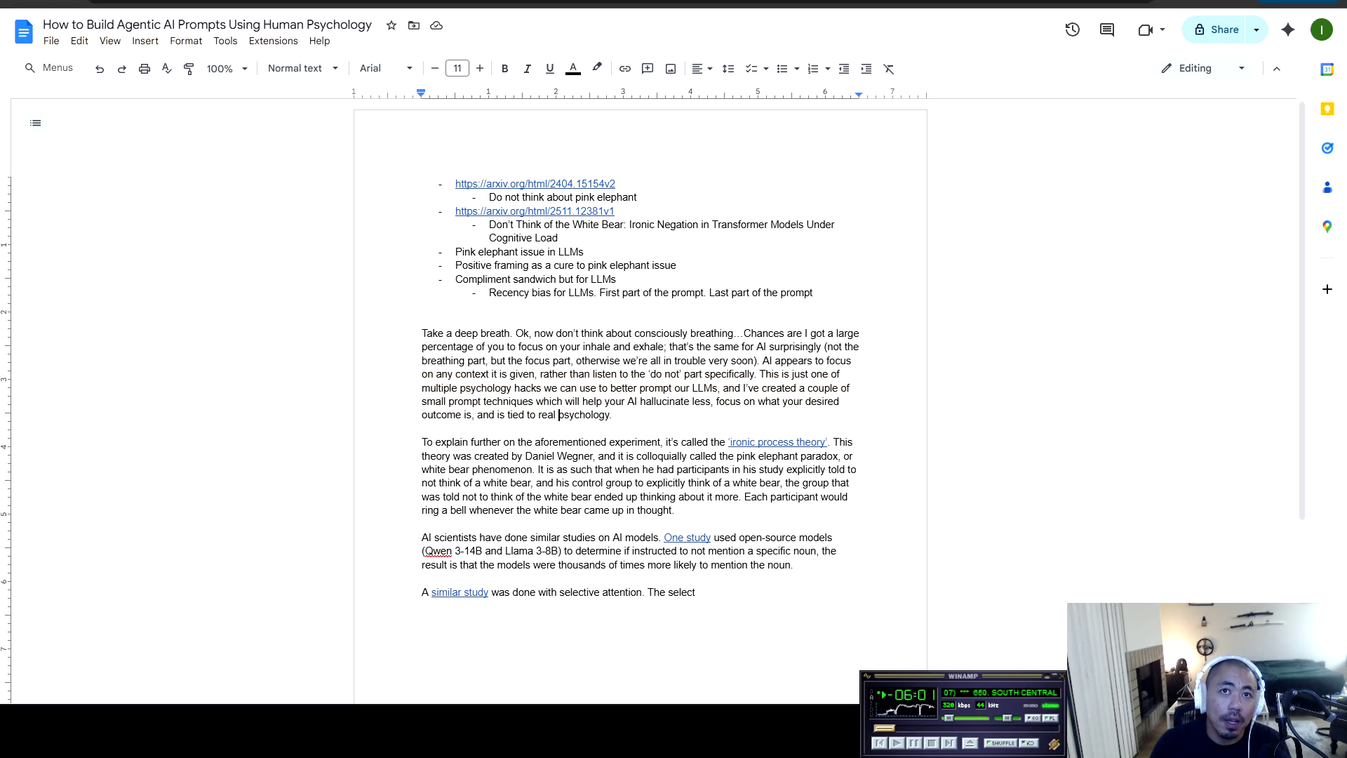
Change the intro's ending to 'tied to real-world human psychology'
{"action": "key", "text": "BackSpace"}
{"action": "type", "text": "-world "}
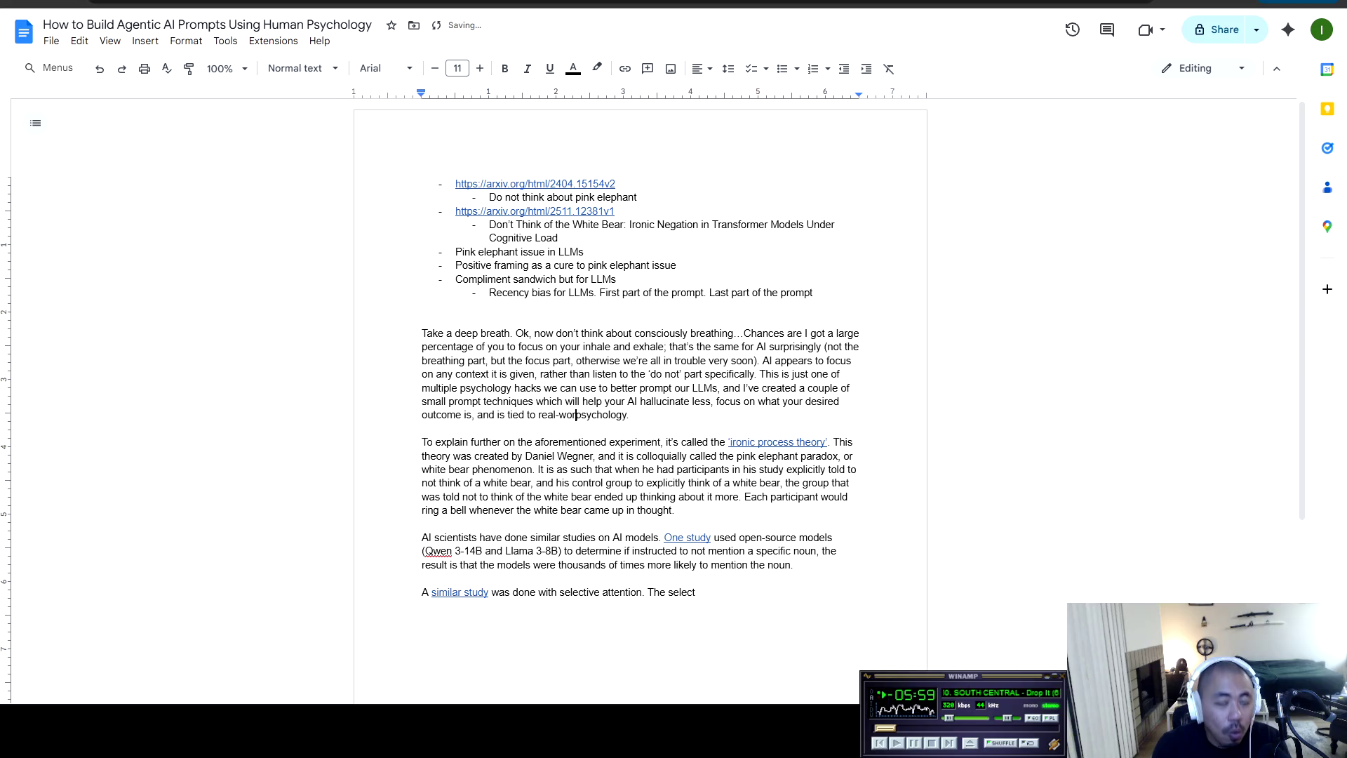
{"action": "type", "text": "human"}
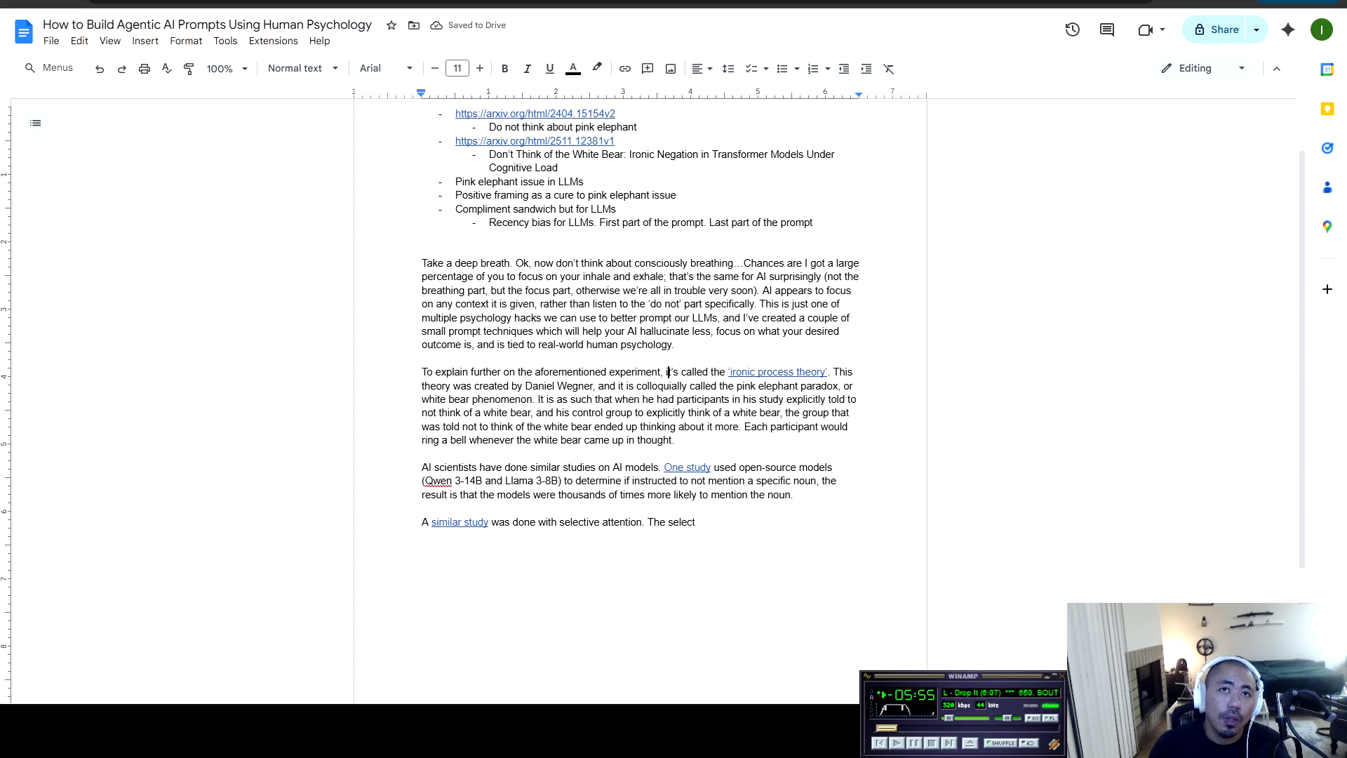
{"action": "scroll", "coordinate": [668, 442], "scroll_direction": "down", "scroll_amount": 2}
{"action": "left_click_drag", "start_coordinate": [675, 274], "coordinate": [766, 234]}
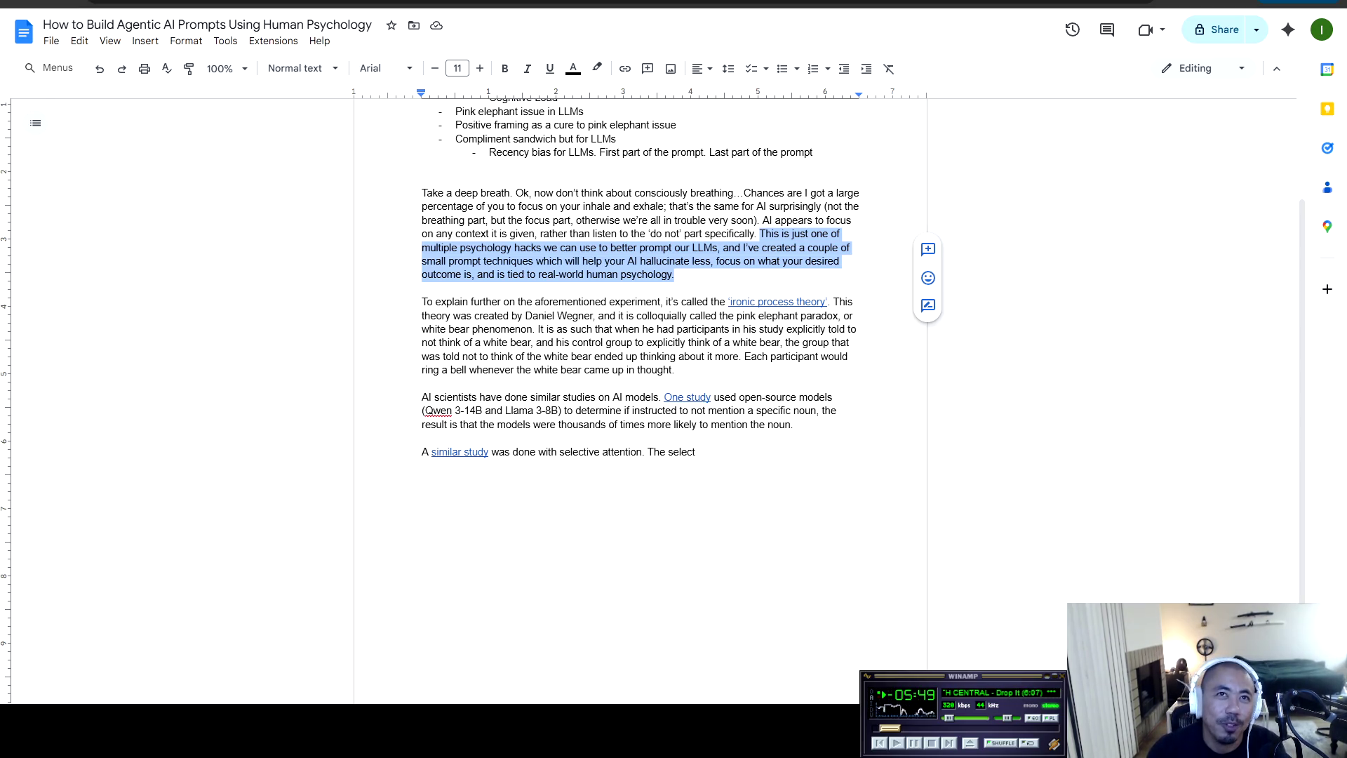
{"action": "left_click", "coordinate": [544, 302]}
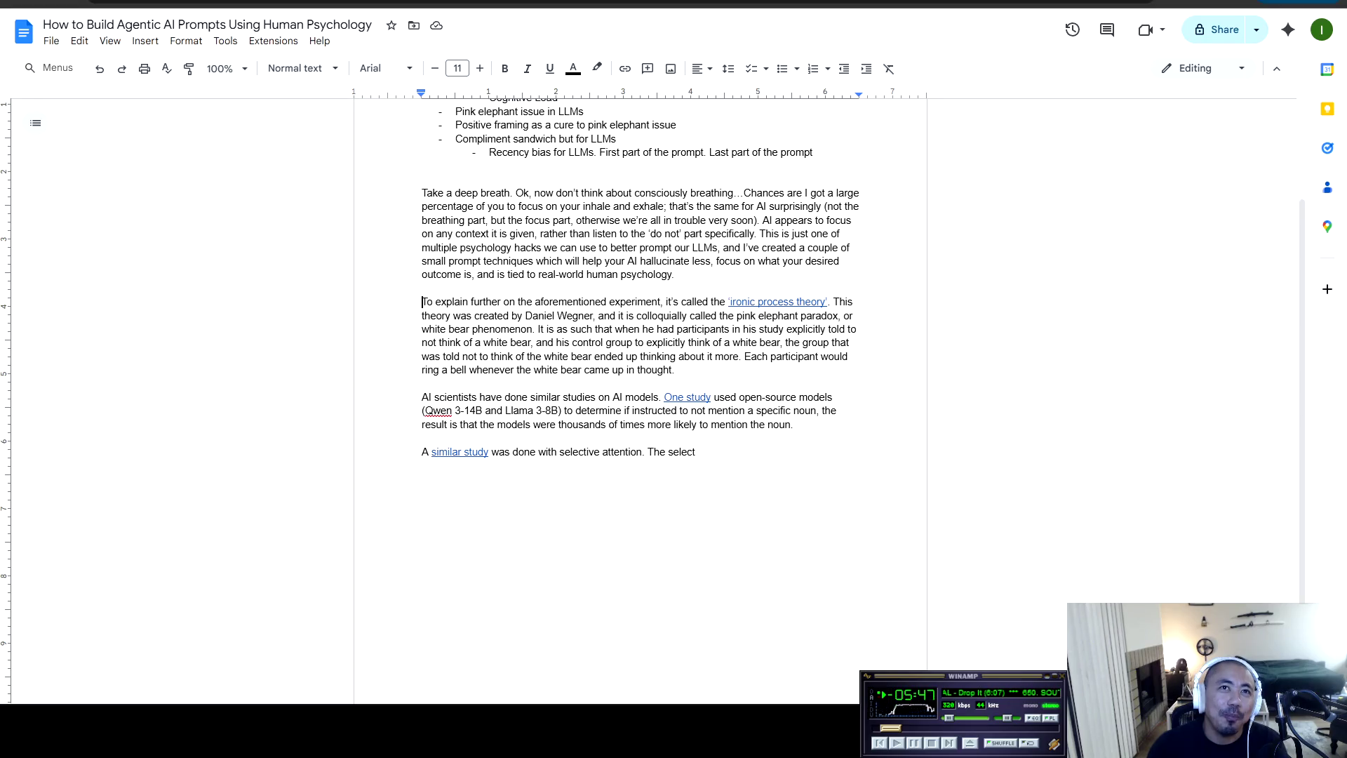
Wrap 'pink elephant paradox' and 'white bear phenomenon' in single quotes
{"action": "mouse_move", "coordinate": [422, 301]}
{"action": "left_mouse_down"}
{"action": "mouse_move", "coordinate": [834, 302]}
{"action": "mouse_move", "coordinate": [461, 315]}
{"action": "mouse_move", "coordinate": [852, 316]}
{"action": "mouse_move", "coordinate": [466, 329]}
{"action": "left_mouse_up"}
{"action": "left_click", "coordinate": [422, 329]}
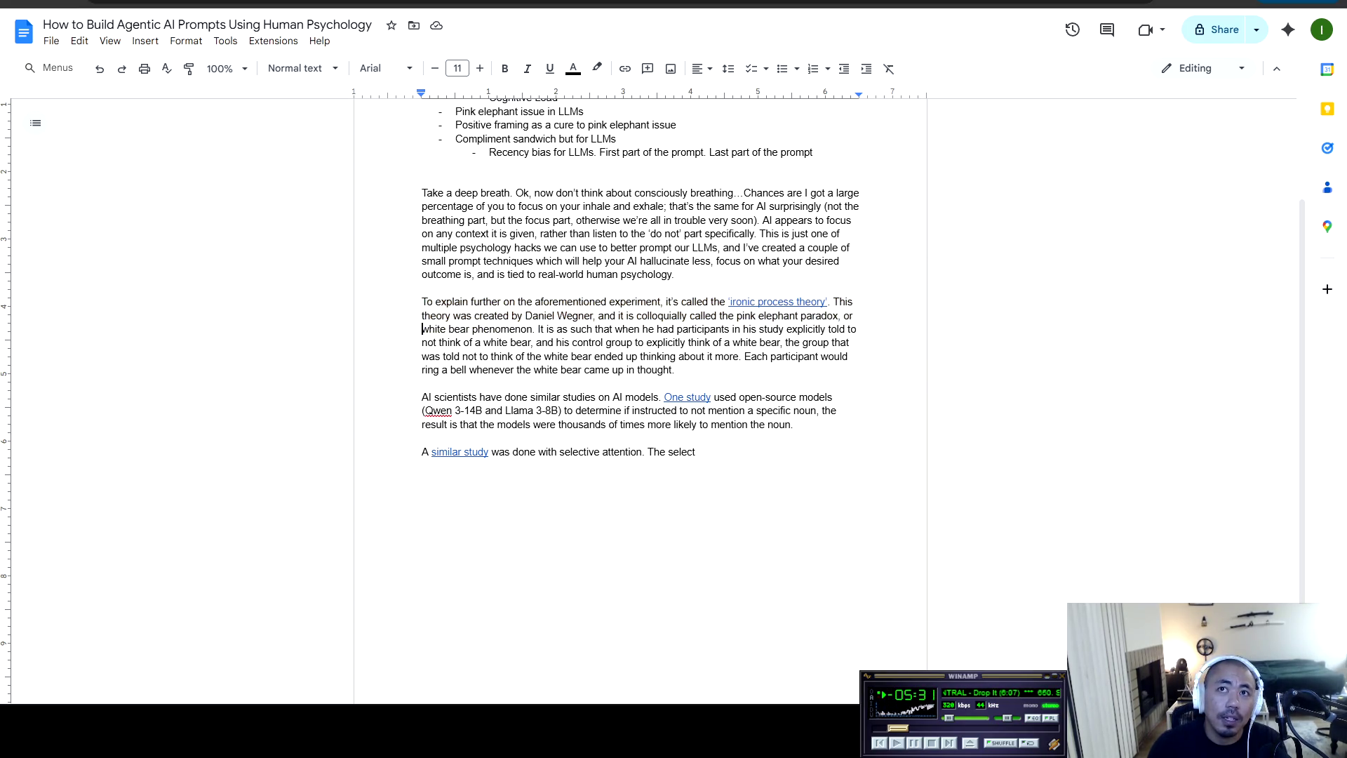
{"action": "type", "text": "'"}
{"action": "type", "text": "'"}
{"action": "type", "text": ","}
{"action": "left_click", "coordinate": [423, 329]}
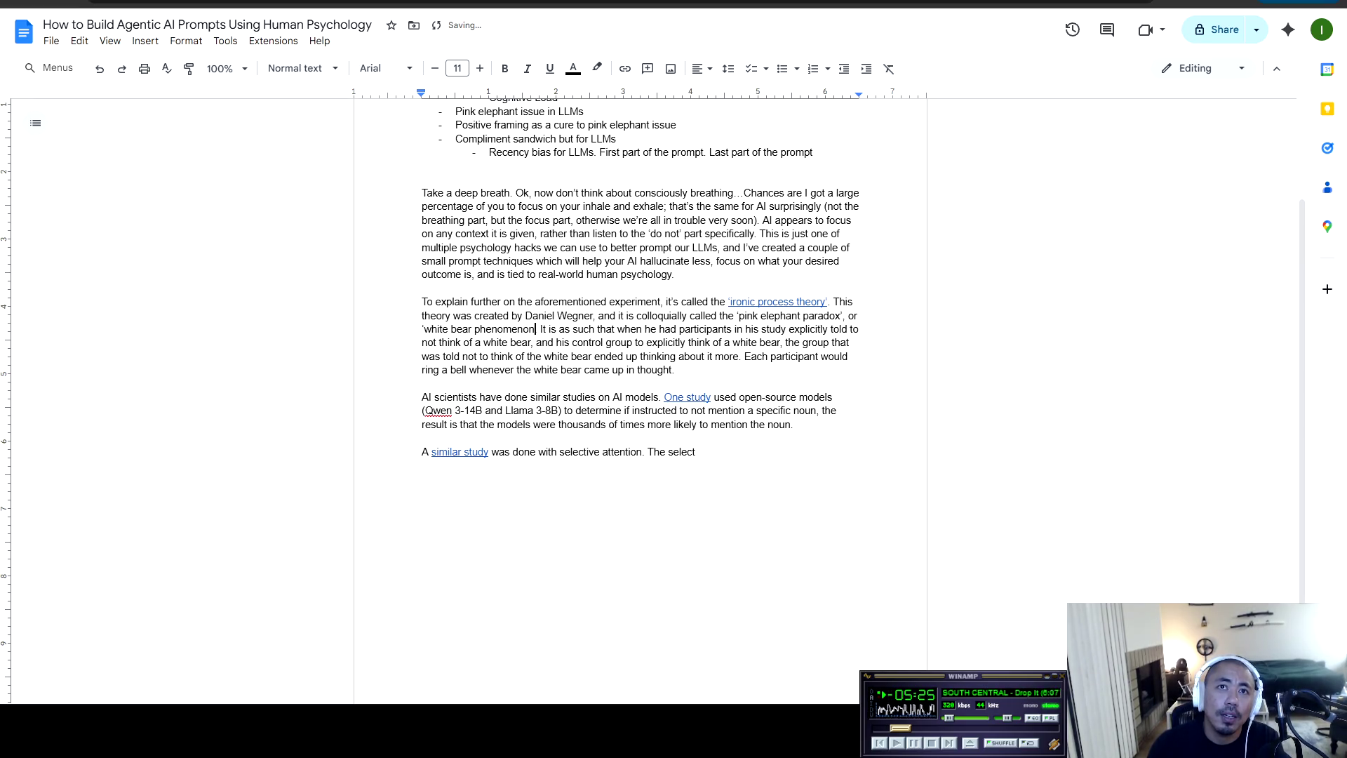
{"action": "type", "text": "'."}
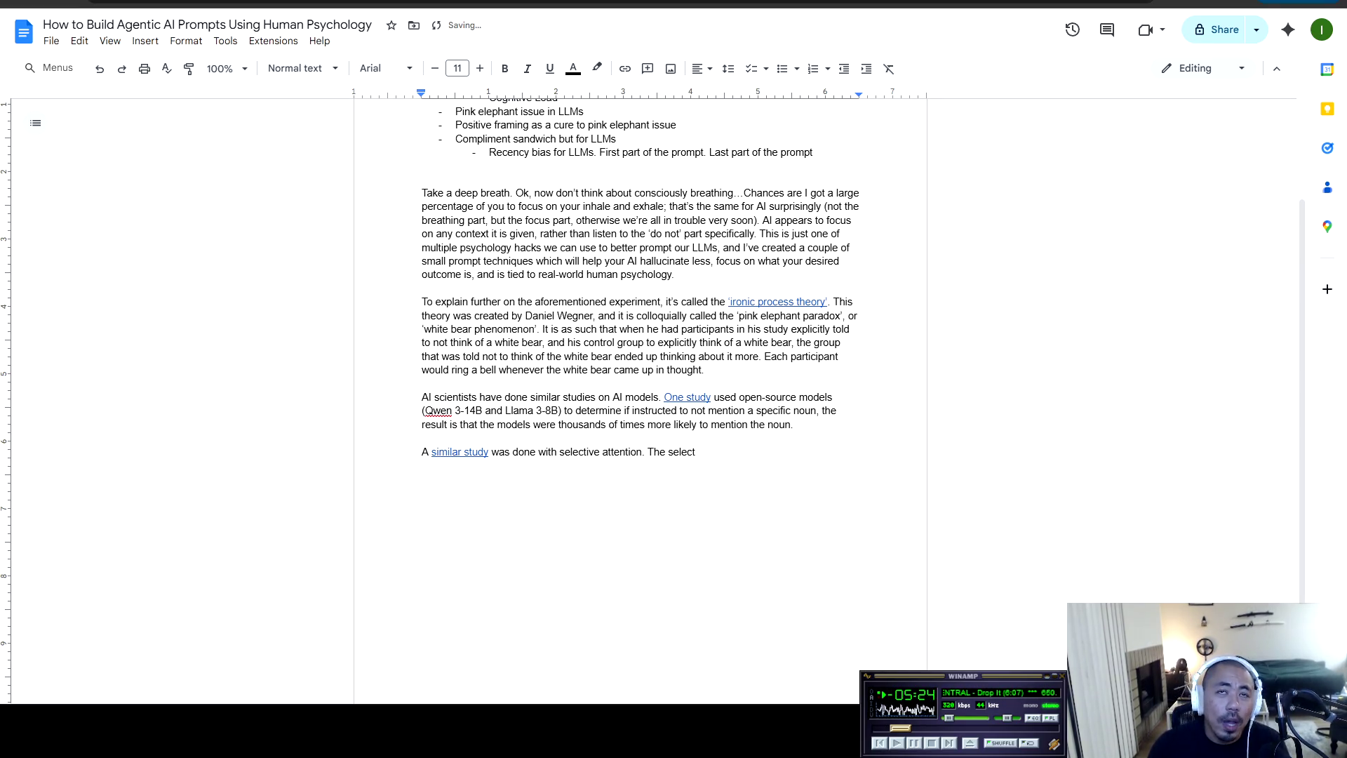
{"action": "left_click_drag", "start_coordinate": [542, 329], "coordinate": [734, 329]}
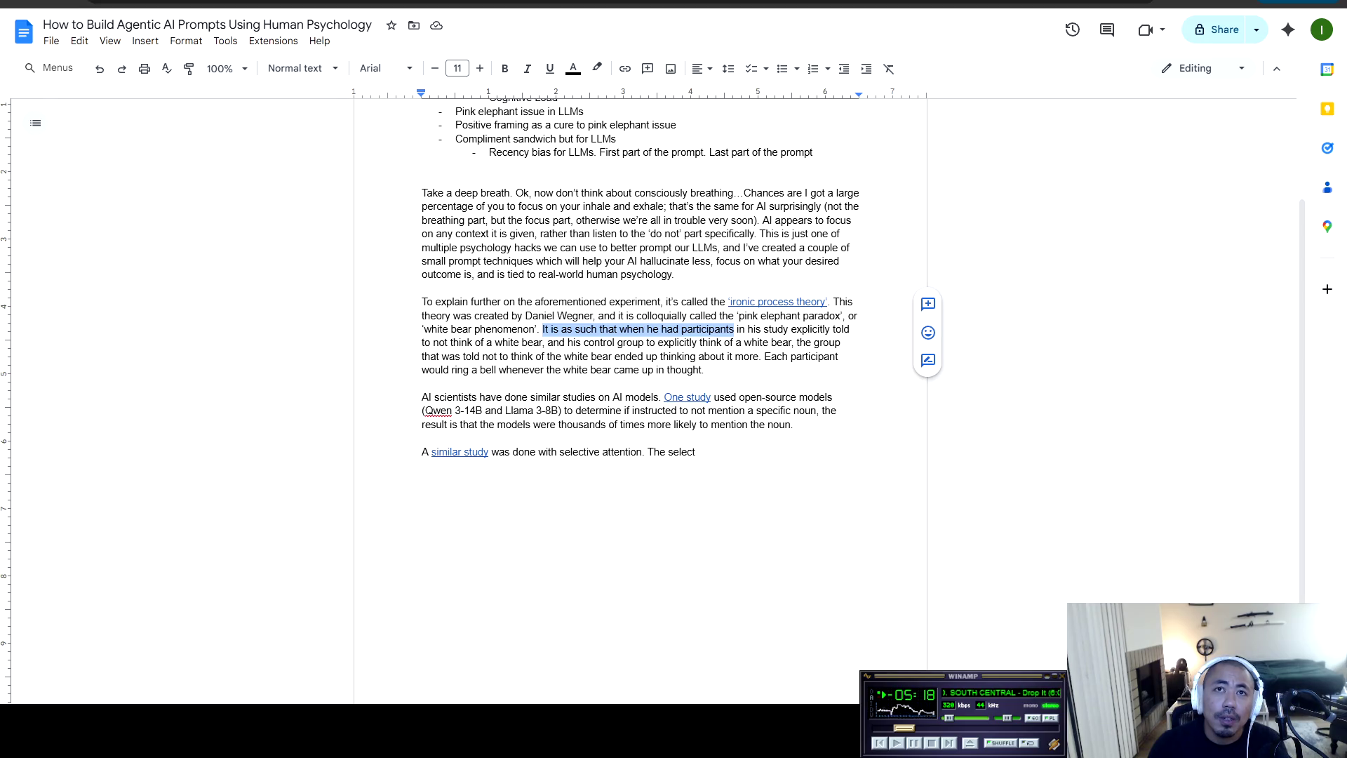
{"action": "mouse_move", "coordinate": [638, 329]}
{"action": "left_mouse_down"}
{"action": "mouse_move", "coordinate": [840, 329]}
{"action": "mouse_move", "coordinate": [429, 356]}
{"action": "mouse_move", "coordinate": [467, 342]}
{"action": "mouse_move", "coordinate": [836, 343]}
{"action": "mouse_move", "coordinate": [838, 356]}
{"action": "mouse_move", "coordinate": [480, 356]}
{"action": "mouse_move", "coordinate": [509, 357]}
{"action": "left_mouse_up"}
{"action": "left_click", "coordinate": [518, 357]}
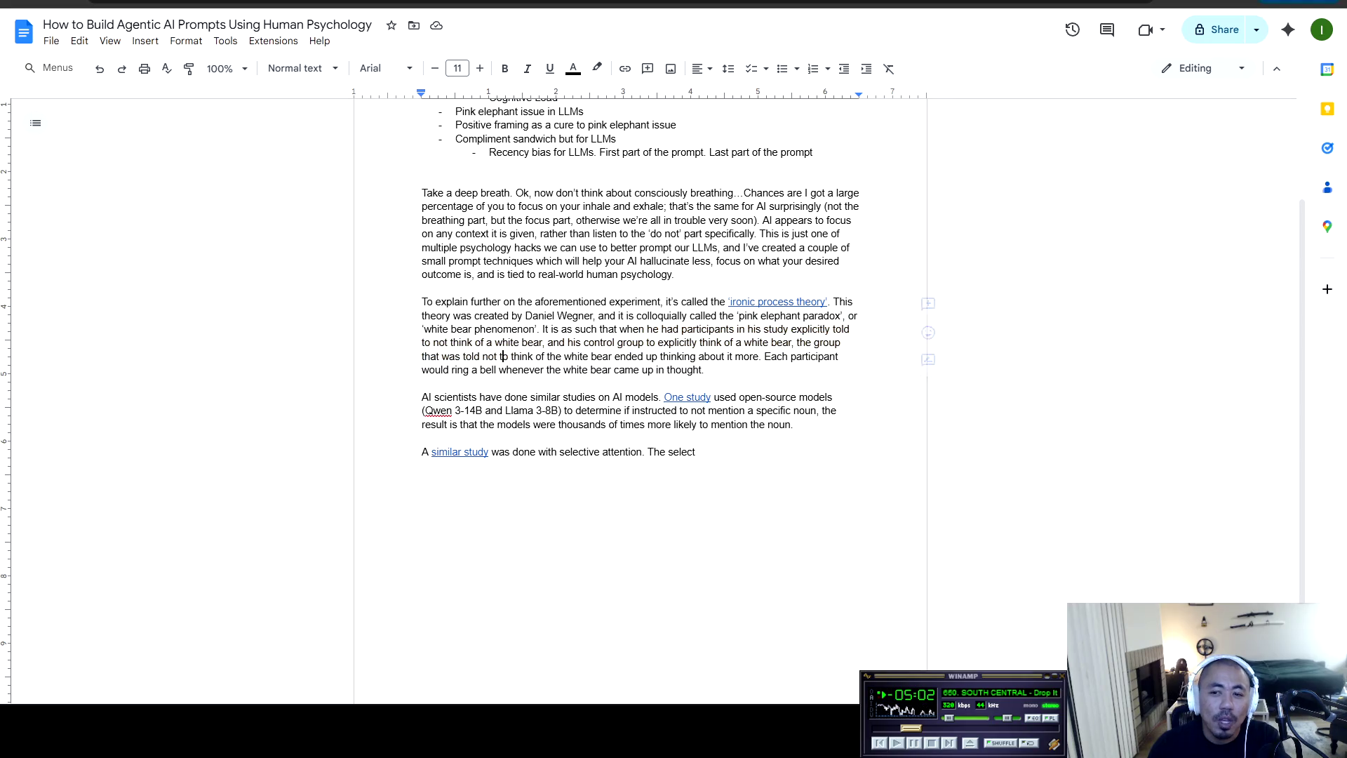
Capitalize 'not' as 'NOT' in both 'told to NOT think' and 'told NOT to think'
{"action": "key", "text": "BackSpace"}
{"action": "key", "text": "BackSpace"}
{"action": "key", "text": "BackSpace"}
{"action": "type", "text": "NOT"}
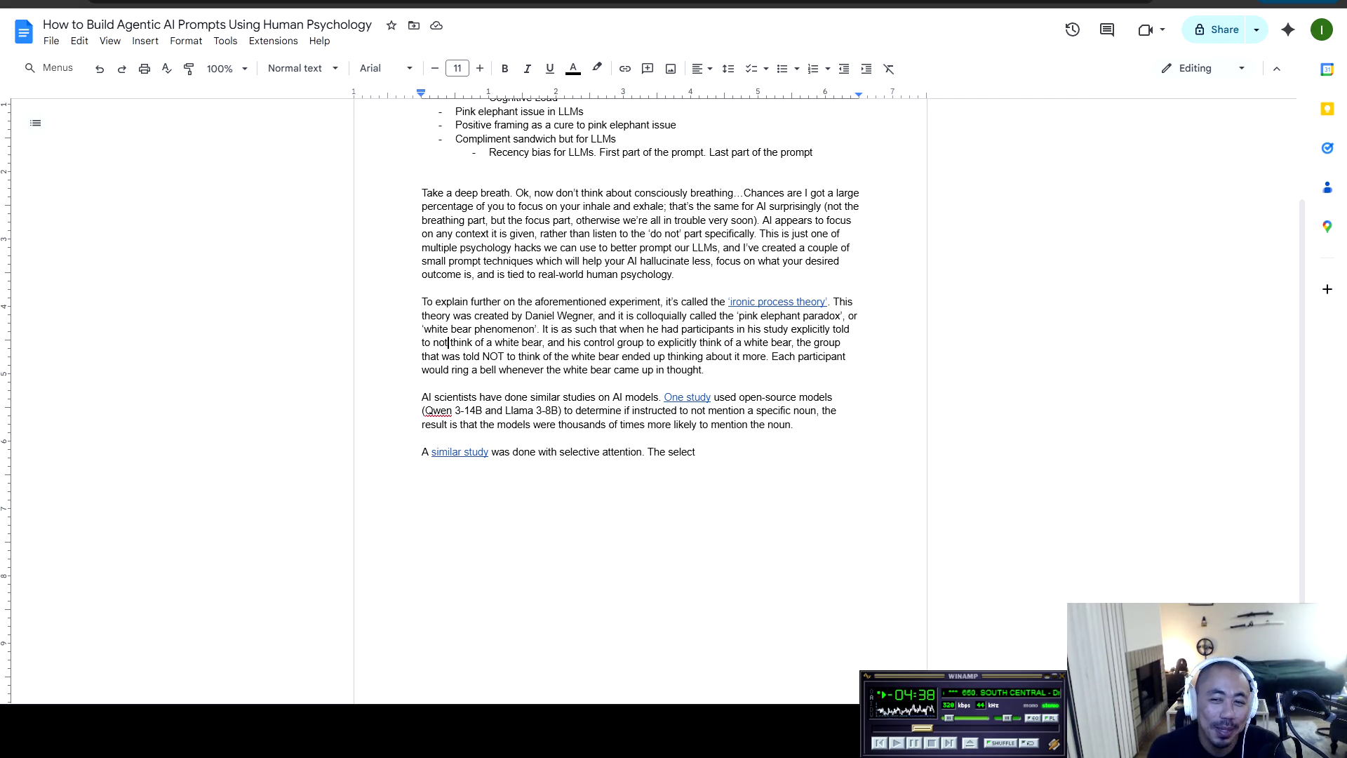
{"action": "key", "text": "BackSpace"}
{"action": "key", "text": "BackSpace"}
{"action": "key", "text": "BackSpace"}
{"action": "type", "text": "NOT"}
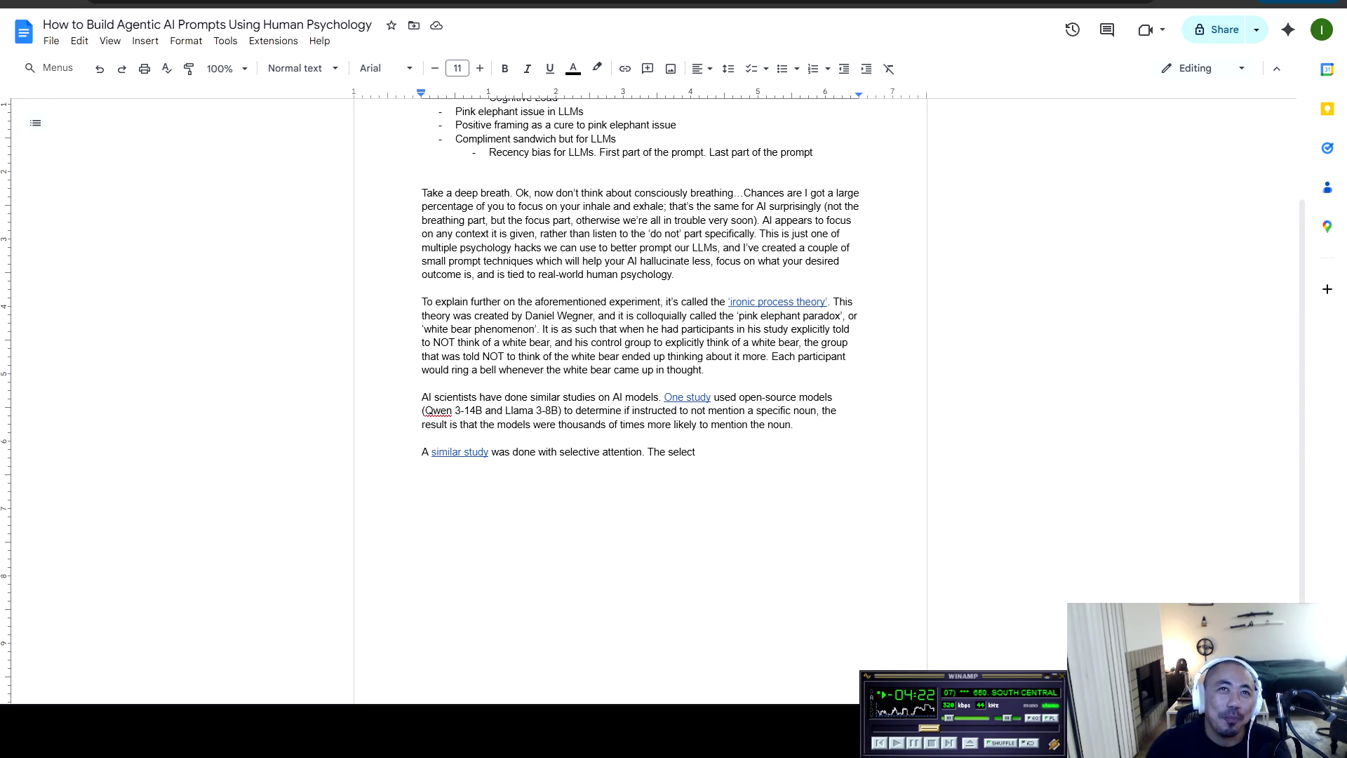
{"action": "key", "text": "shift+Right"}
{"action": "key", "text": "shift+Right"}
{"action": "key", "text": "shift+Right"}
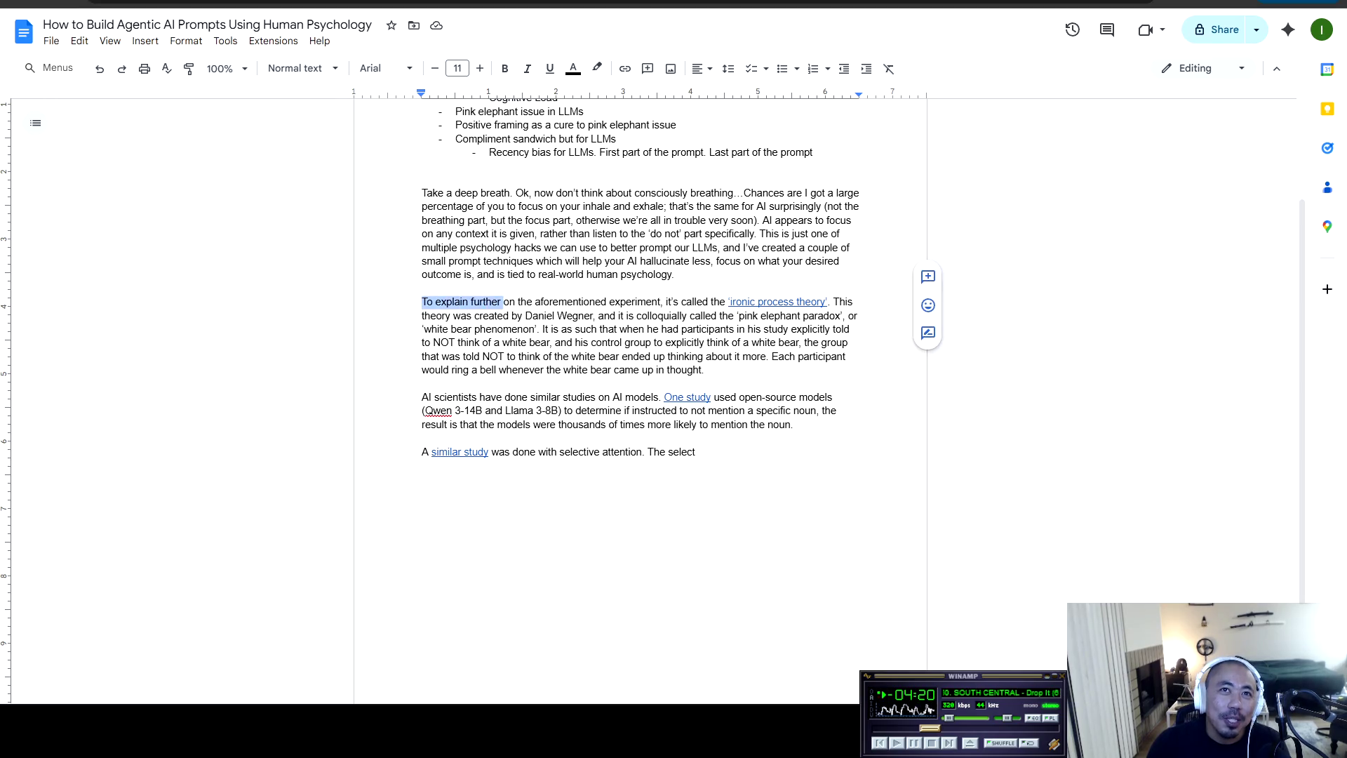
{"action": "key", "text": "shift+Right"}
{"action": "key", "text": "shift+Right"}
{"action": "key", "text": "shift+Right"}
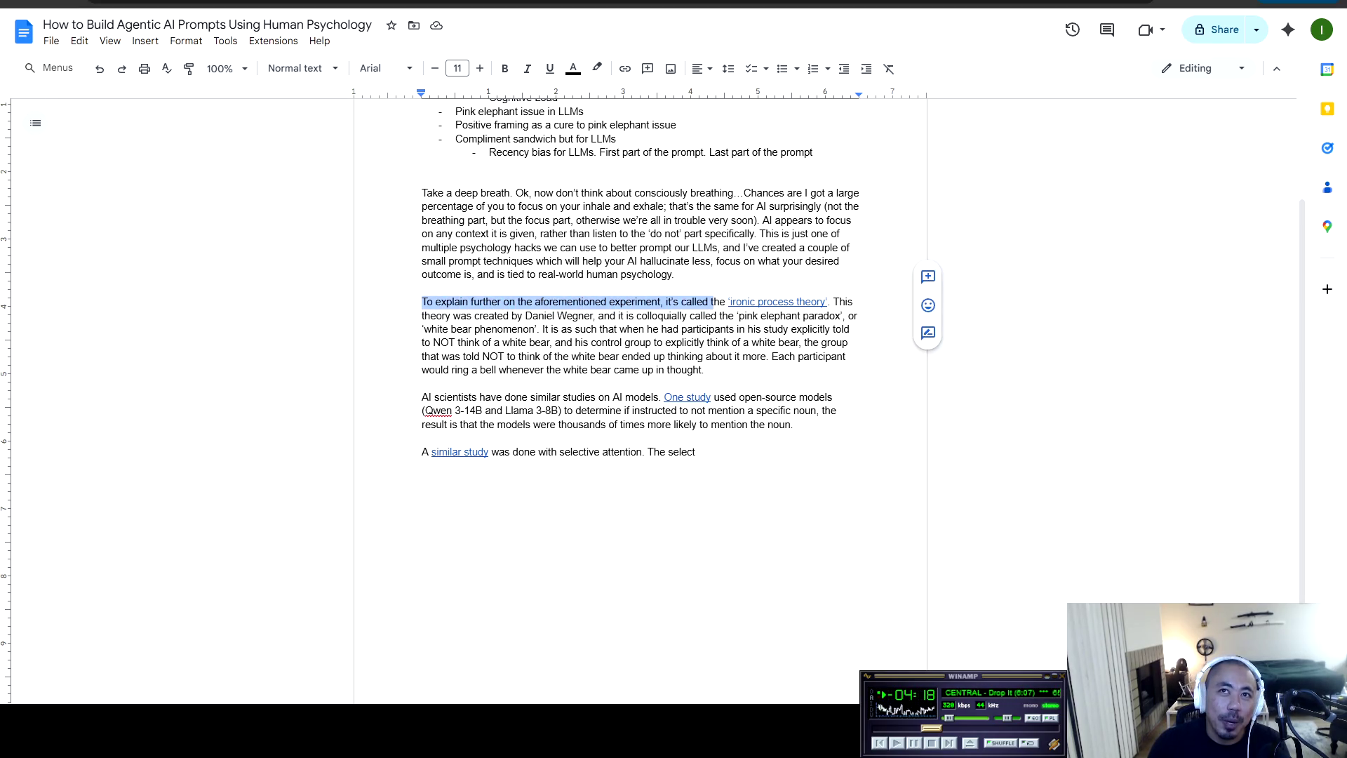
{"action": "key", "text": "shift+Right"}
{"action": "key", "text": "shift+Right"}
{"action": "key", "text": "shift+Right"}
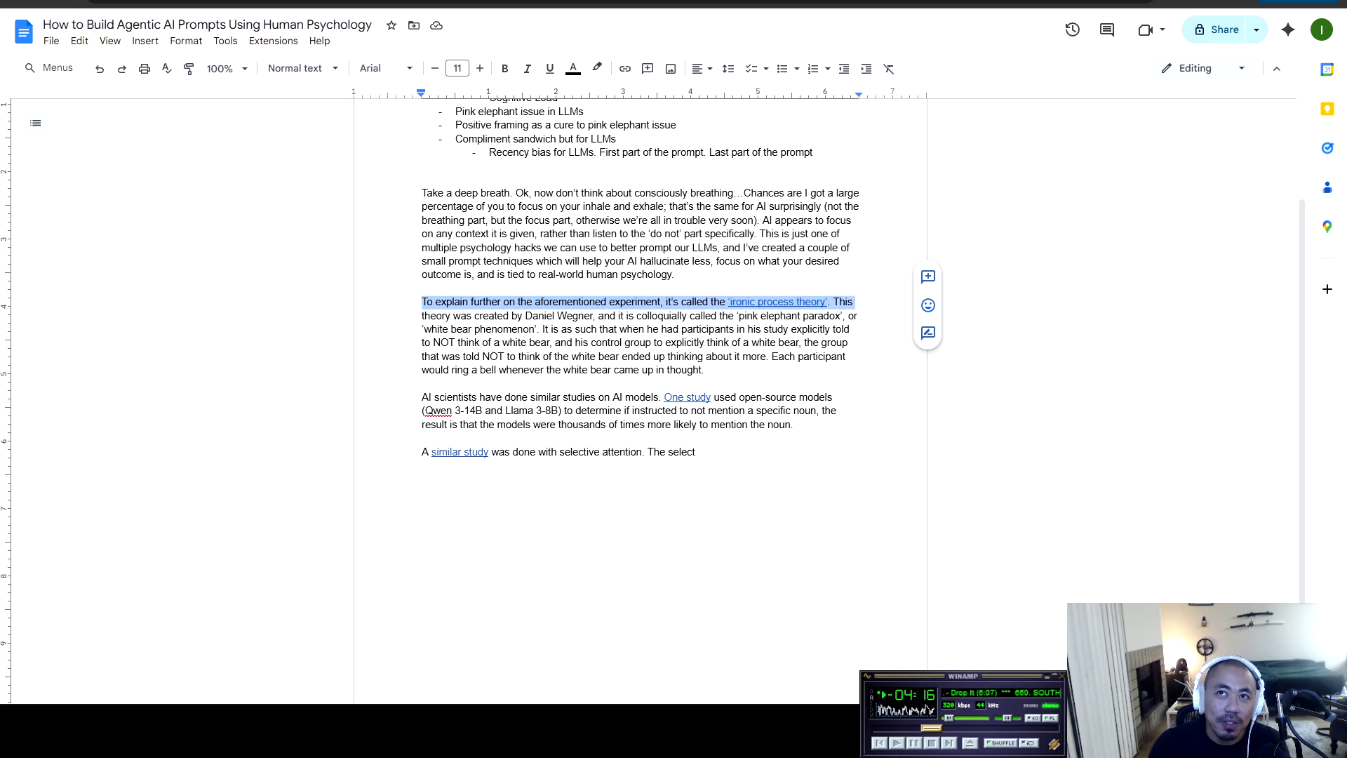
{"action": "key", "text": "shift+Right"}
{"action": "key", "text": "shift+Right"}
{"action": "key", "text": "shift+Right"}
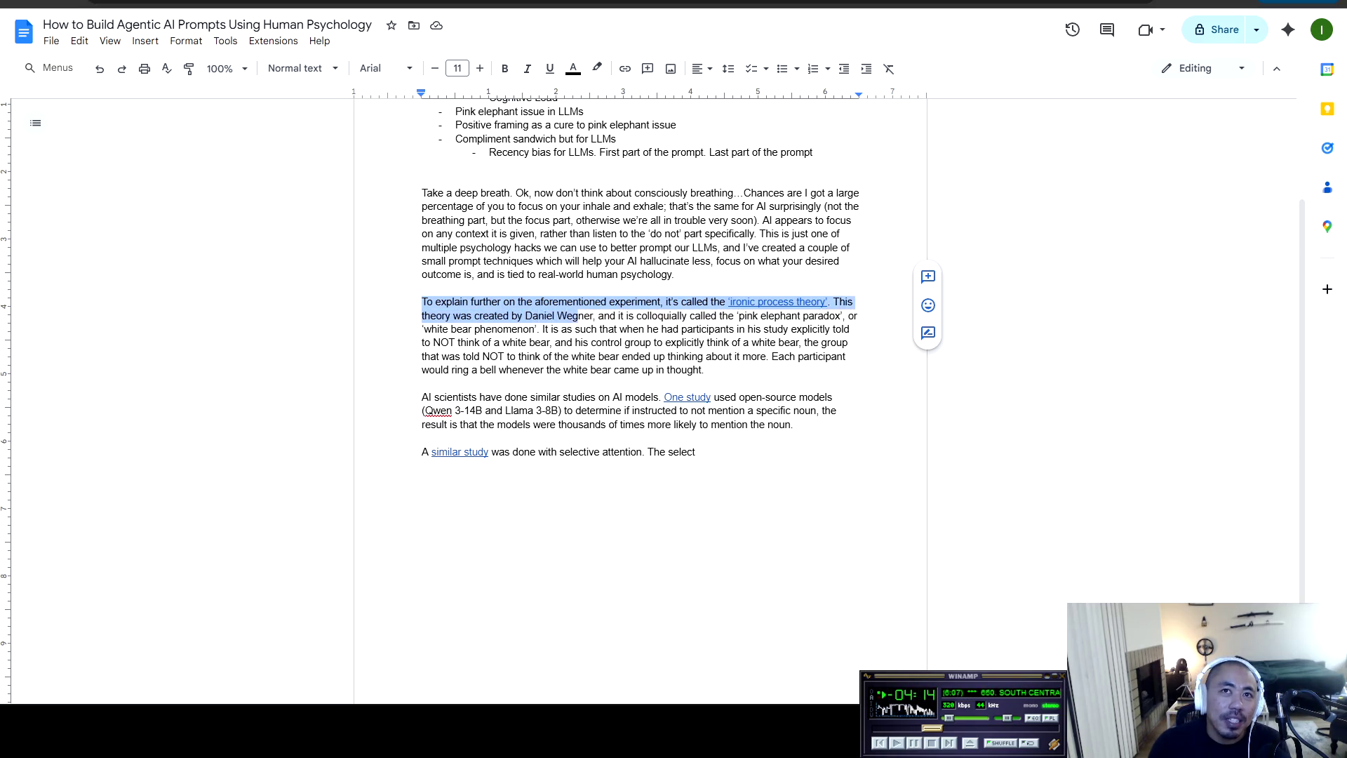
{"action": "key", "text": "shift+Right"}
{"action": "key", "text": "shift+Right"}
{"action": "key", "text": "shift+Right"}
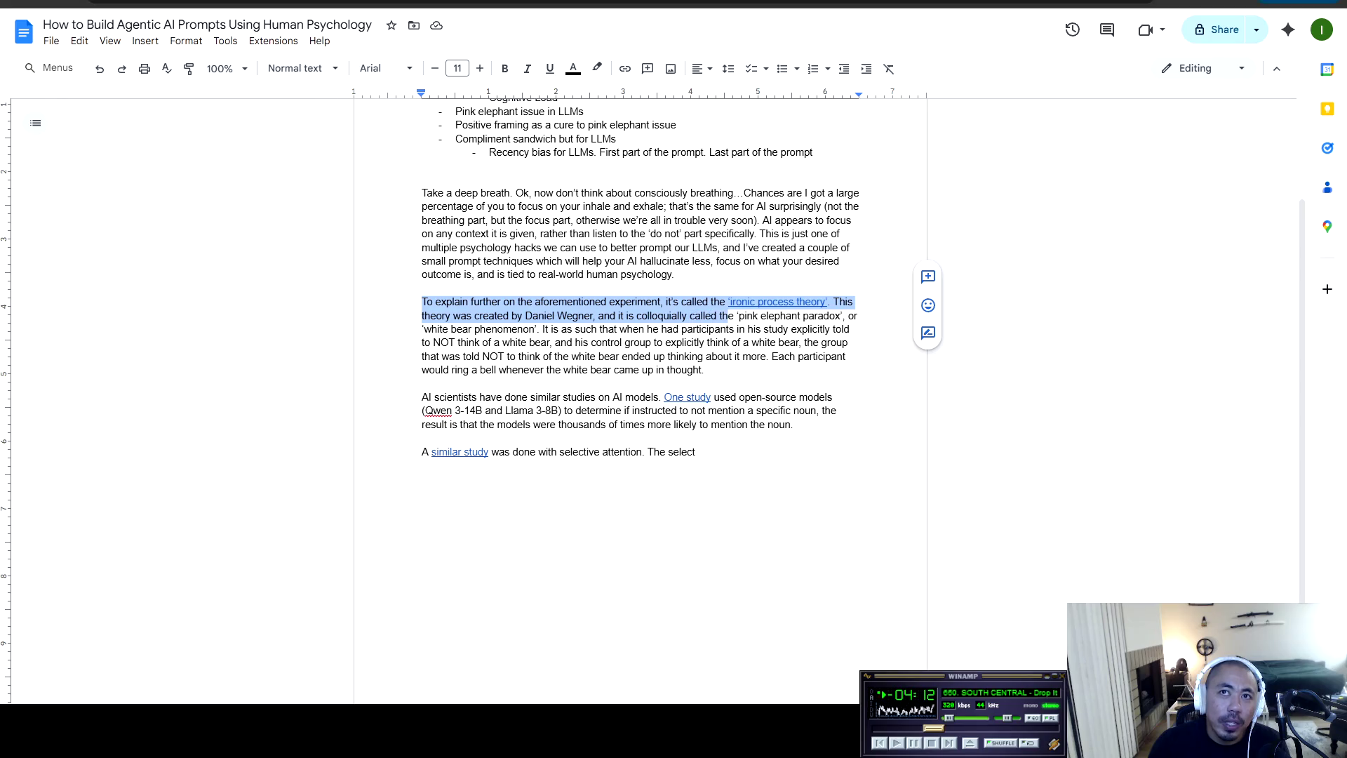
{"action": "key", "text": "shift+Right"}
{"action": "key", "text": "shift+Right"}
{"action": "key", "text": "shift+Right"}
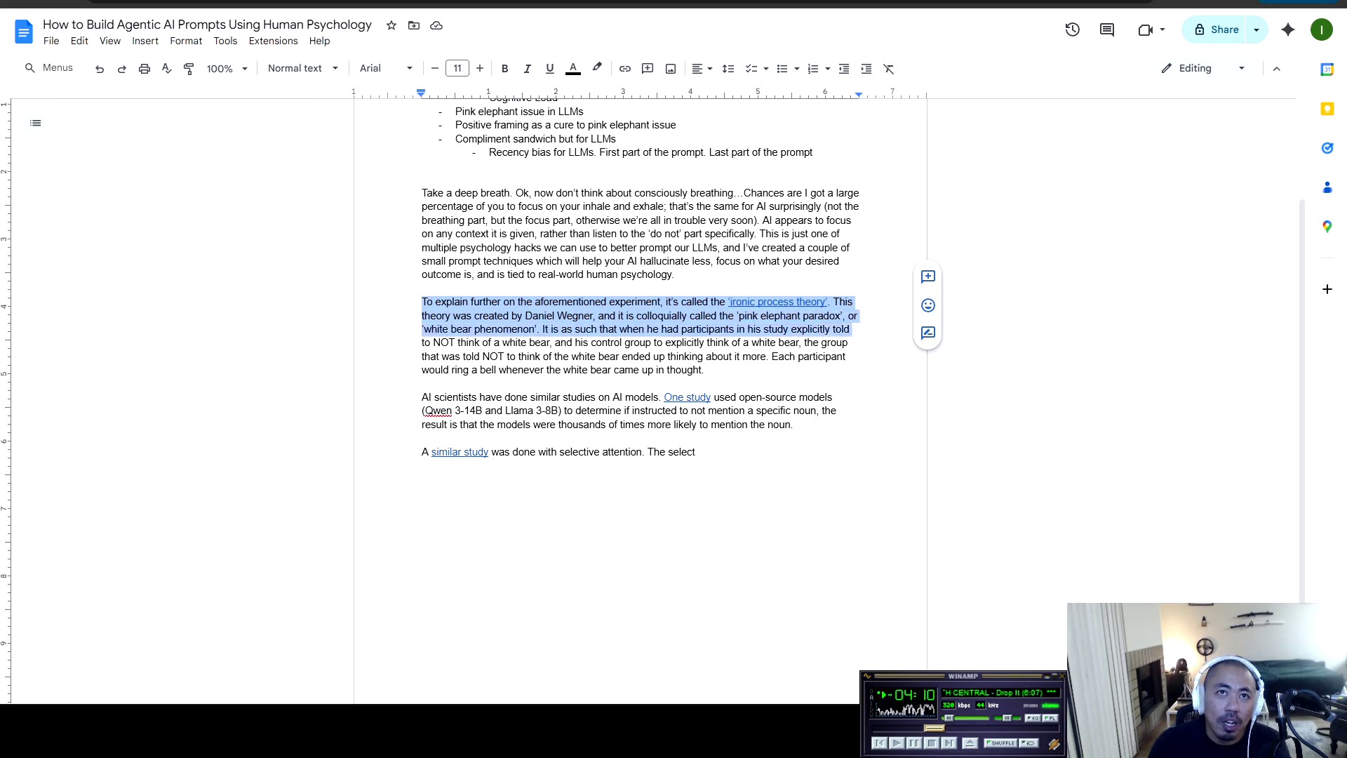
{"action": "key", "text": "shift+Right"}
{"action": "key", "text": "shift+Right"}
{"action": "key", "text": "shift+Right"}
{"action": "key", "text": "shift+Right"}
{"action": "key", "text": "shift+Right"}
{"action": "key", "text": "shift+Right"}
{"action": "key", "text": "shift+Right"}
{"action": "key", "text": "shift+Right"}
{"action": "key", "text": "shift+Right"}
{"action": "key", "text": "shift+Right"}
{"action": "key", "text": "shift+Right"}
{"action": "key", "text": "shift+Right"}
{"action": "key", "text": "shift+Right"}
{"action": "key", "text": "shift+Right"}
{"action": "key", "text": "shift+Right"}
{"action": "key", "text": "shift+Right"}
{"action": "key", "text": "shift+Right"}
{"action": "key", "text": "shift+Right"}
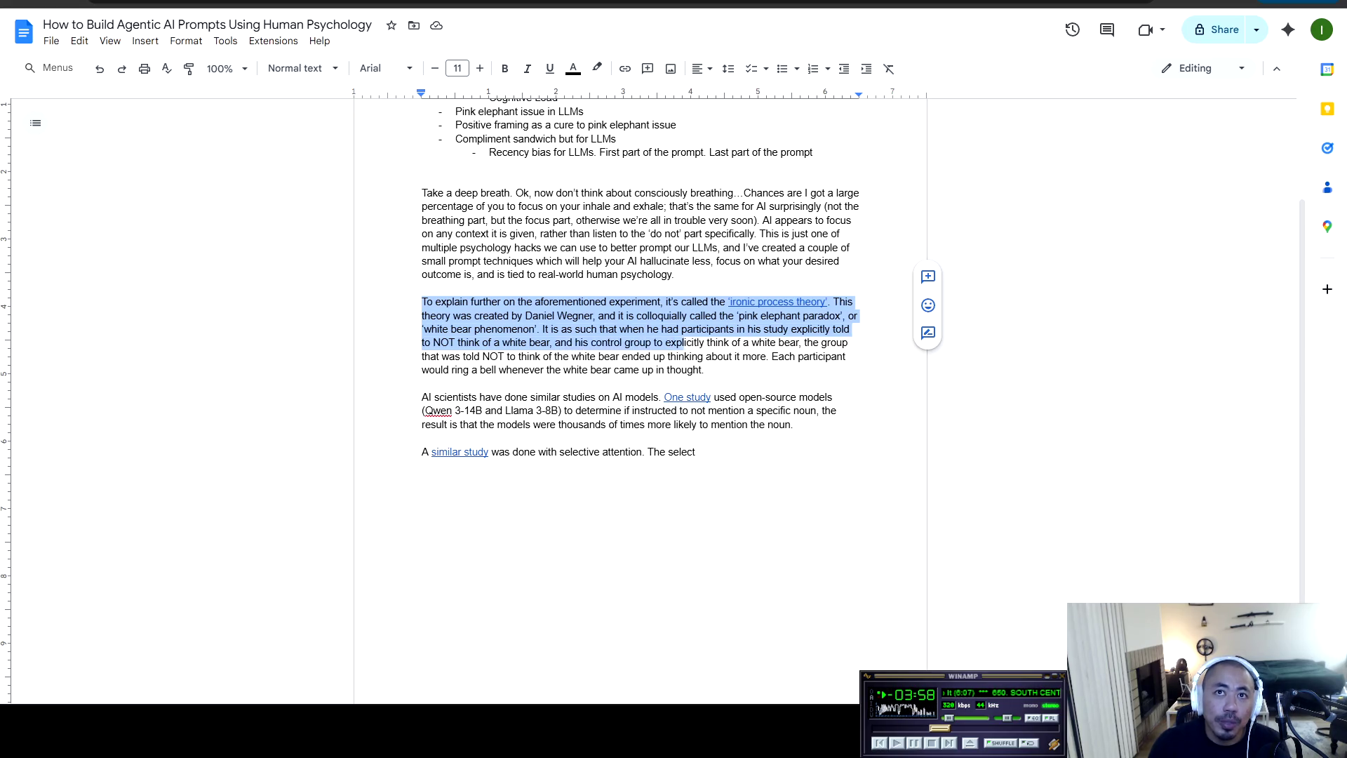
{"action": "key", "text": "shift+Right"}
{"action": "key", "text": "shift+Right"}
{"action": "key", "text": "shift+Right"}
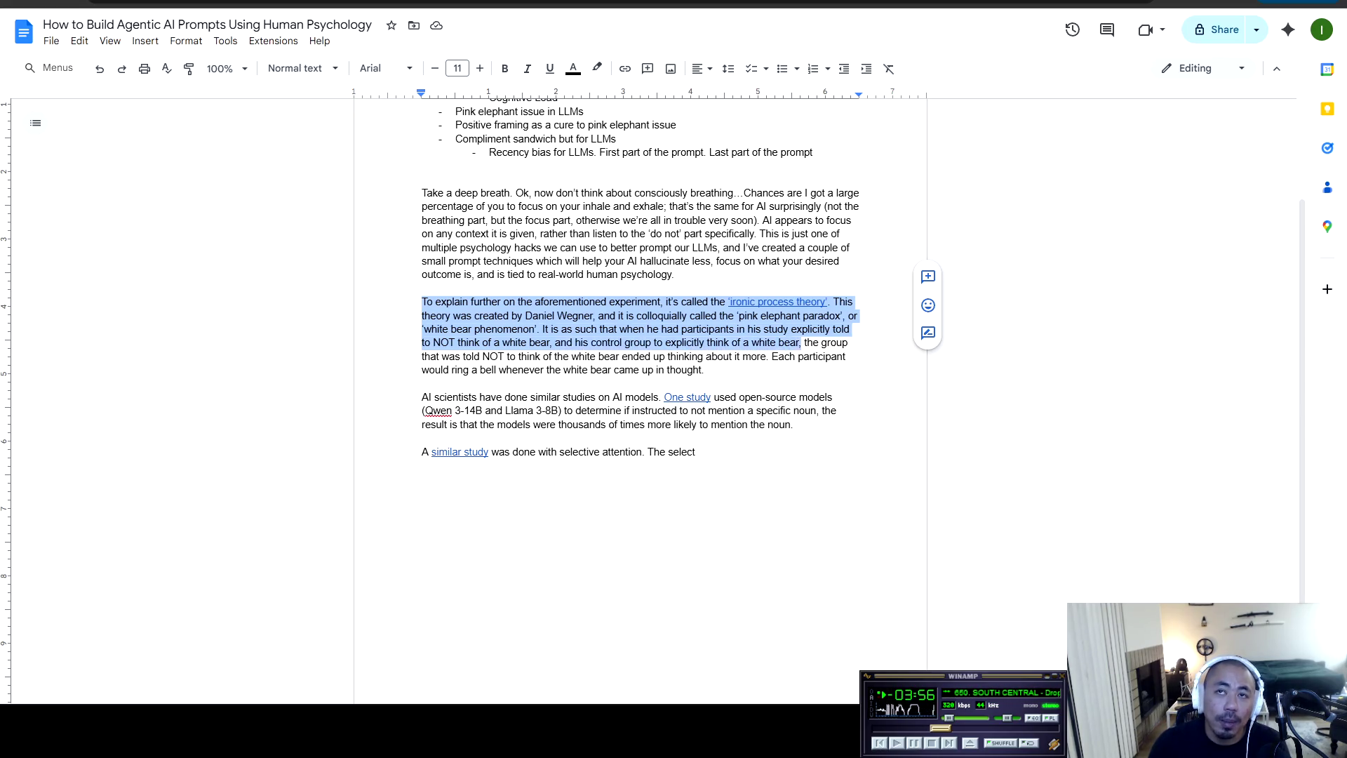
{"action": "key", "text": "shift+Right"}
{"action": "key", "text": "shift+Right"}
{"action": "key", "text": "shift+Right"}
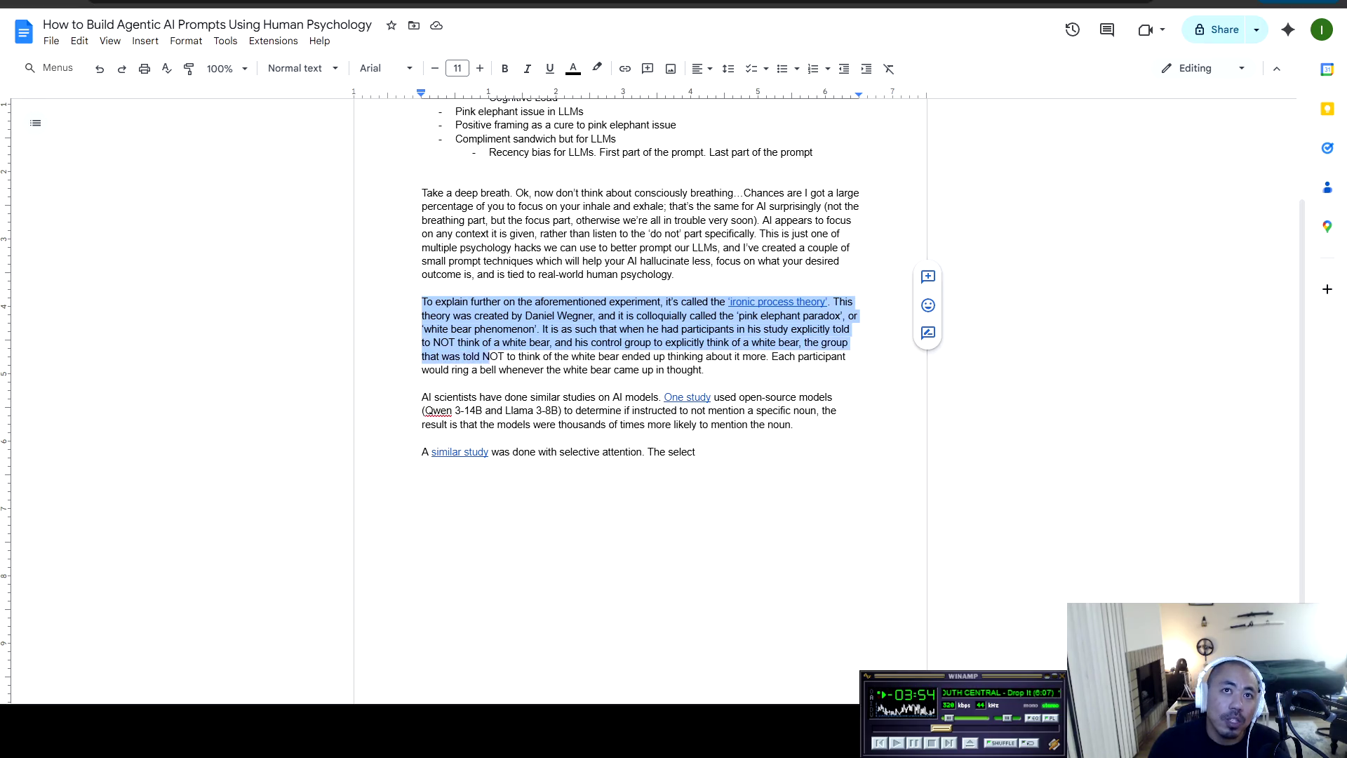
{"action": "key", "text": "shift+Right"}
{"action": "key", "text": "shift+Right"}
{"action": "key", "text": "shift+Right"}
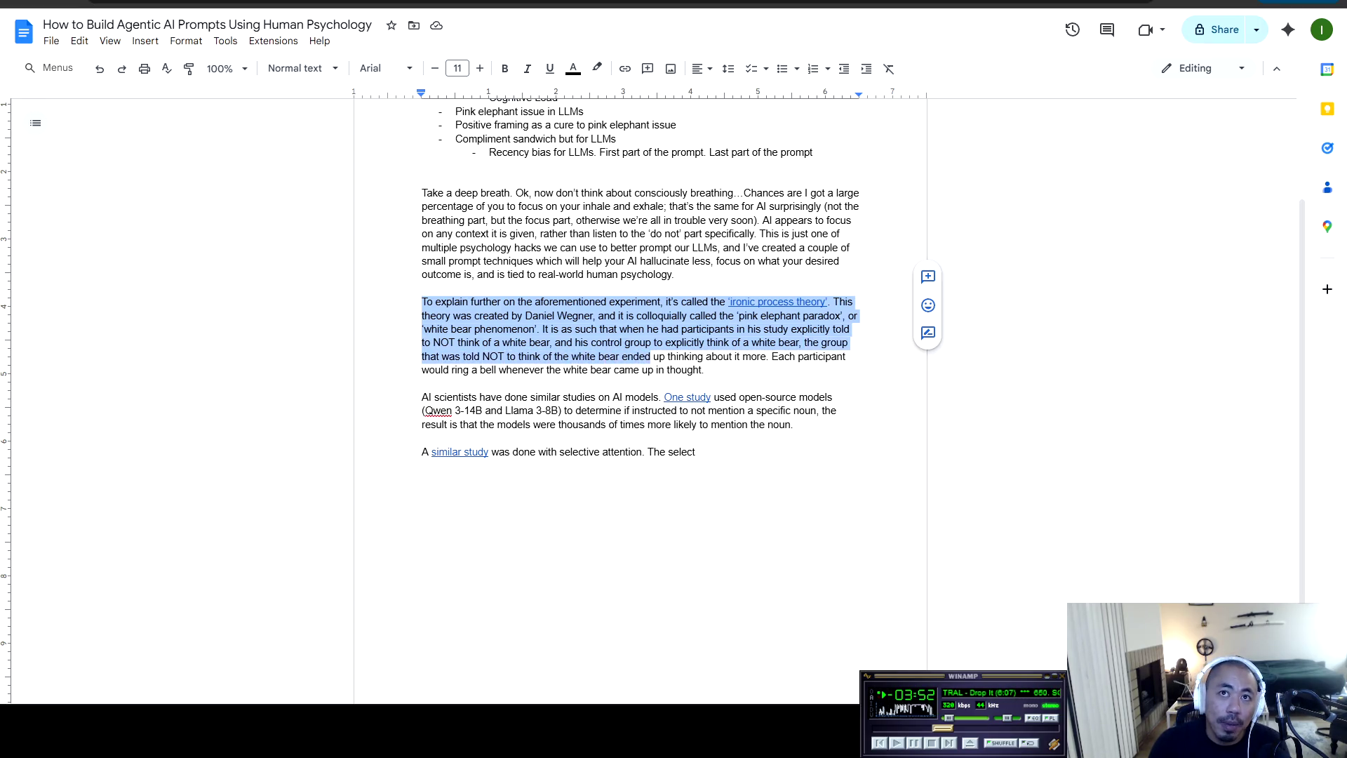
{"action": "key", "text": "shift+Right"}
{"action": "key", "text": "shift+Right"}
{"action": "key", "text": "shift+Right"}
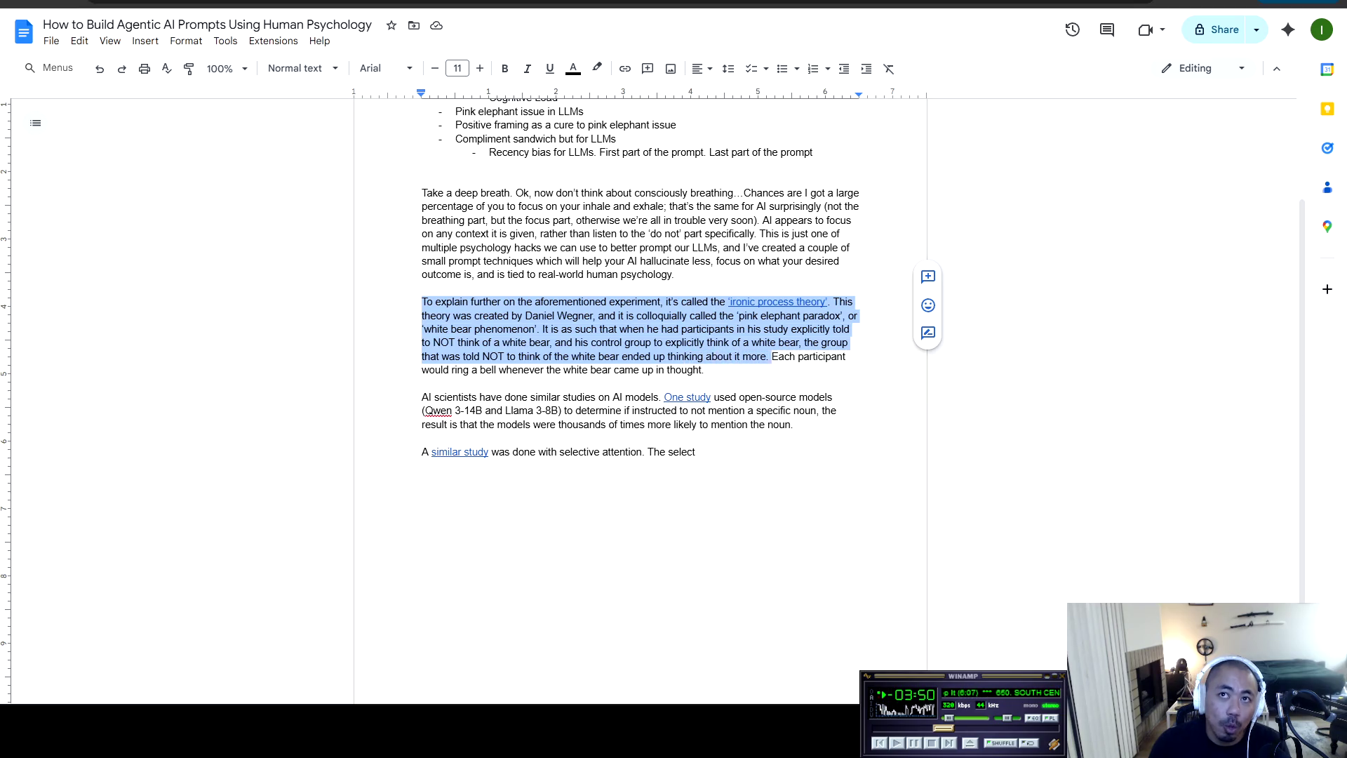
{"action": "key", "text": "shift+Right"}
{"action": "key", "text": "shift+Right"}
{"action": "key", "text": "shift+Right"}
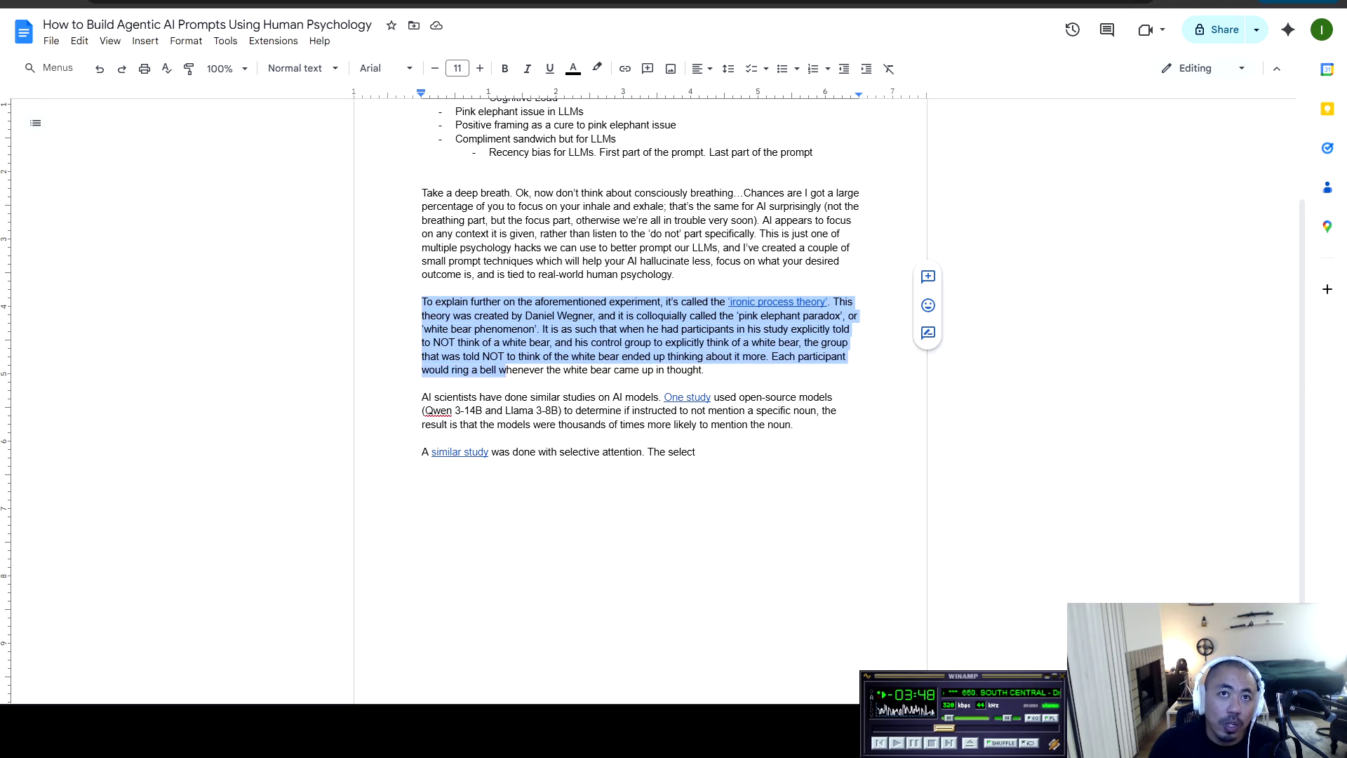
{"action": "key", "text": "shift+Right"}
{"action": "key", "text": "shift+Right"}
{"action": "key", "text": "shift+Right"}
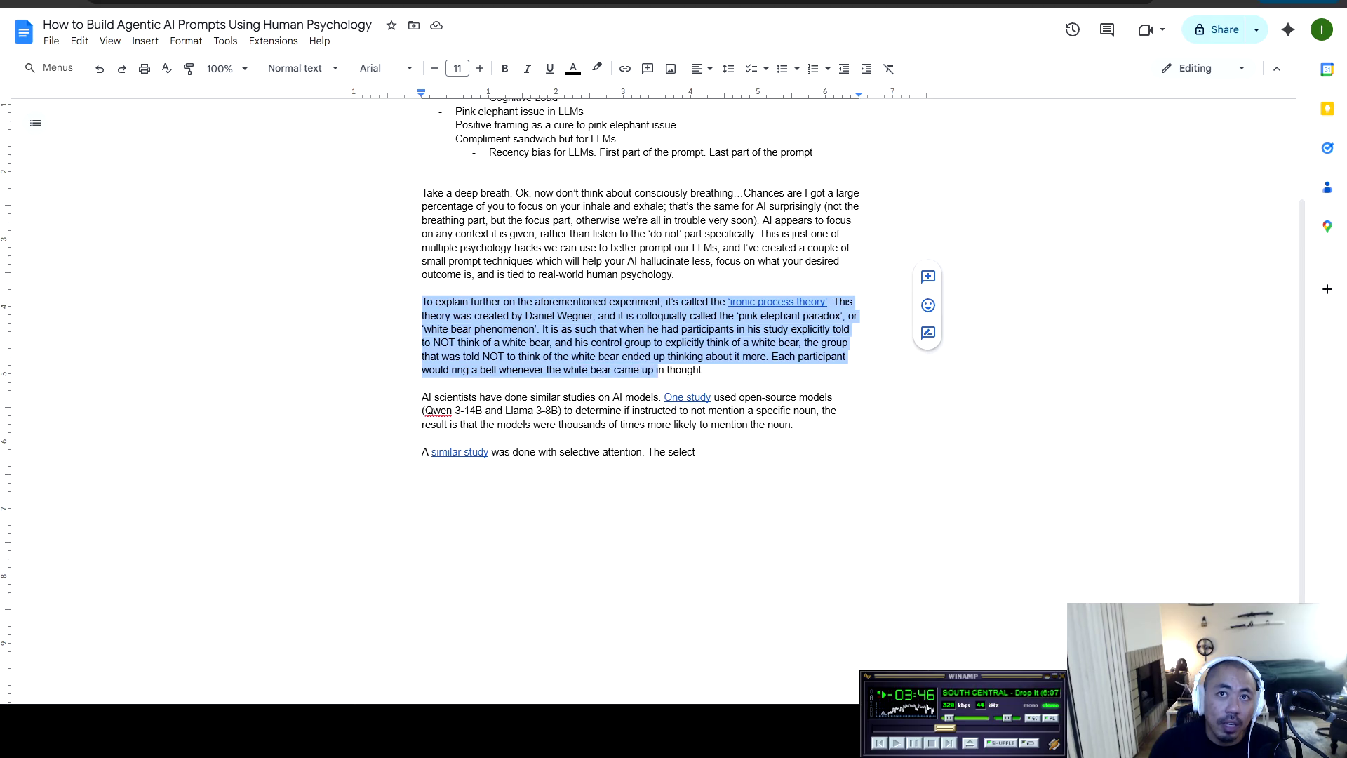
{"action": "key", "text": "Right"}
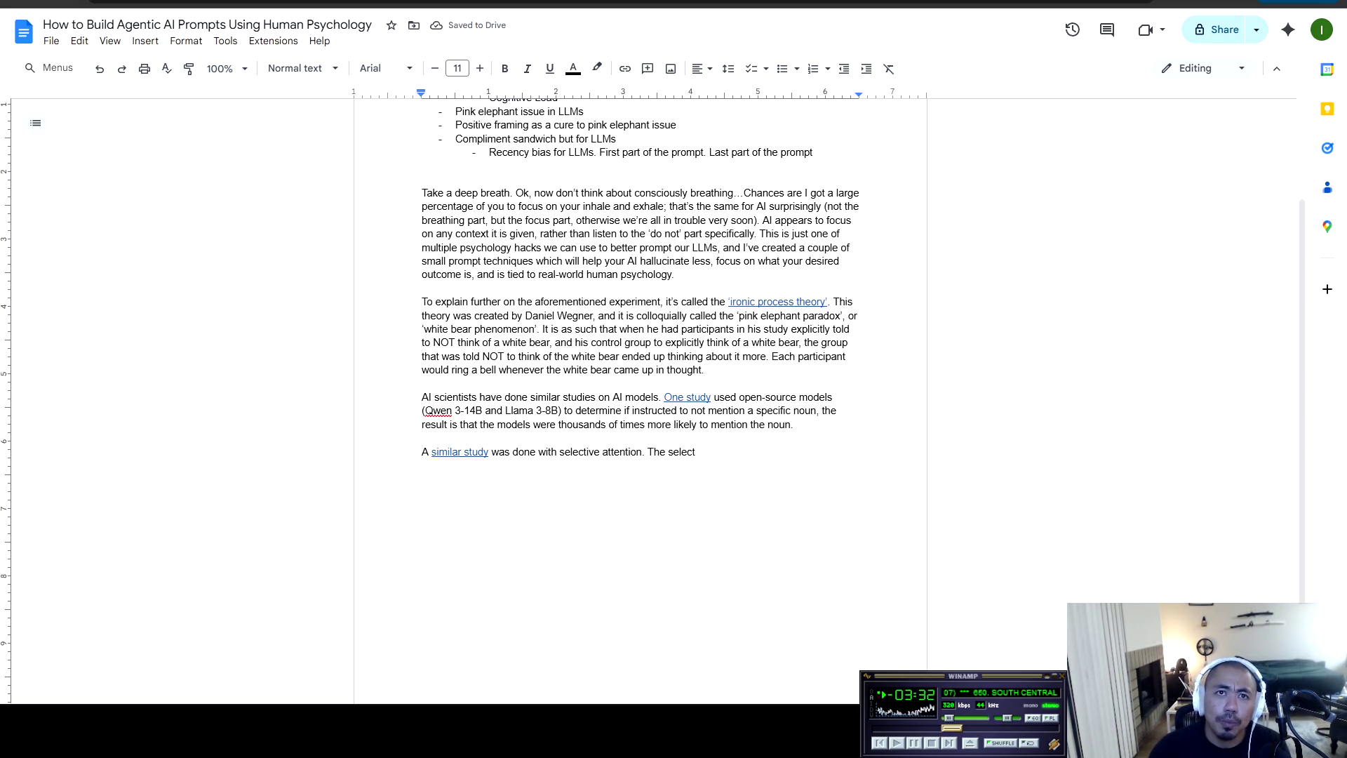
End the white-bear paragraph with 'Now let's compare that to our AI counterparts.'
{"action": "scroll", "coordinate": [640, 400], "scroll_direction": "down", "scroll_amount": 1}
{"action": "type", "text": " Now let’s"}
{"action": "type", "text": " comp"}
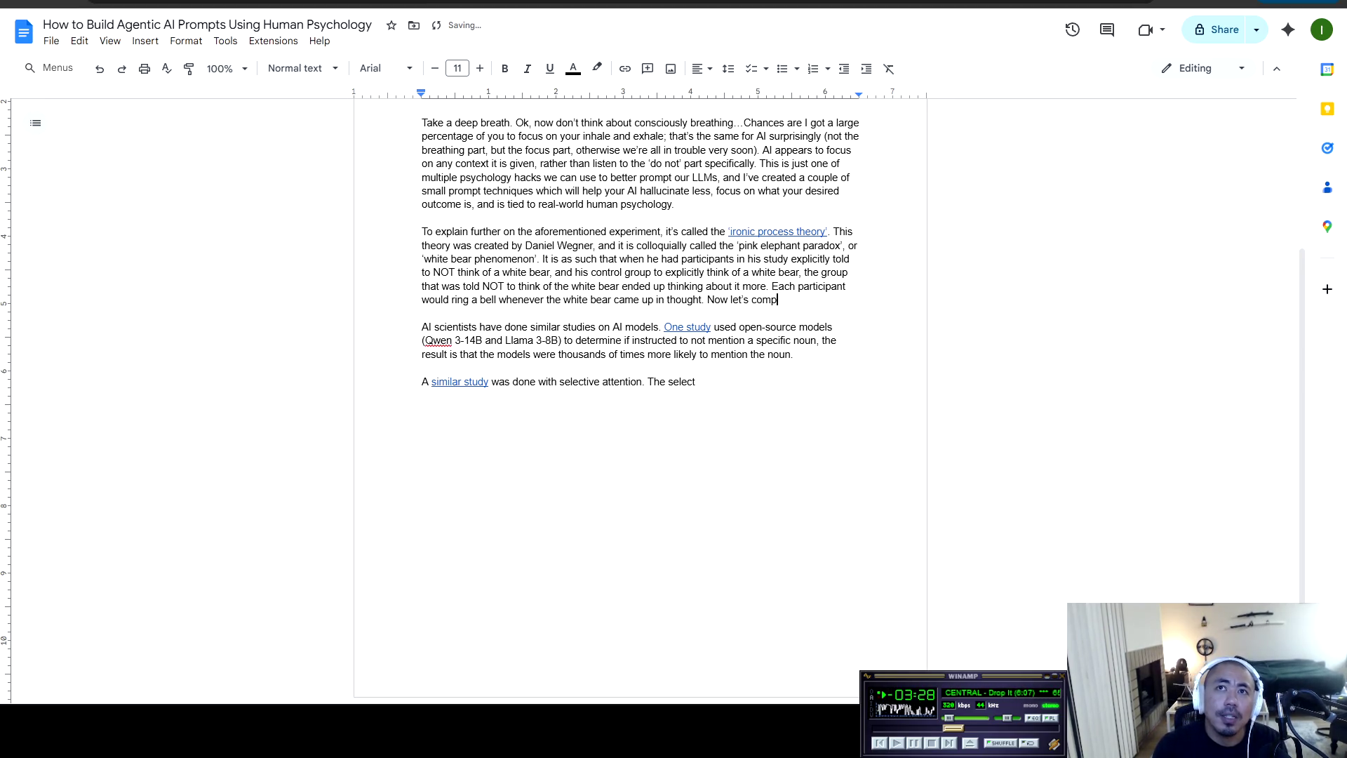
{"action": "type", "text": "are that to our "}
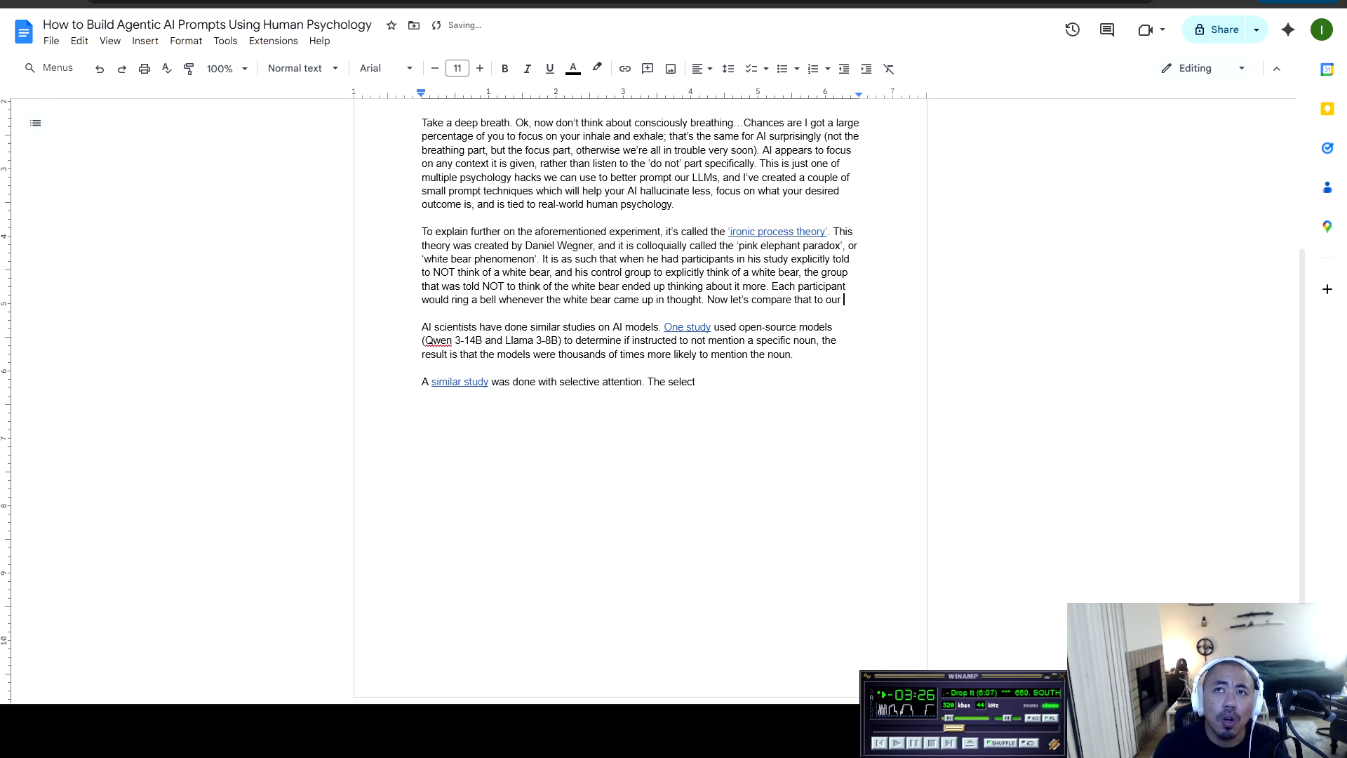
{"action": "type", "text": "AI counterpart"}
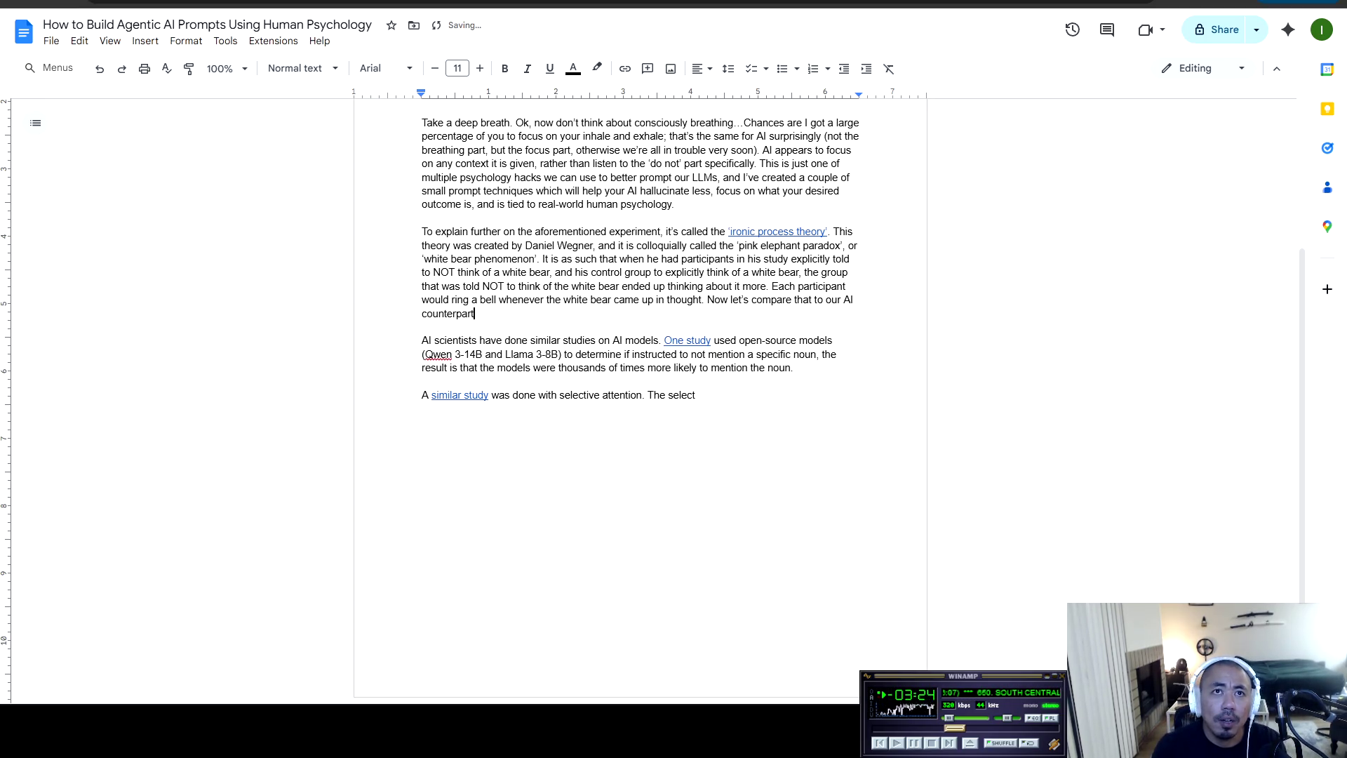
{"action": "type", "text": "s."}
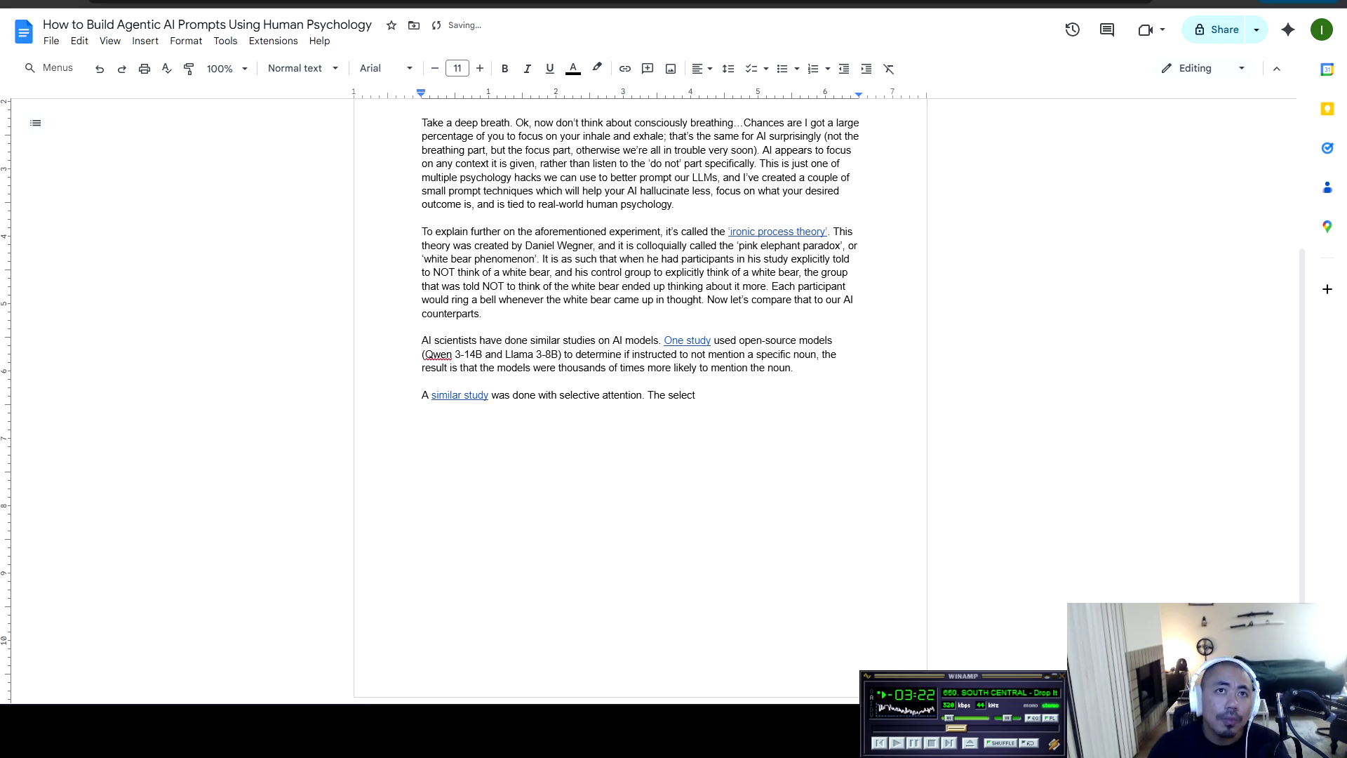
{"action": "left_click_drag", "start_coordinate": [422, 340], "coordinate": [518, 341]}
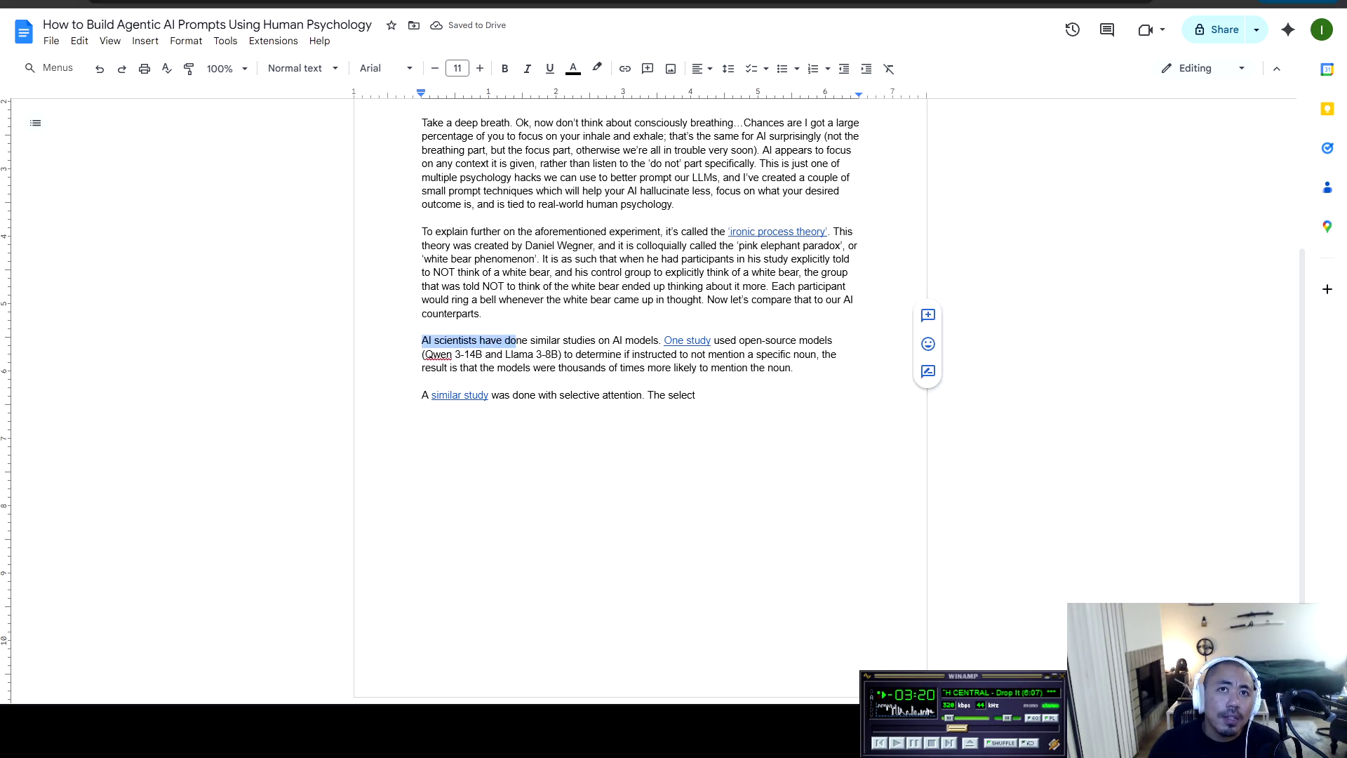
{"action": "mouse_move", "coordinate": [422, 341]}
{"action": "left_mouse_down"}
{"action": "mouse_move", "coordinate": [833, 341]}
{"action": "mouse_move", "coordinate": [465, 354]}
{"action": "mouse_move", "coordinate": [703, 354]}
{"action": "left_mouse_up"}
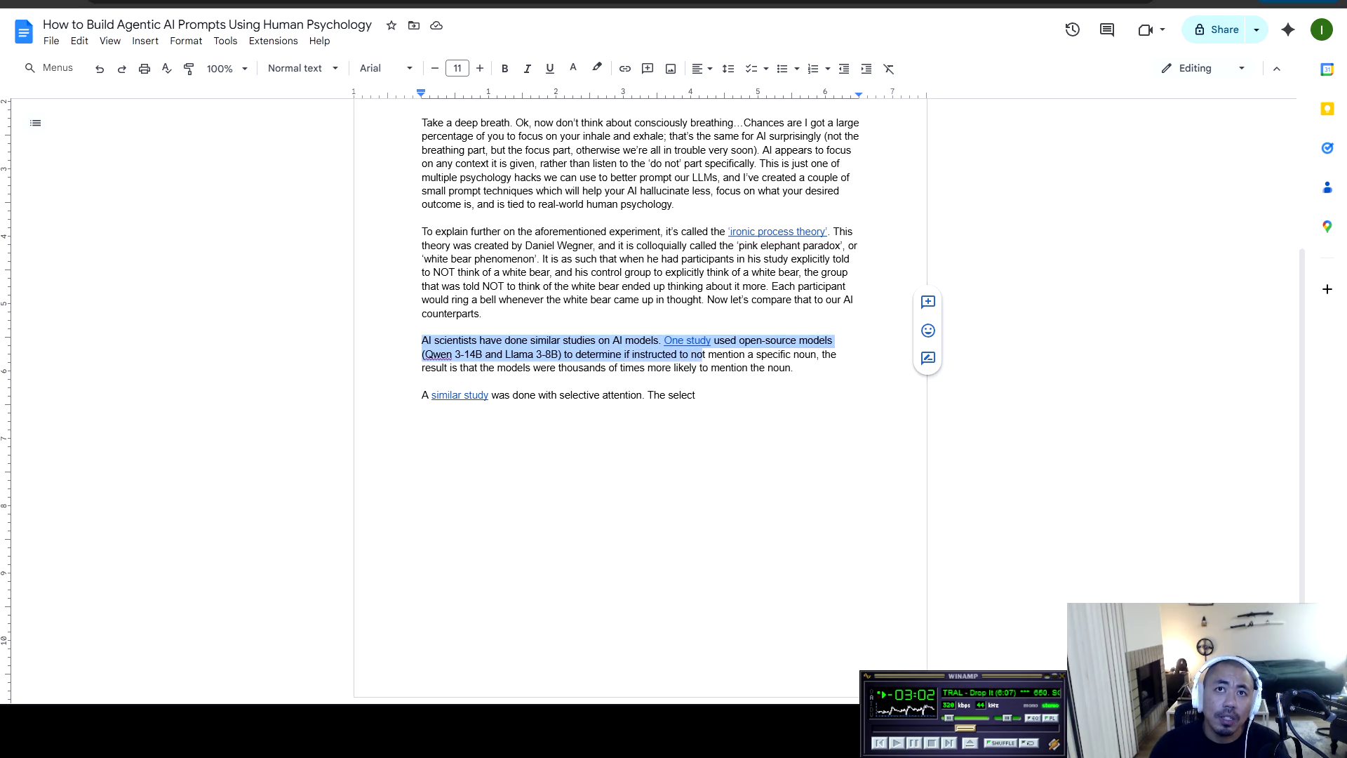
Reword the AI-studies sentence to 'that were instructed to not mention a specific noun'
{"action": "left_click", "coordinate": [646, 340]}
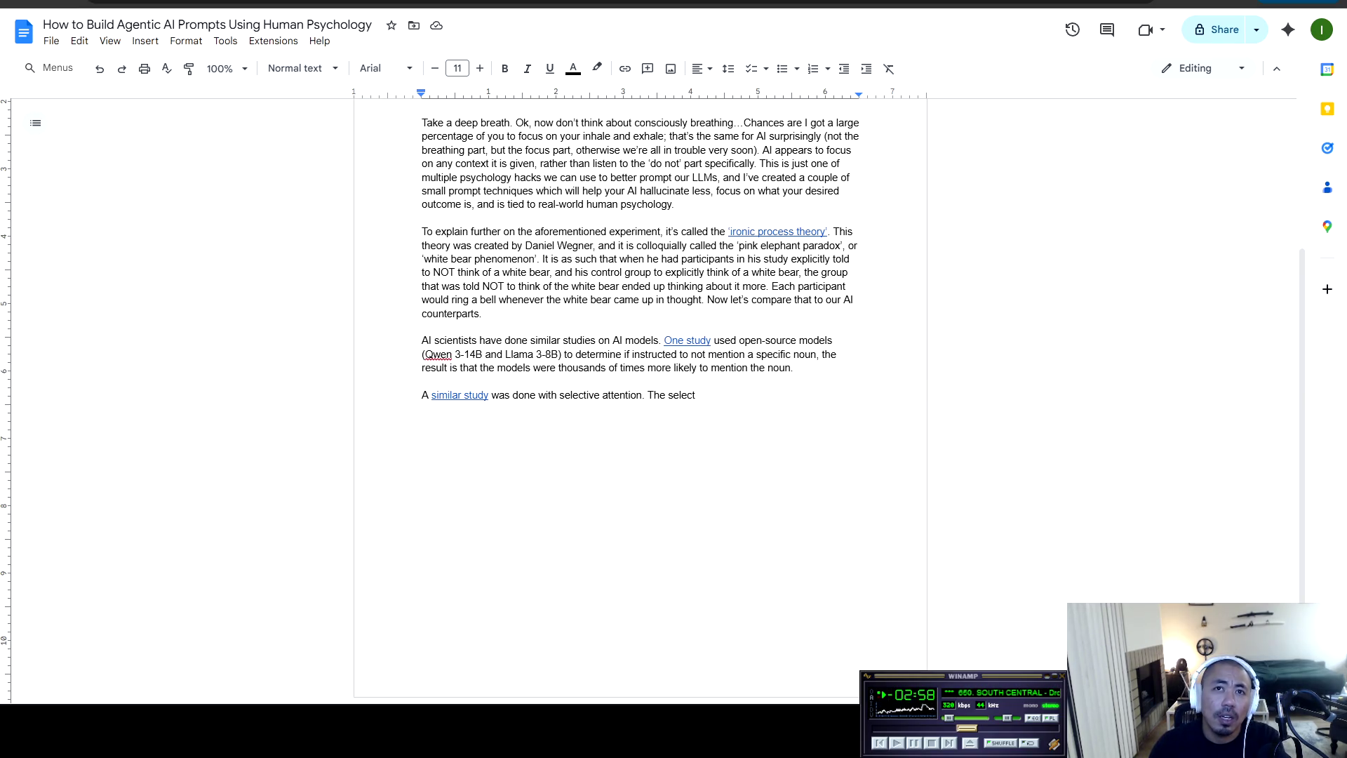
{"action": "double_click", "coordinate": [628, 355]}
{"action": "key", "text": "BackSpace"}
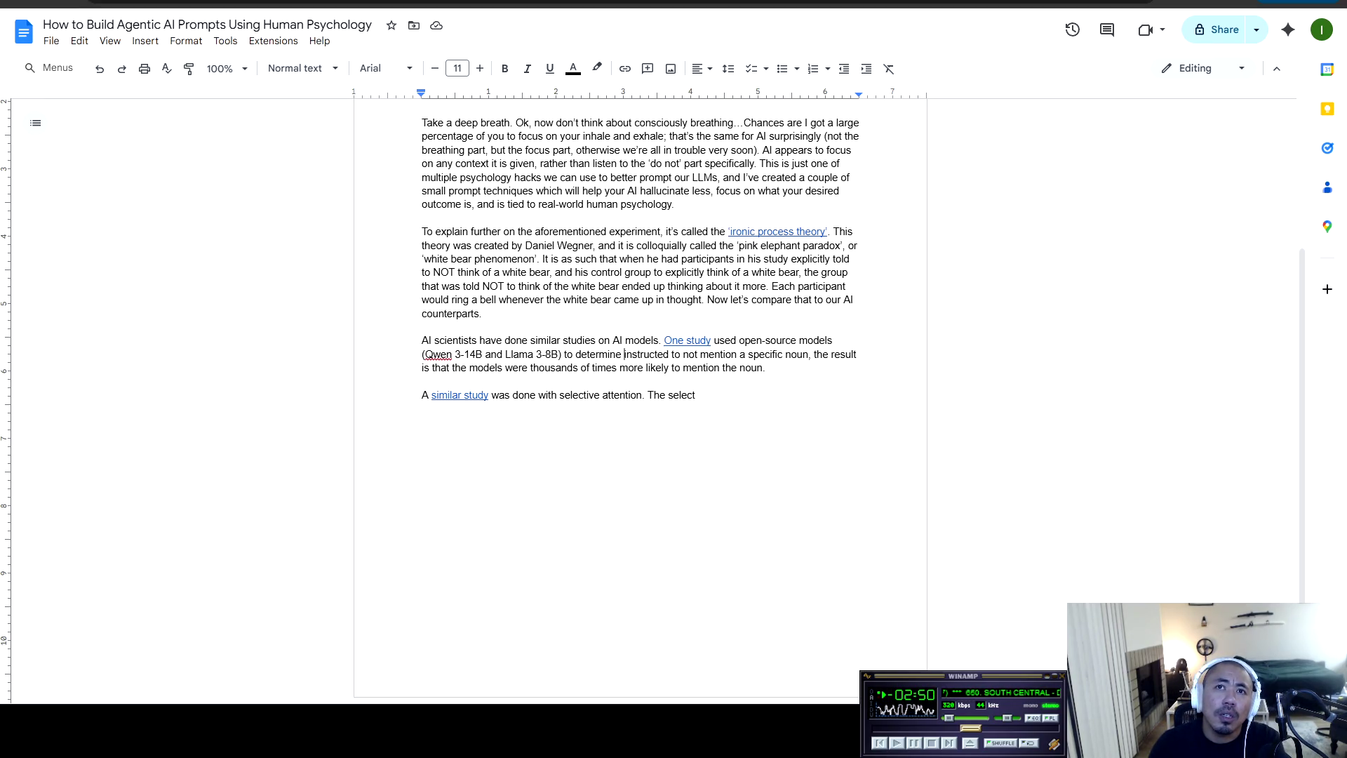
{"action": "left_click_drag", "start_coordinate": [625, 354], "coordinate": [561, 355]}
{"action": "key", "text": "BackSpace"}
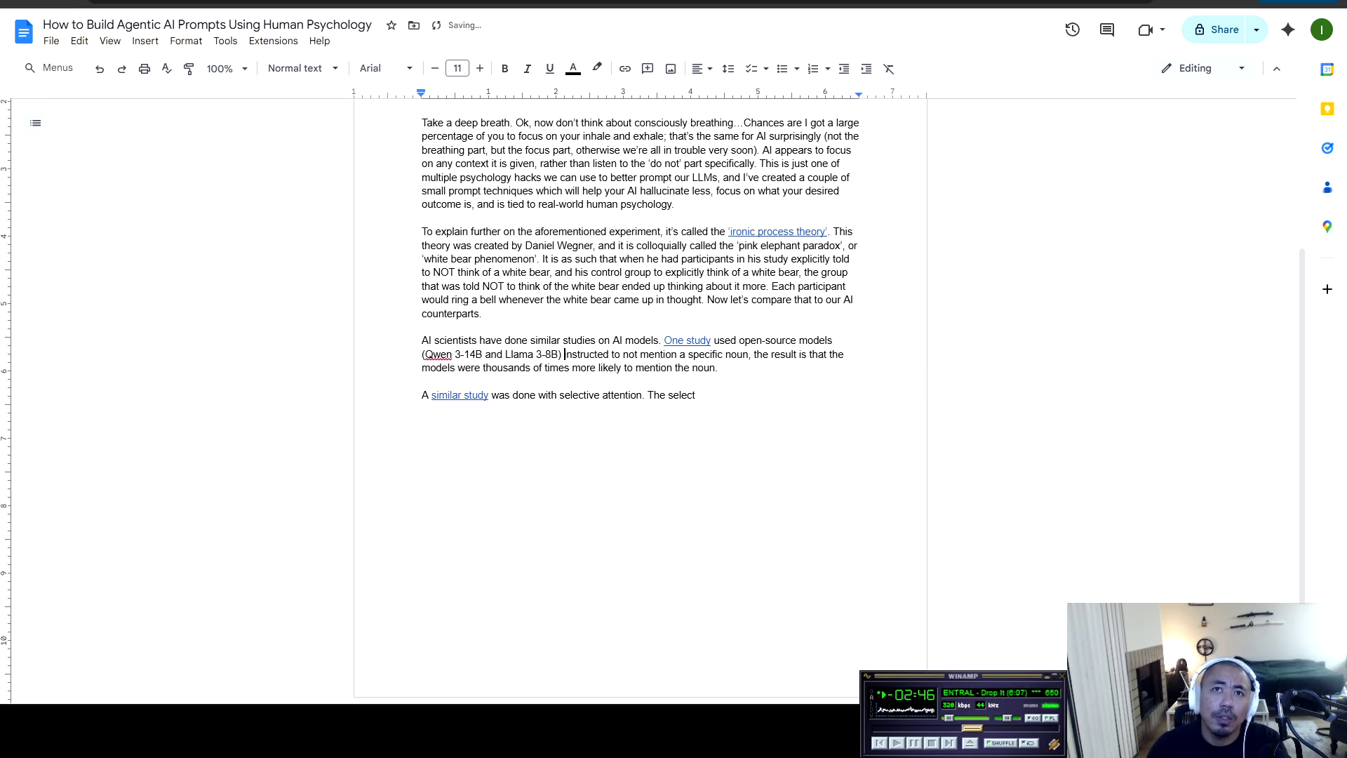
{"action": "type", "text": "that were"}
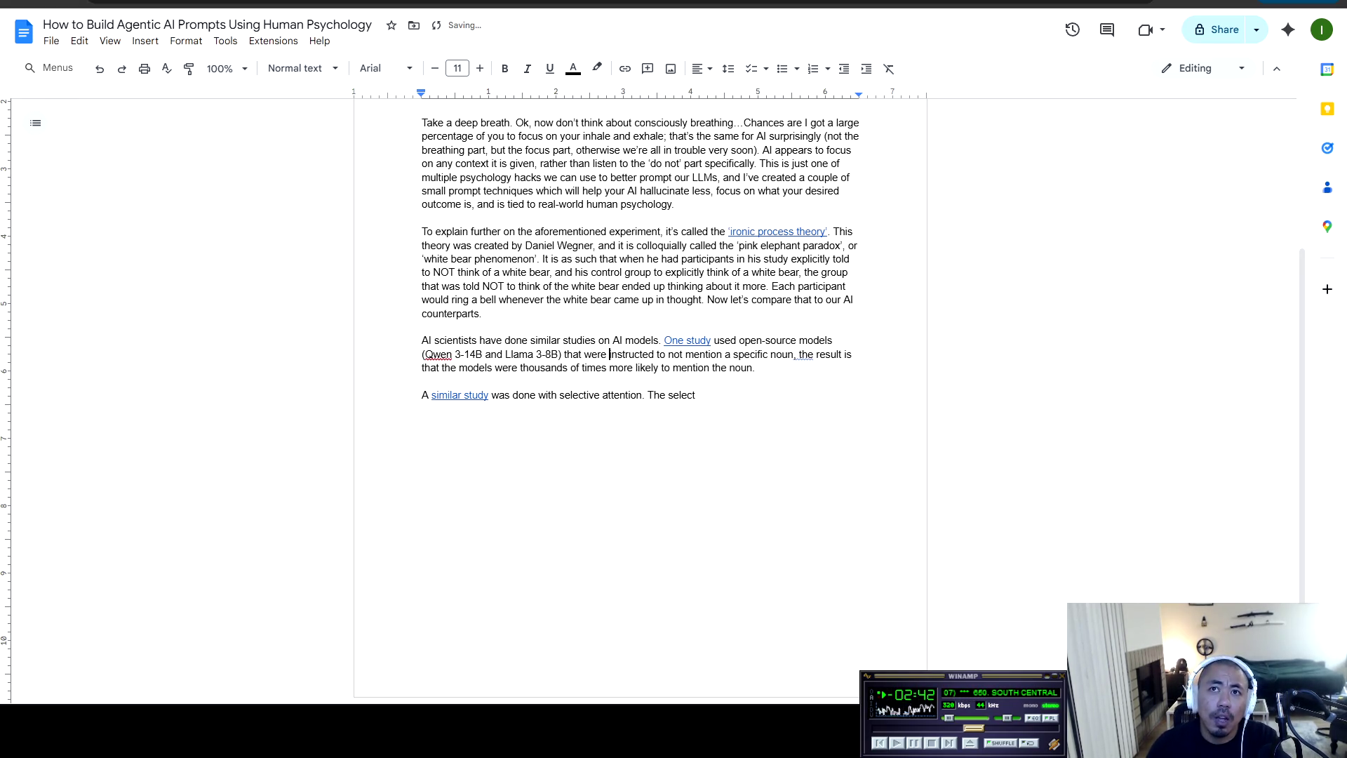
Replace the comma after 'noun' with a semicolon and start a new sentence with 'This'
{"action": "left_click", "coordinate": [799, 354]}
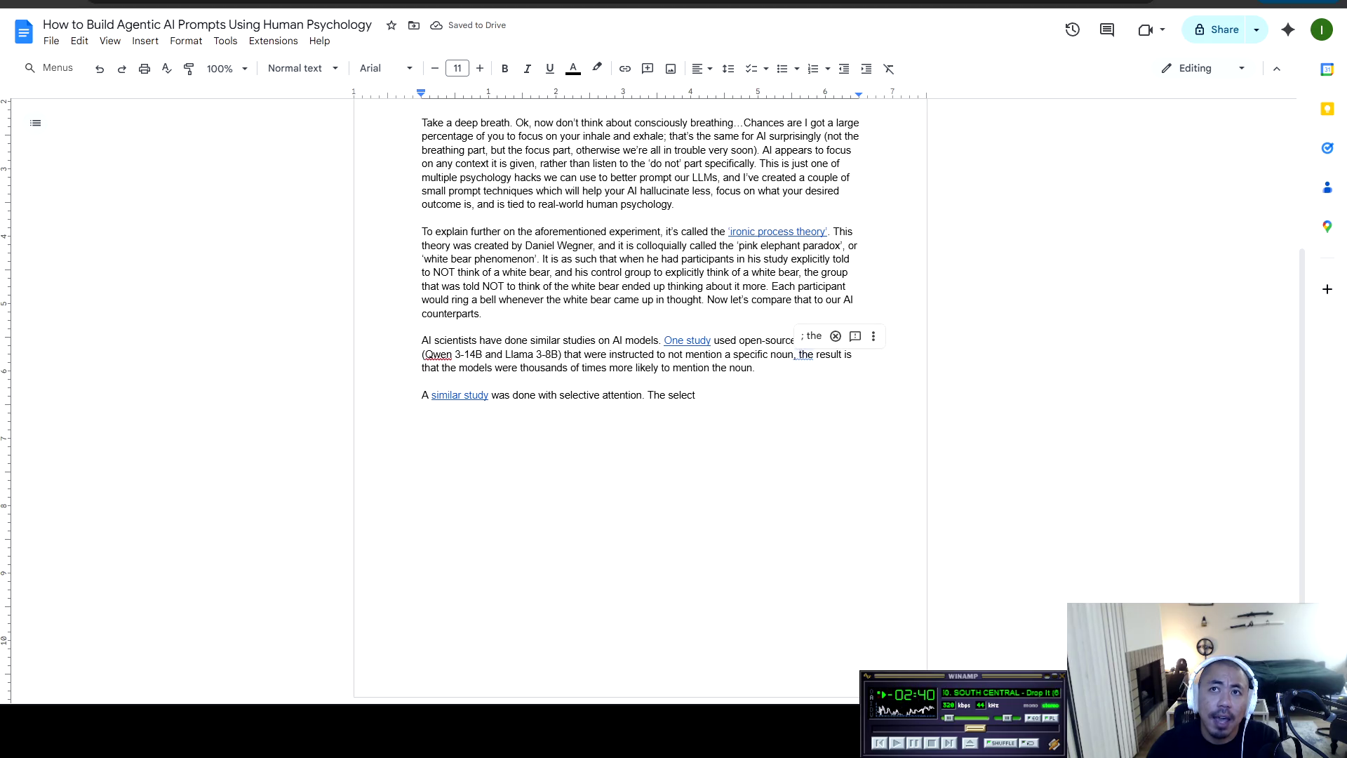
{"action": "key", "text": "BackSpace"}
{"action": "key", "text": "BackSpace"}
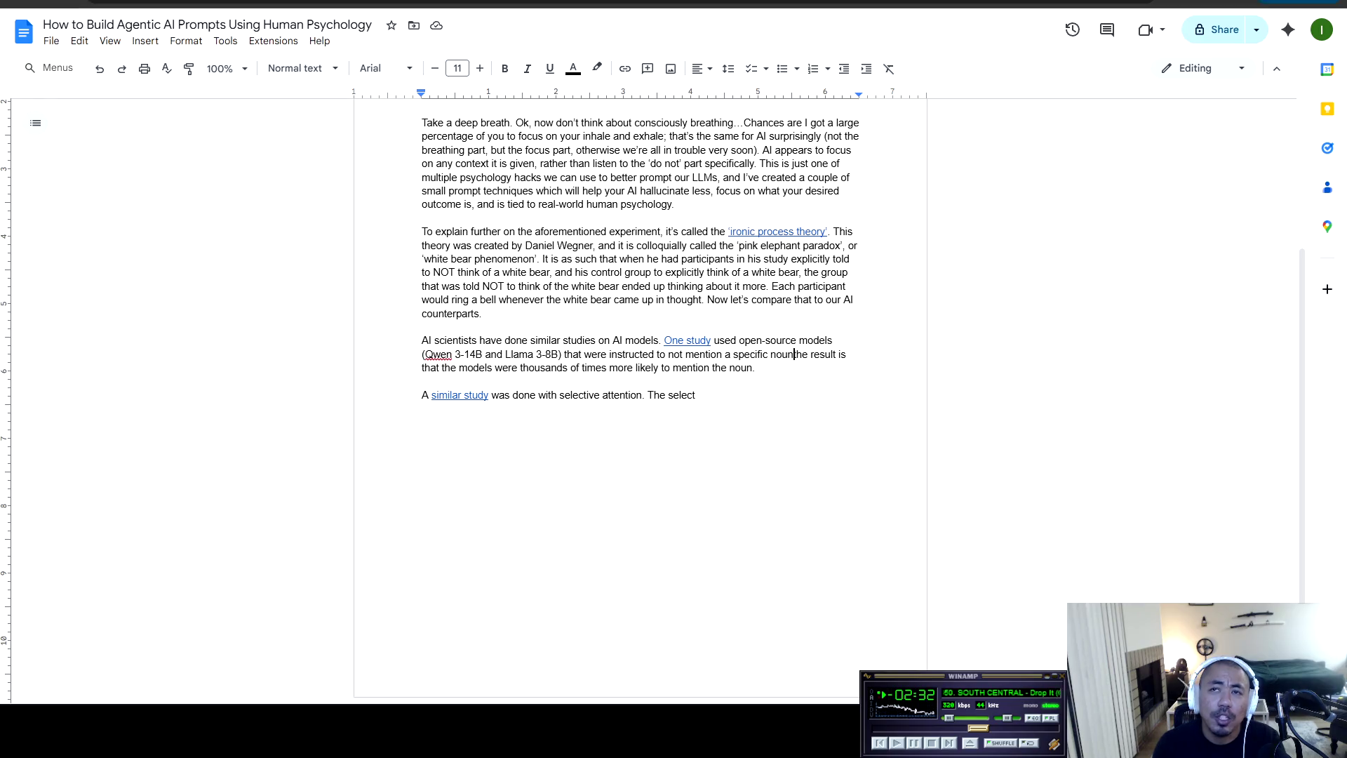
{"action": "type", "text": ";"}
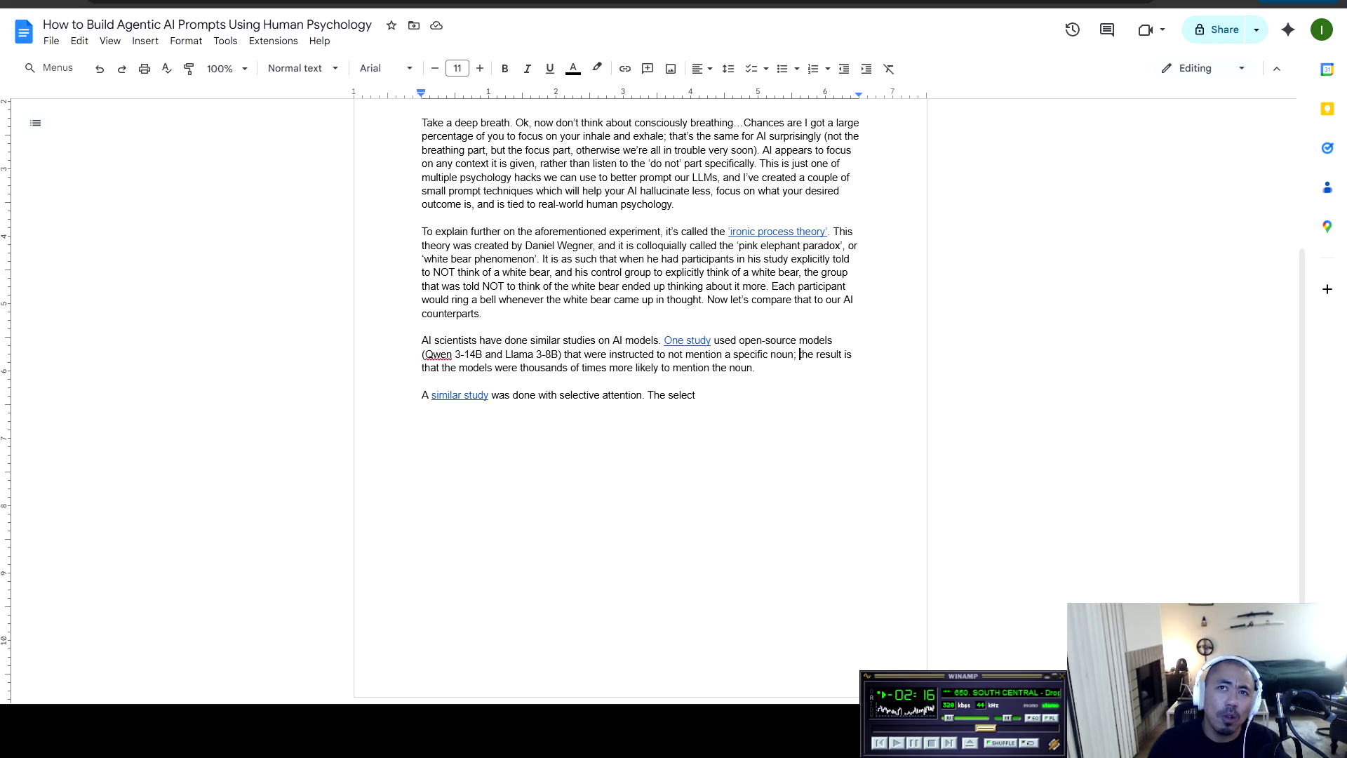
{"action": "left_click", "coordinate": [755, 368]}
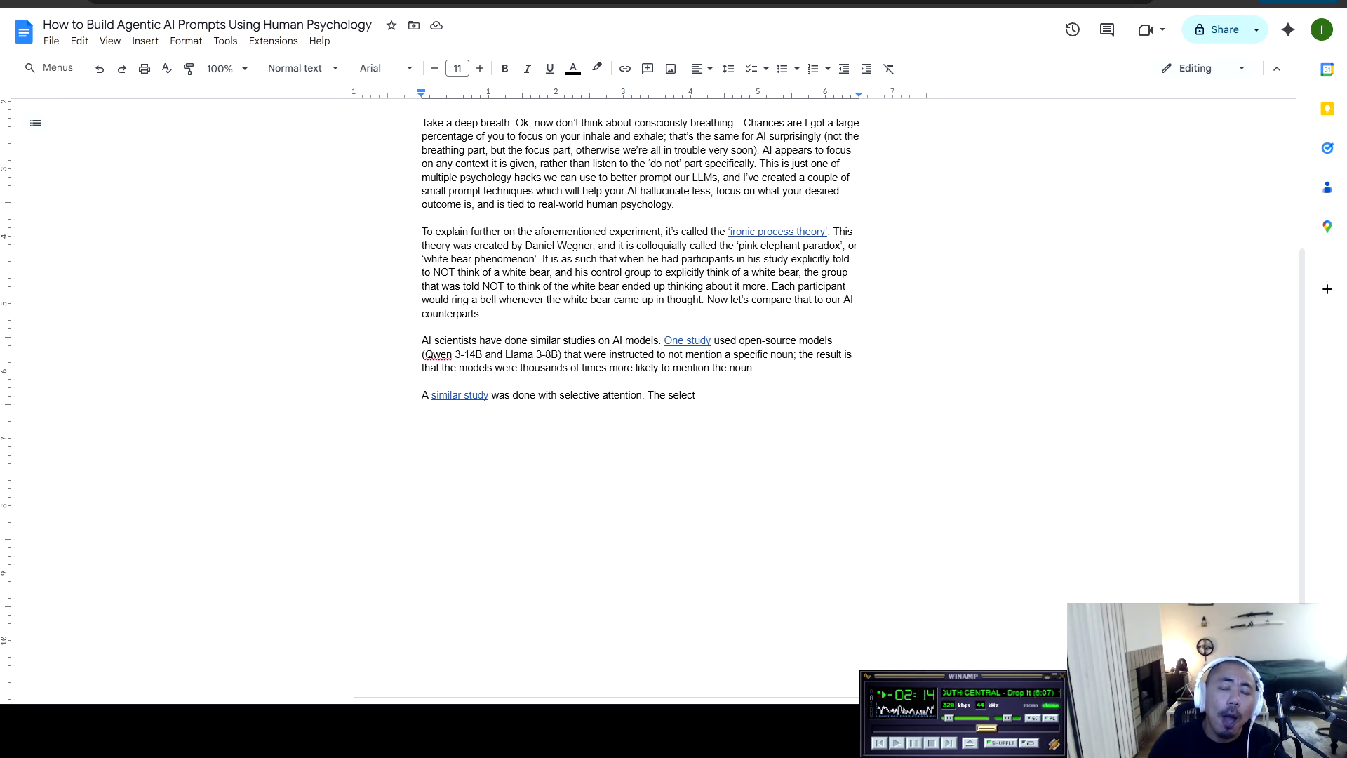
{"action": "type", "text": "This pi"}
{"action": "key", "text": "BackSpace"}
{"action": "key", "text": "BackSpace"}
Complete the 'This evidence points towards…' sentence, ending with 'the 'don't' or 'not' portion of the command.'
{"action": "type", "text": "evidence points towards"}
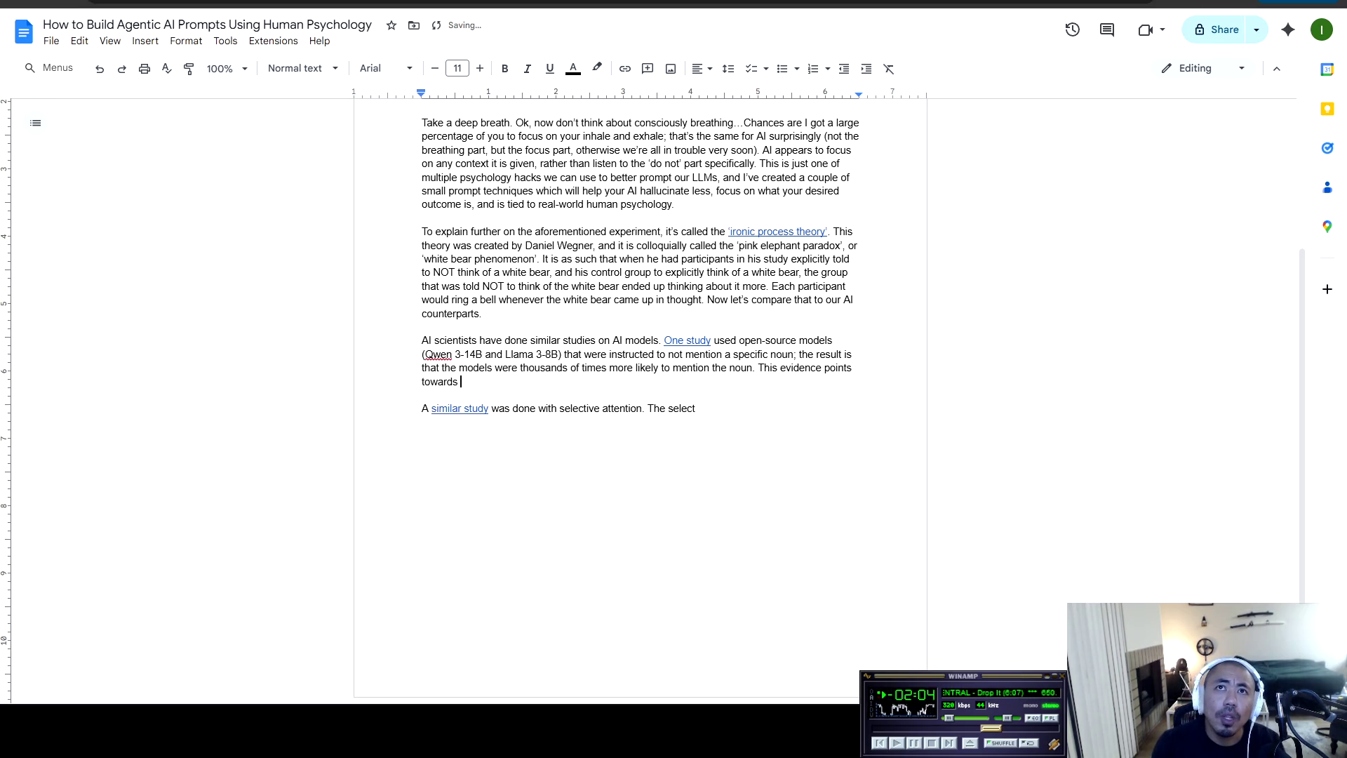
{"action": "scroll", "coordinate": [640, 351], "scroll_direction": "up", "scroll_amount": 2}
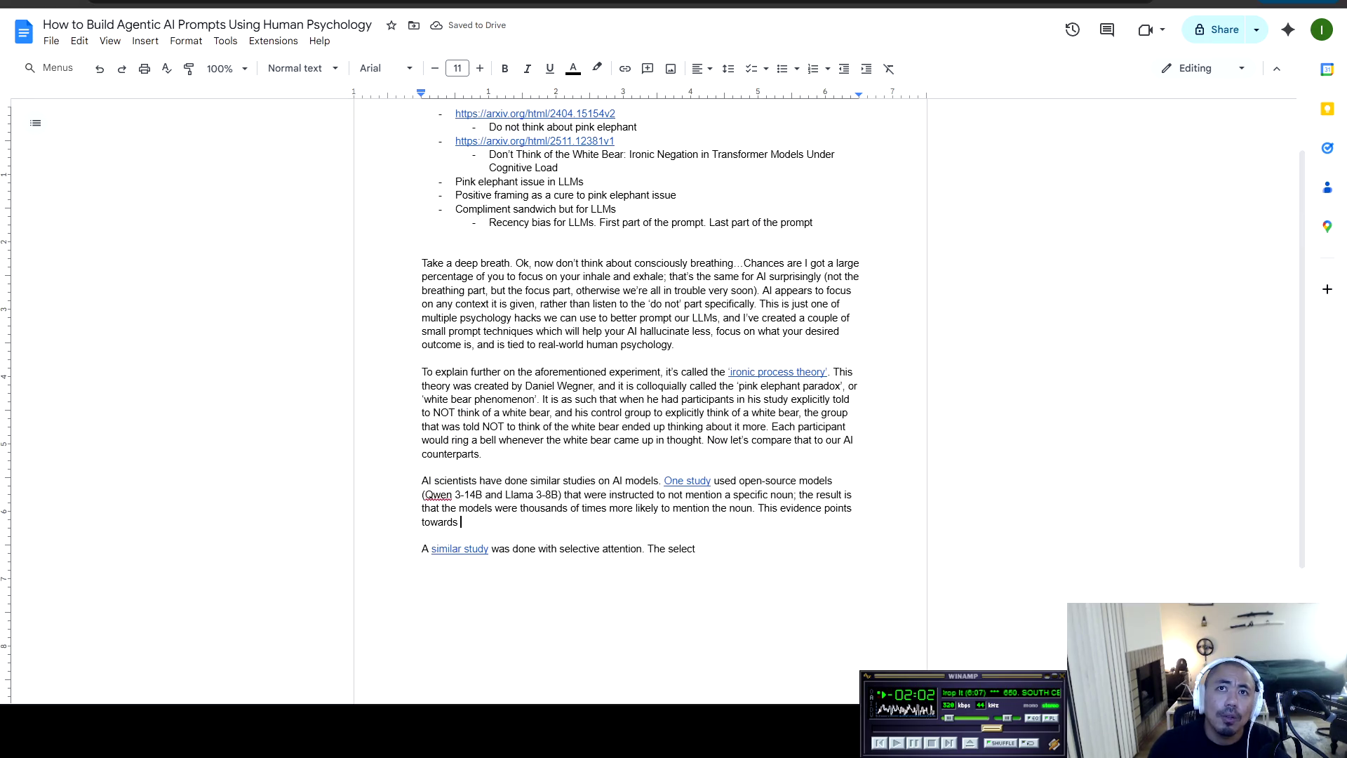
{"action": "type", "text": "Danie"}
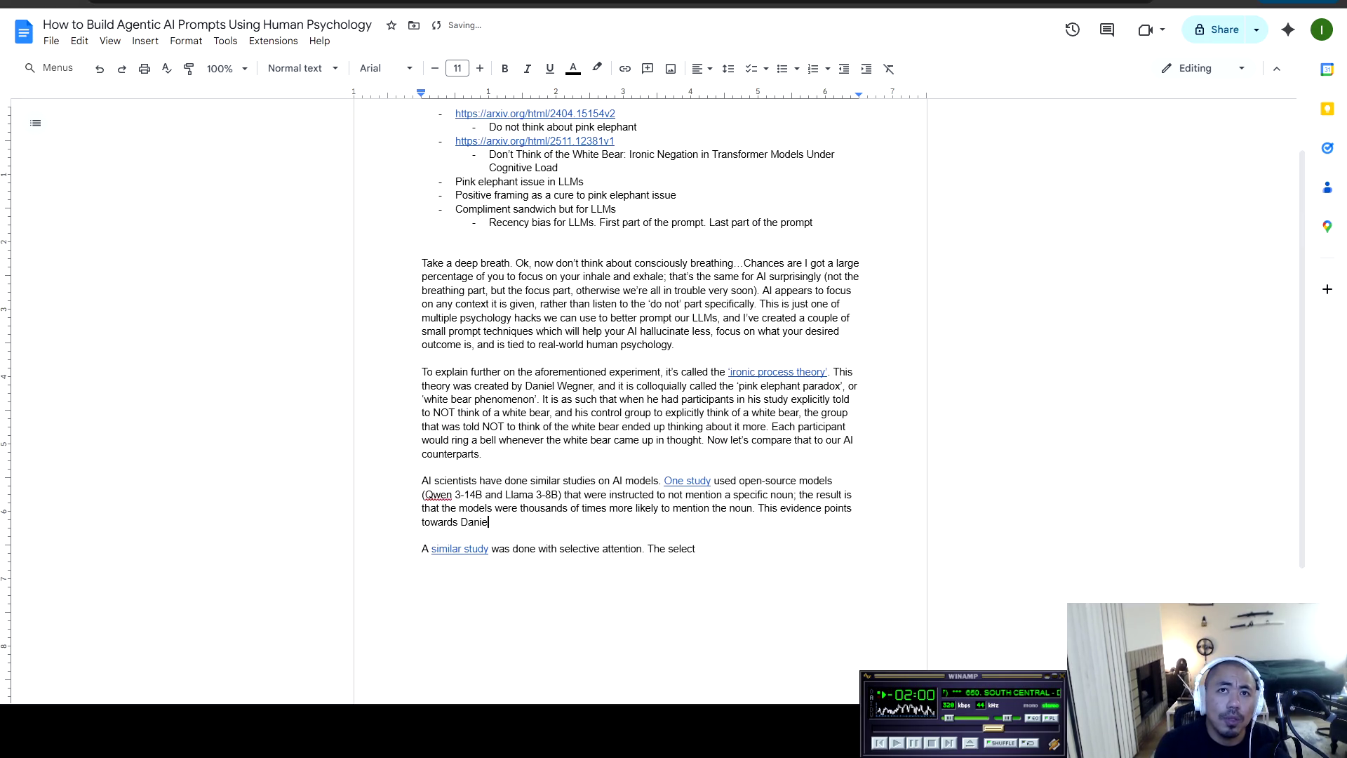
{"action": "type", "text": "l Wegne"}
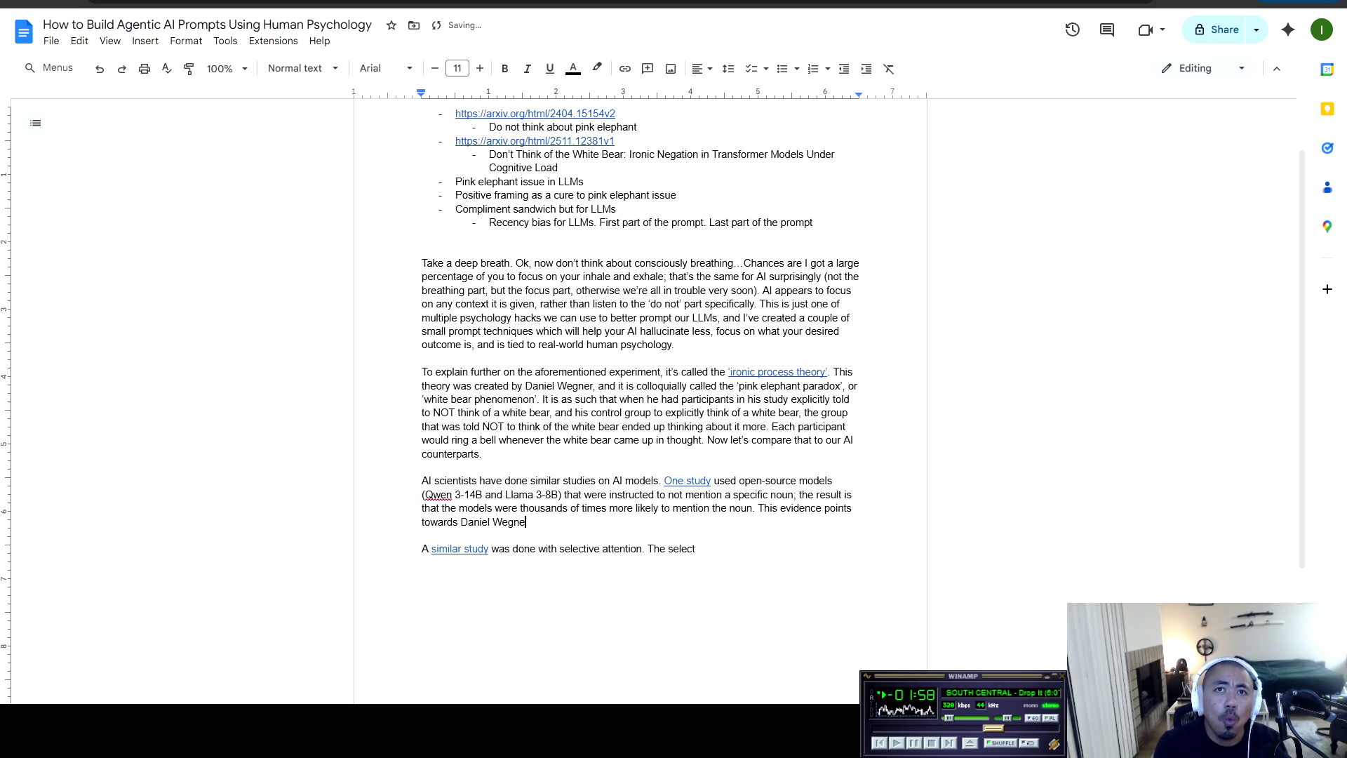
{"action": "type", "text": "r's theor"}
{"action": "type", "text": "y that when told to n"}
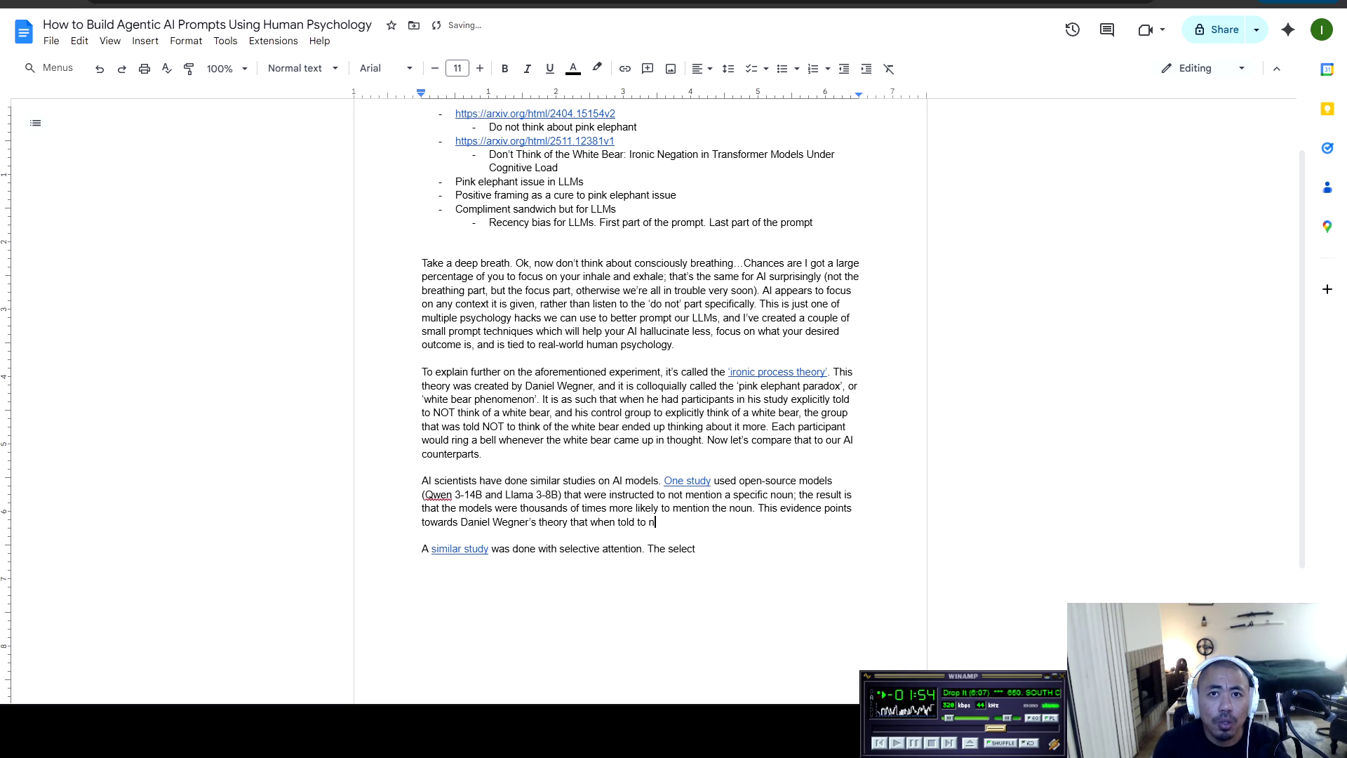
{"action": "key", "text": "BackSpace"}
{"action": "key", "text": "BackSpace"}
{"action": "type", "text": "t think"}
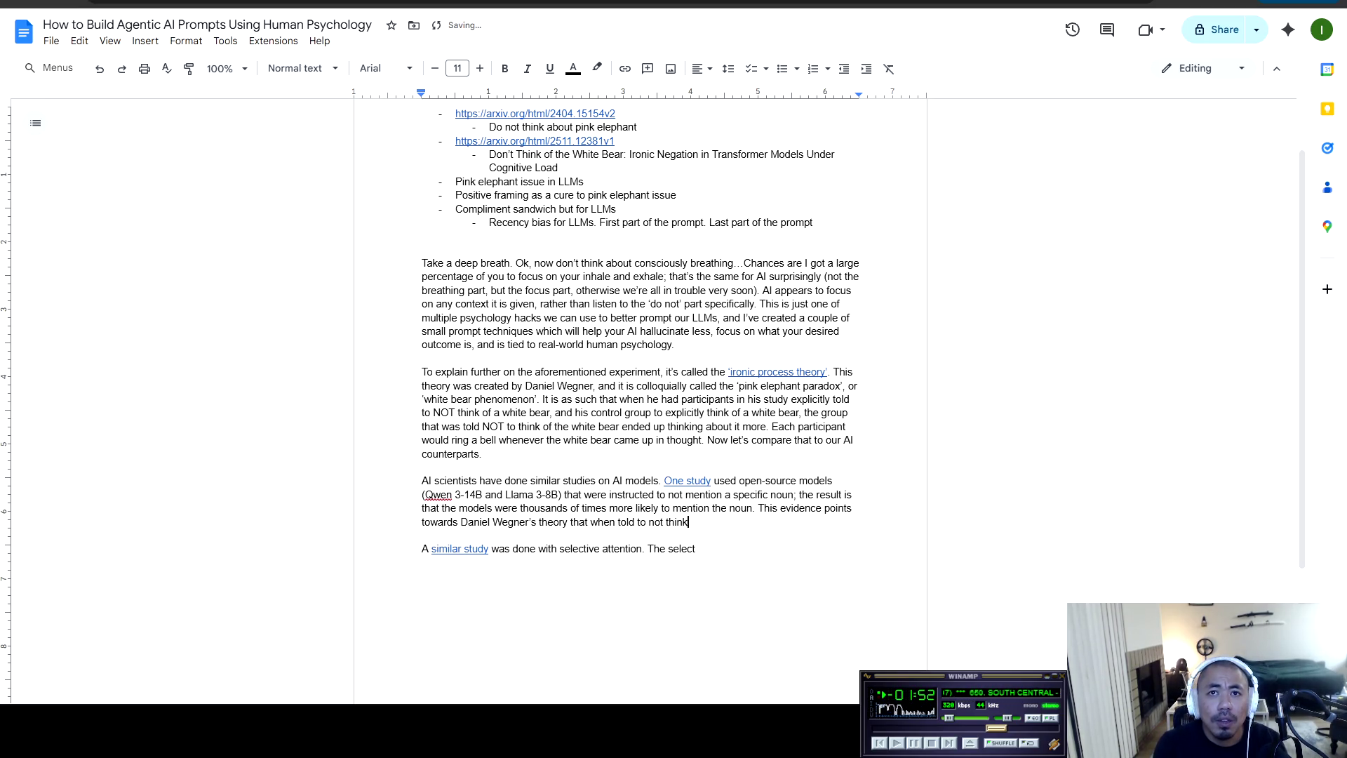
{"action": "type", "text": " of a specific "}
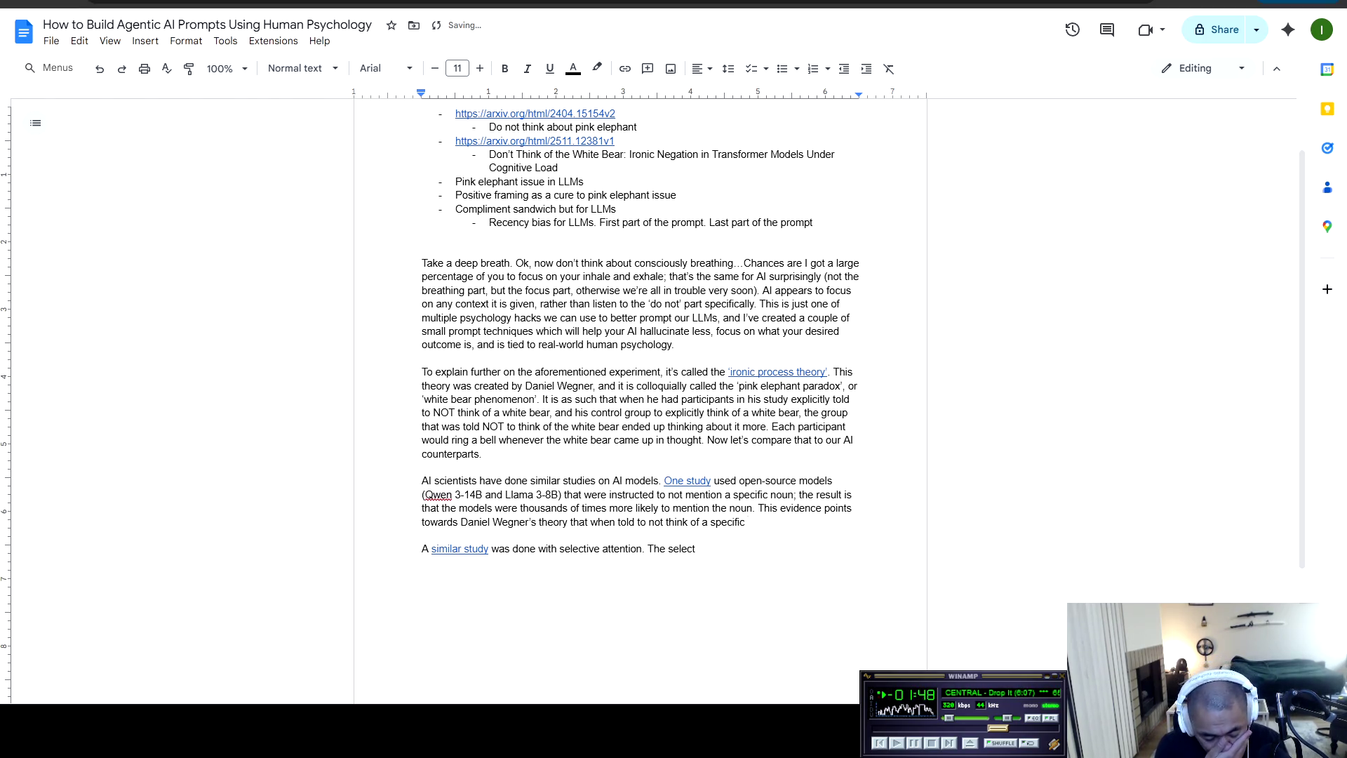
{"action": "type", "text": "noun"}
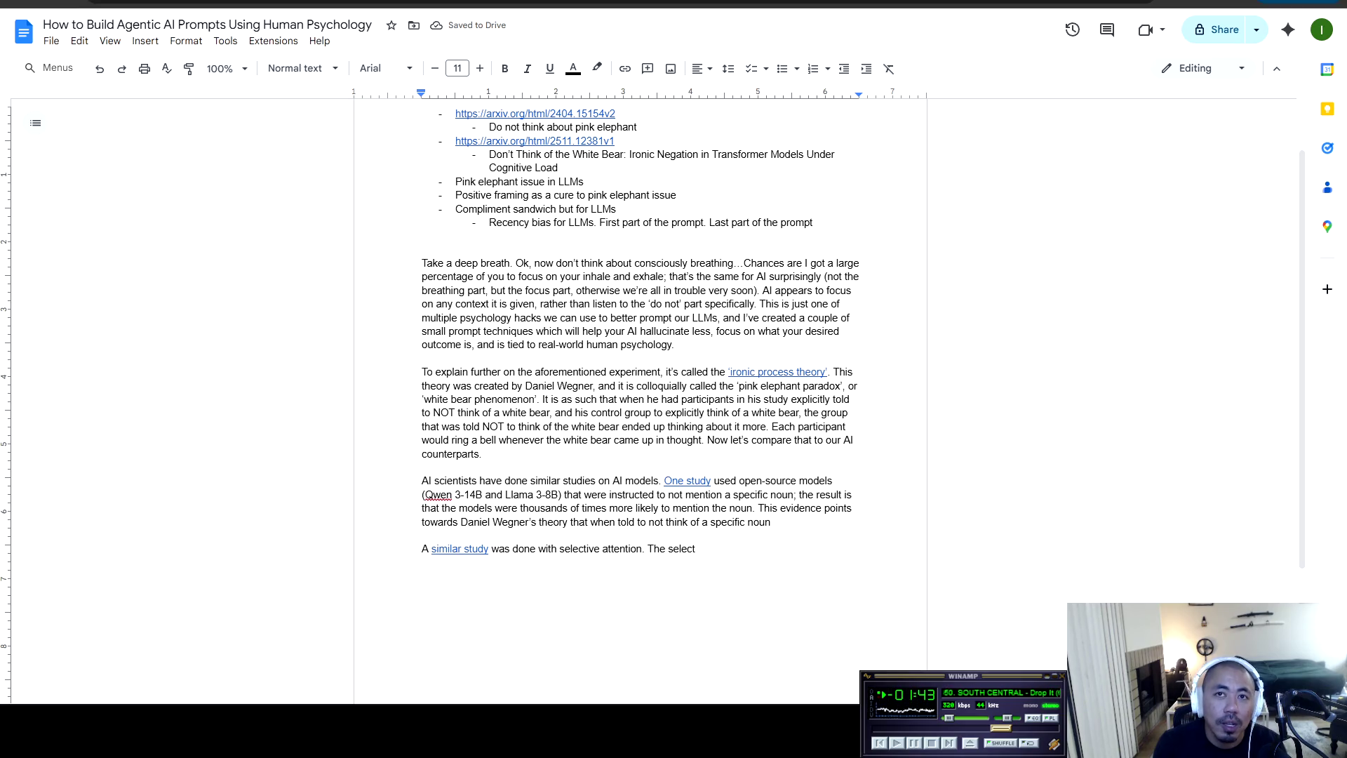
{"action": "type", "text": ", the subject "}
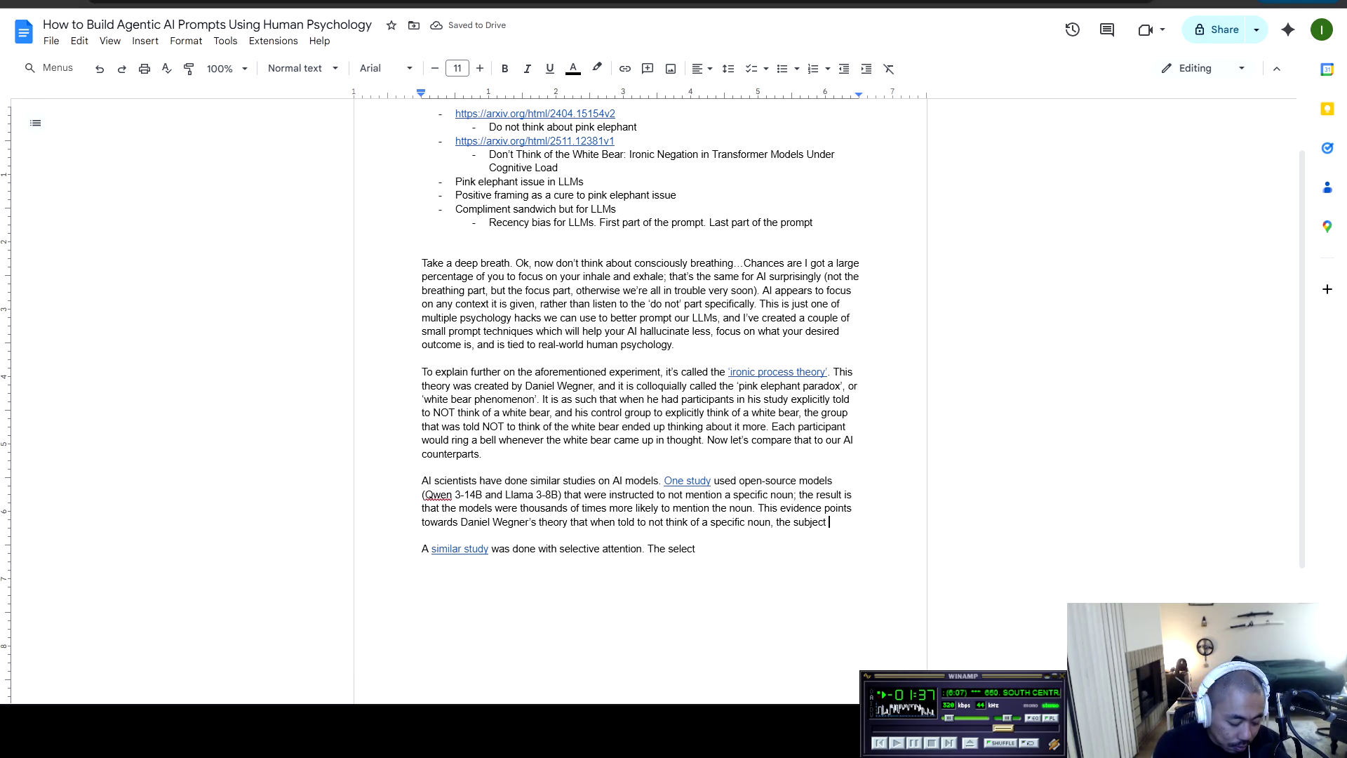
{"action": "type", "text": "inherently dis"}
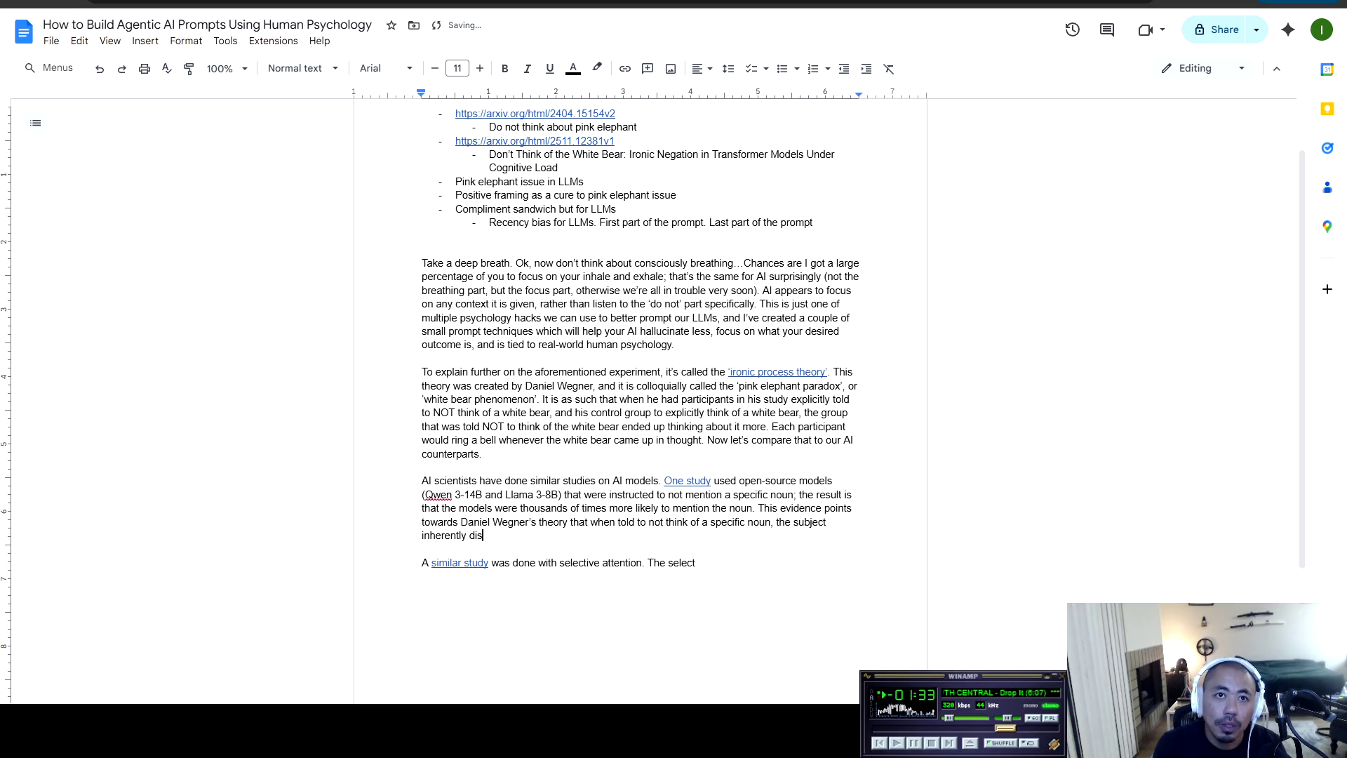
{"action": "type", "text": "regards"}
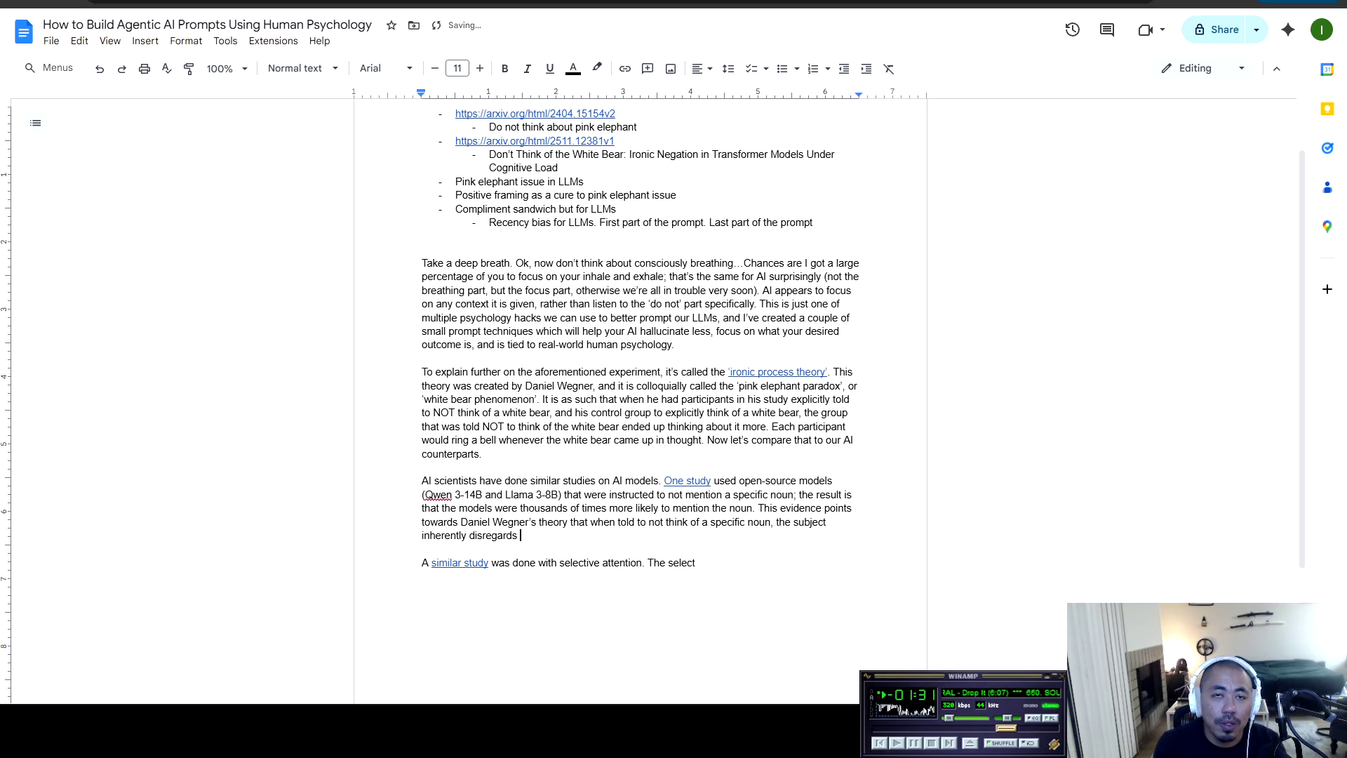
{"action": "type", "text": "the ‘"}
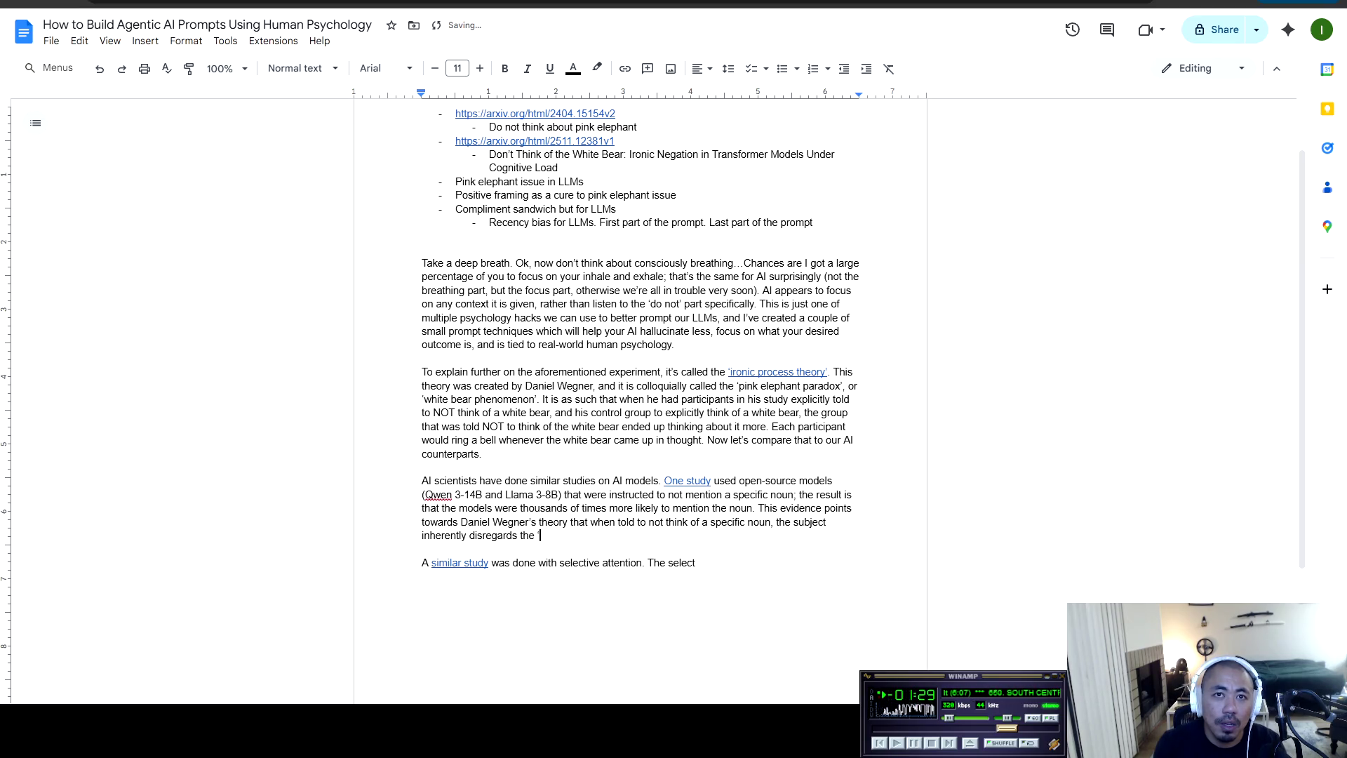
{"action": "type", "text": "don't"}
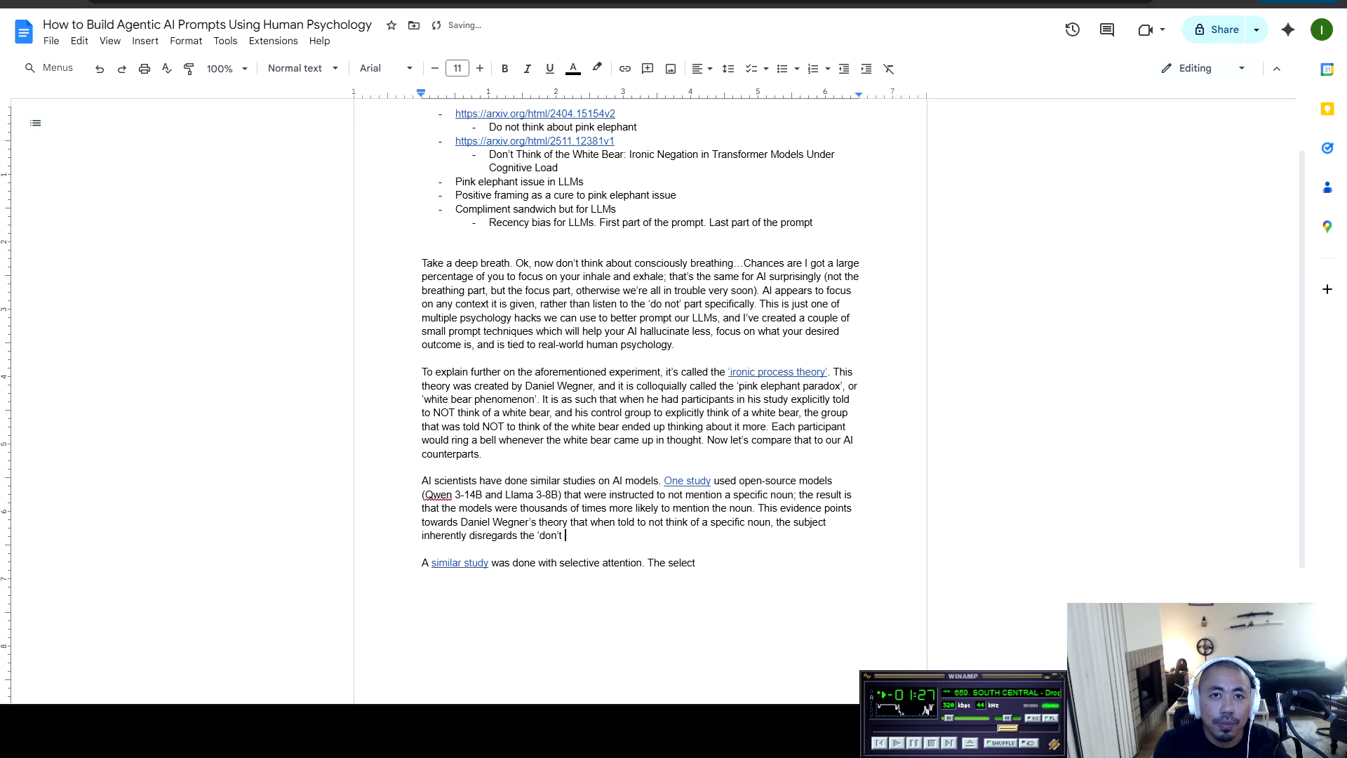
{"action": "type", "text": "or"}
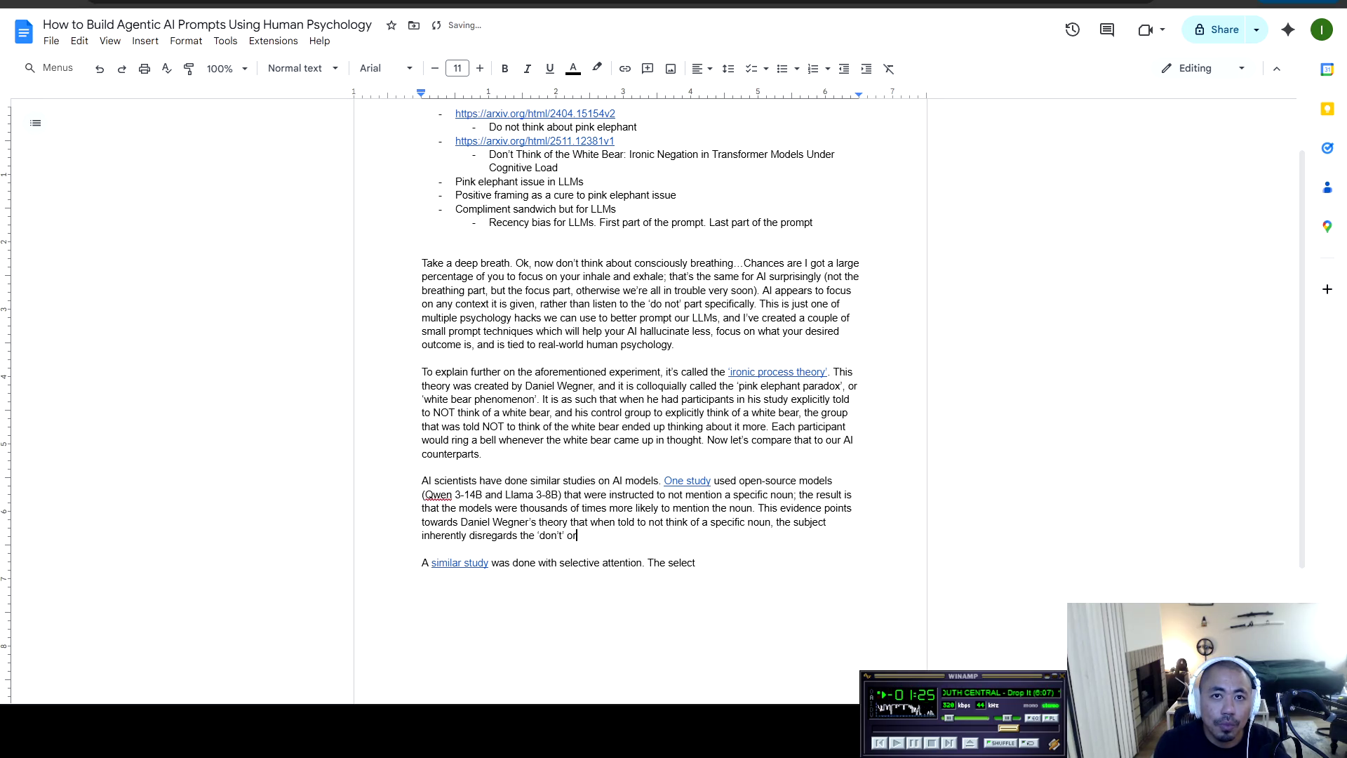
{"action": "type", "text": " 'not "}
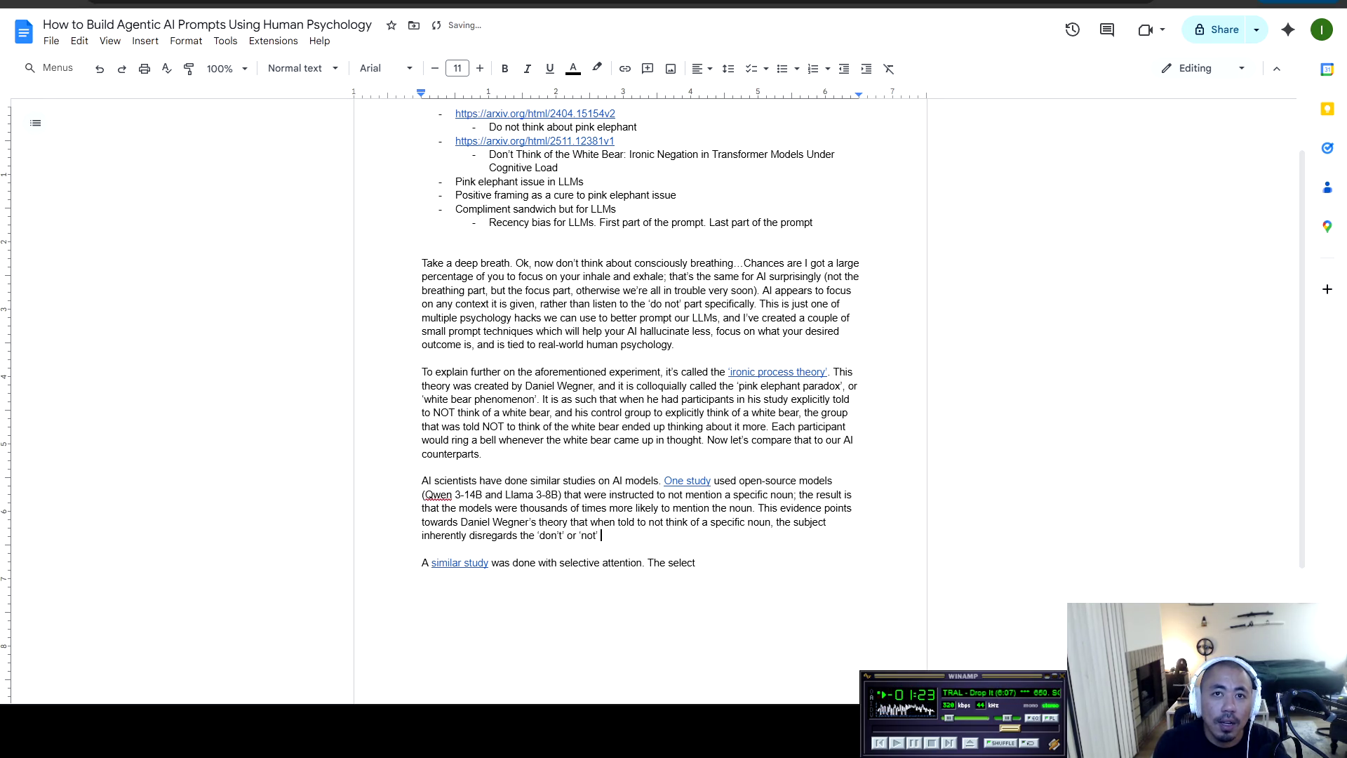
{"action": "type", "text": "portio"}
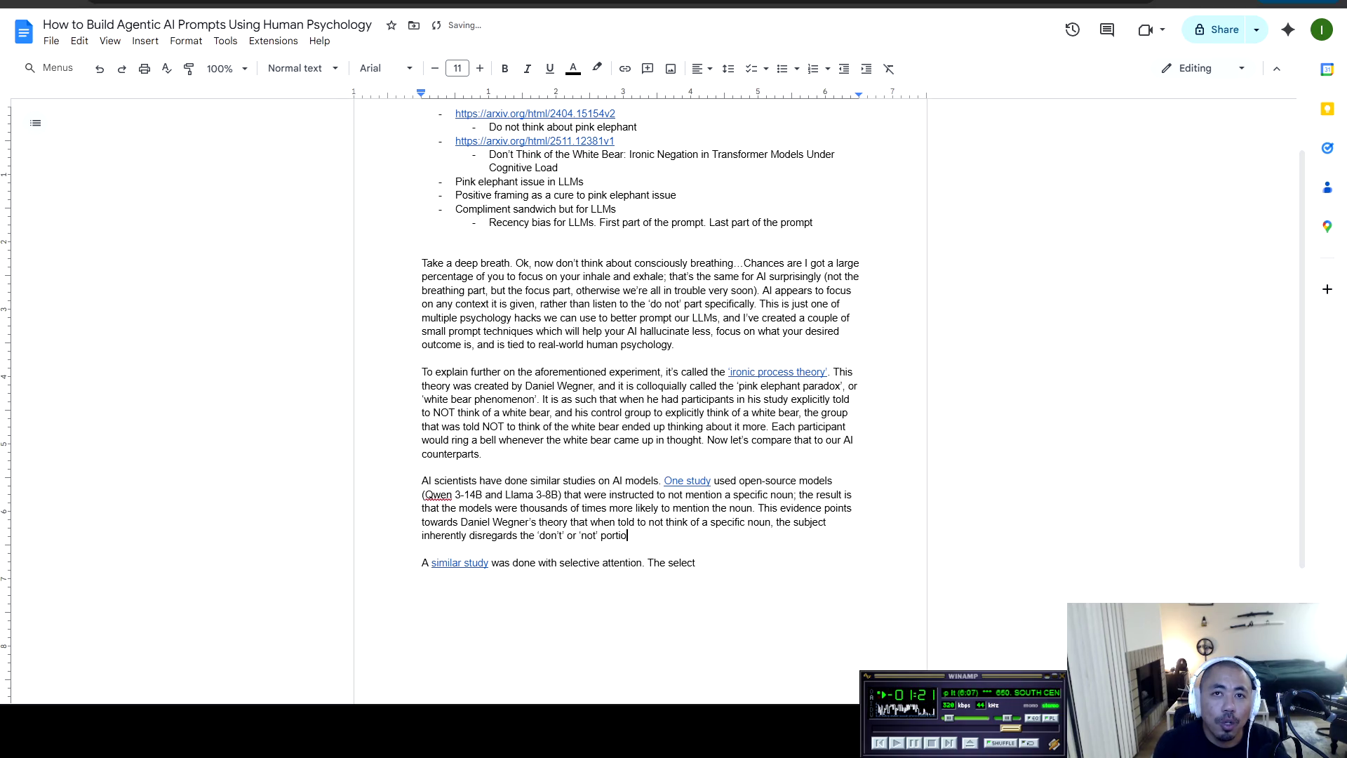
{"action": "type", "text": "n othe command."}
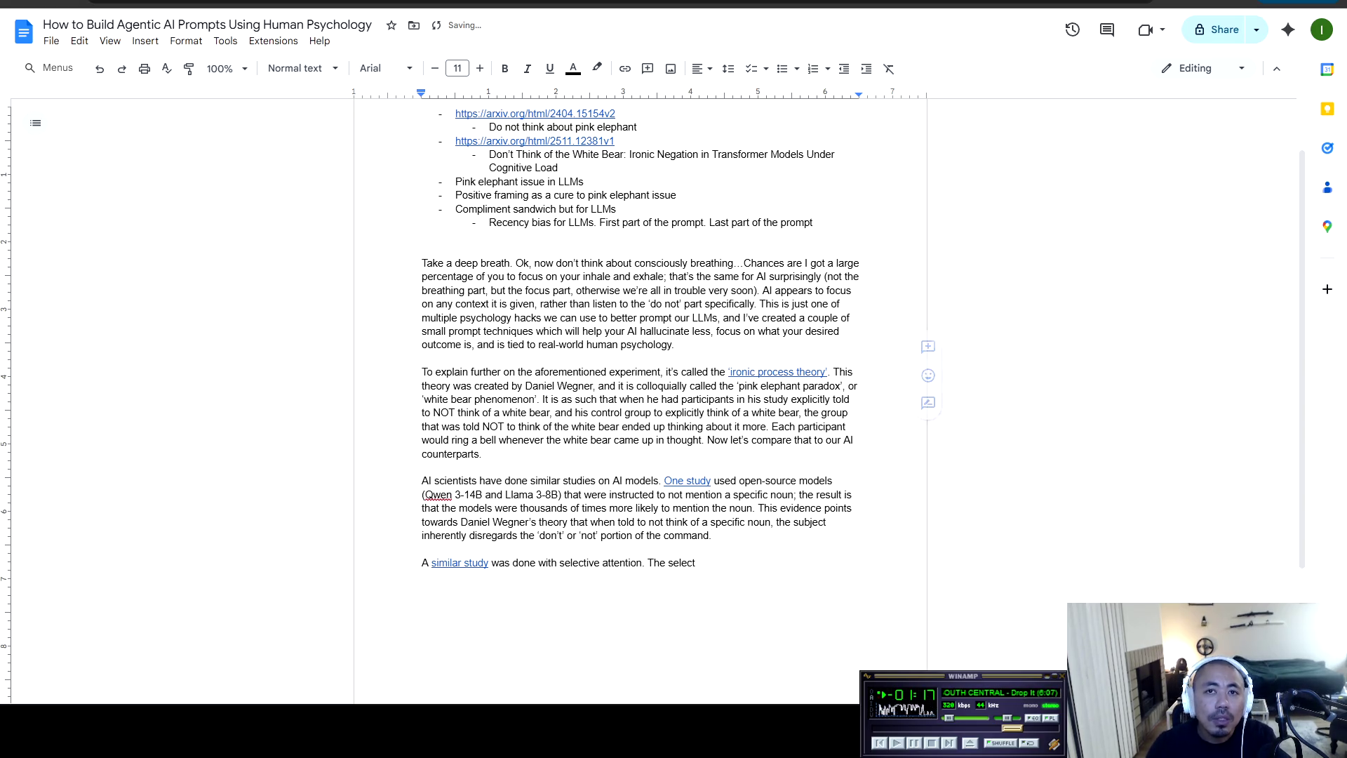
Delete the unfinished 'The select' fragment below the paragraph
{"action": "double_click", "coordinate": [424, 549]}
{"action": "scroll", "coordinate": [639, 351], "scroll_direction": "down", "scroll_amount": 2}
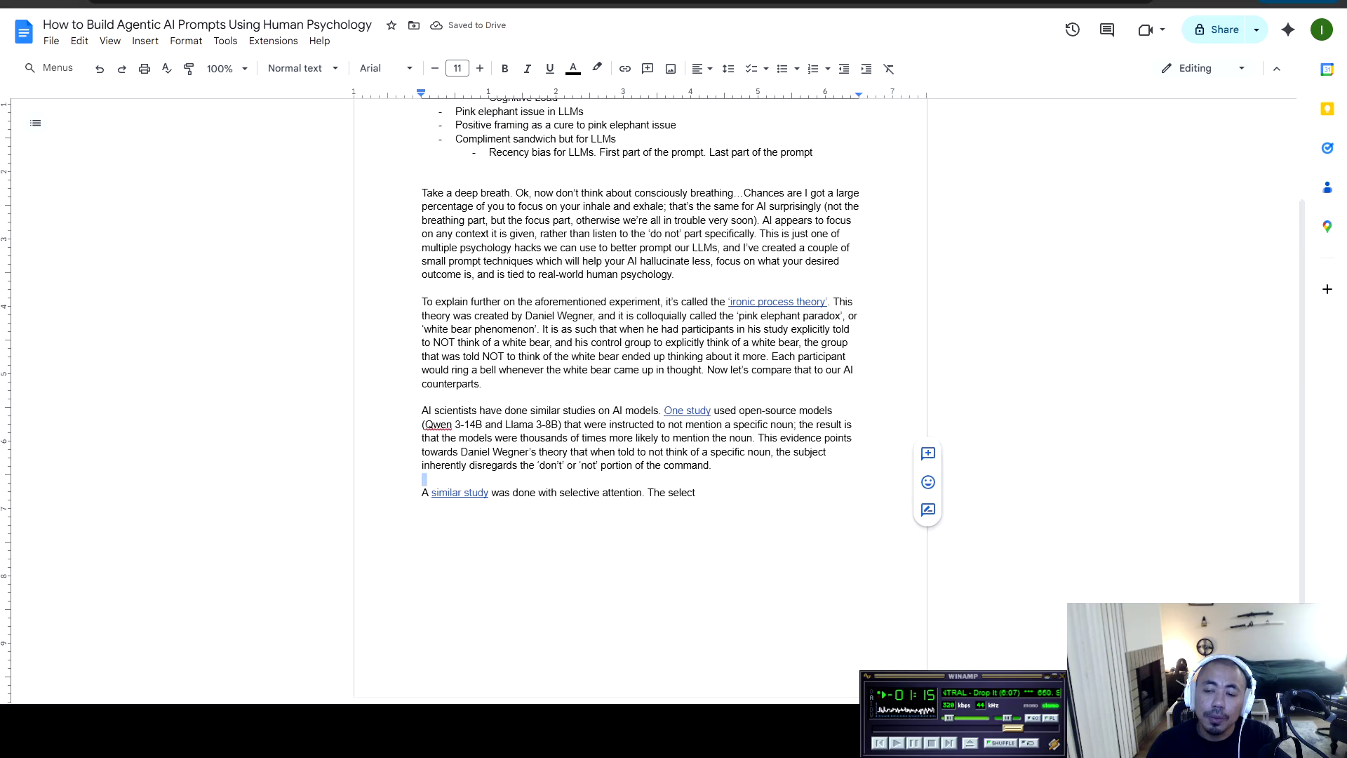
{"action": "left_click", "coordinate": [699, 422]}
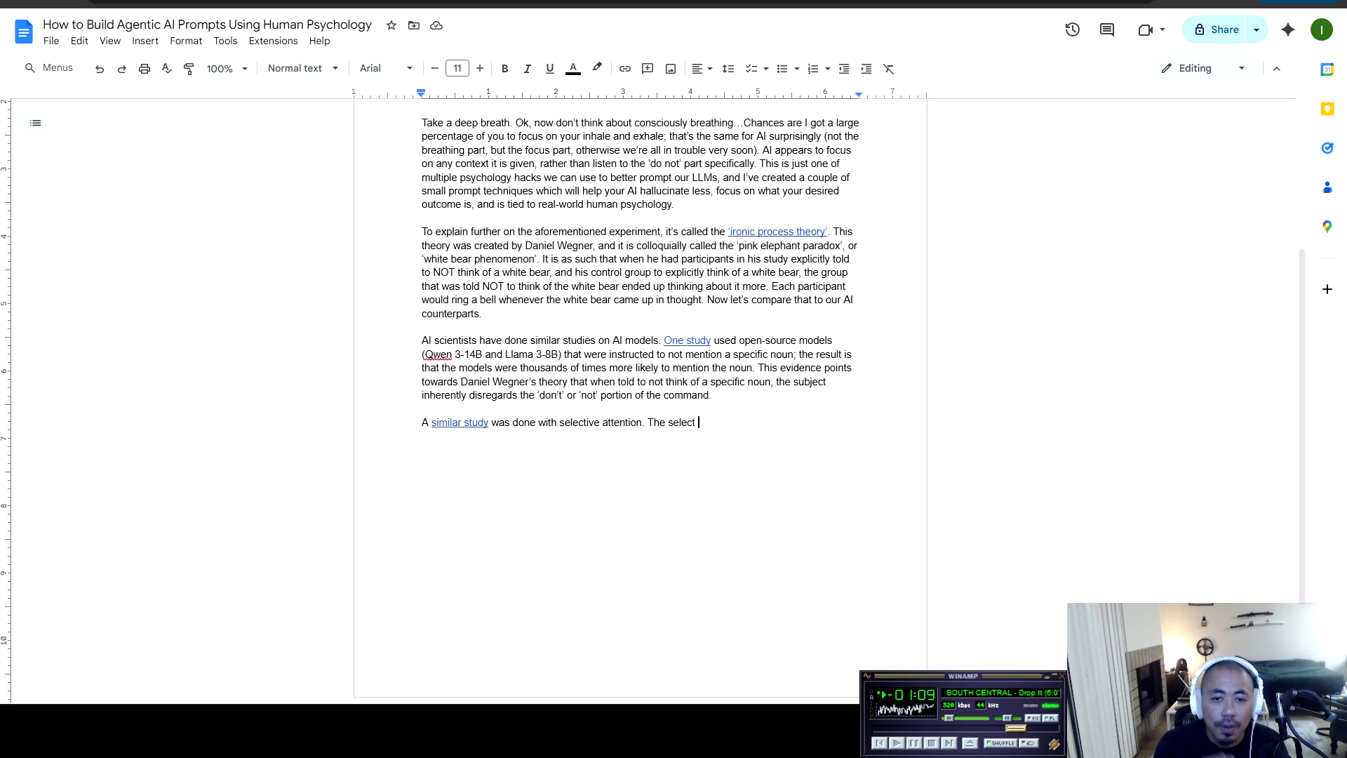
{"action": "key", "text": "BackSpace"}
{"action": "key", "text": "BackSpace"}
{"action": "key", "text": "BackSpace"}
{"action": "key", "text": "BackSpace"}
{"action": "key", "text": "BackSpace"}
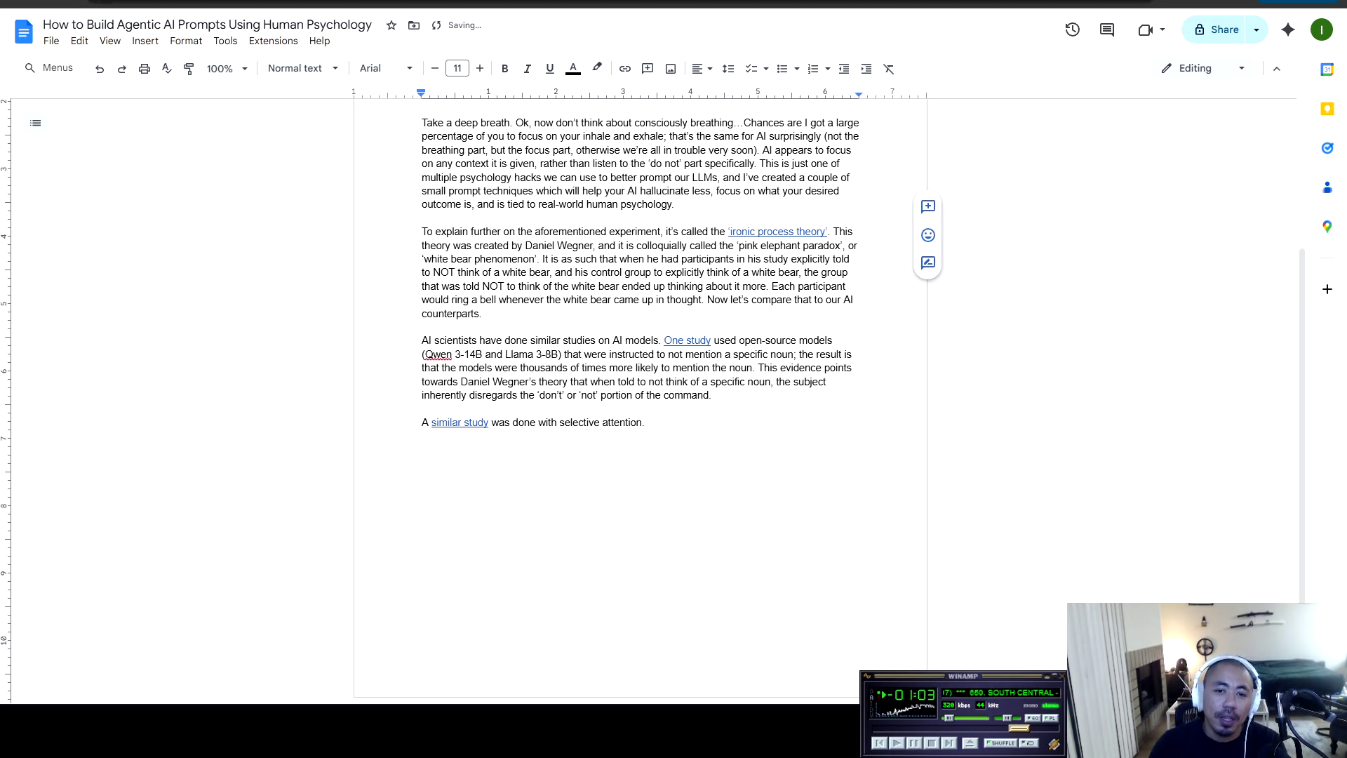
{"action": "key", "text": "ctrl+Tab"}
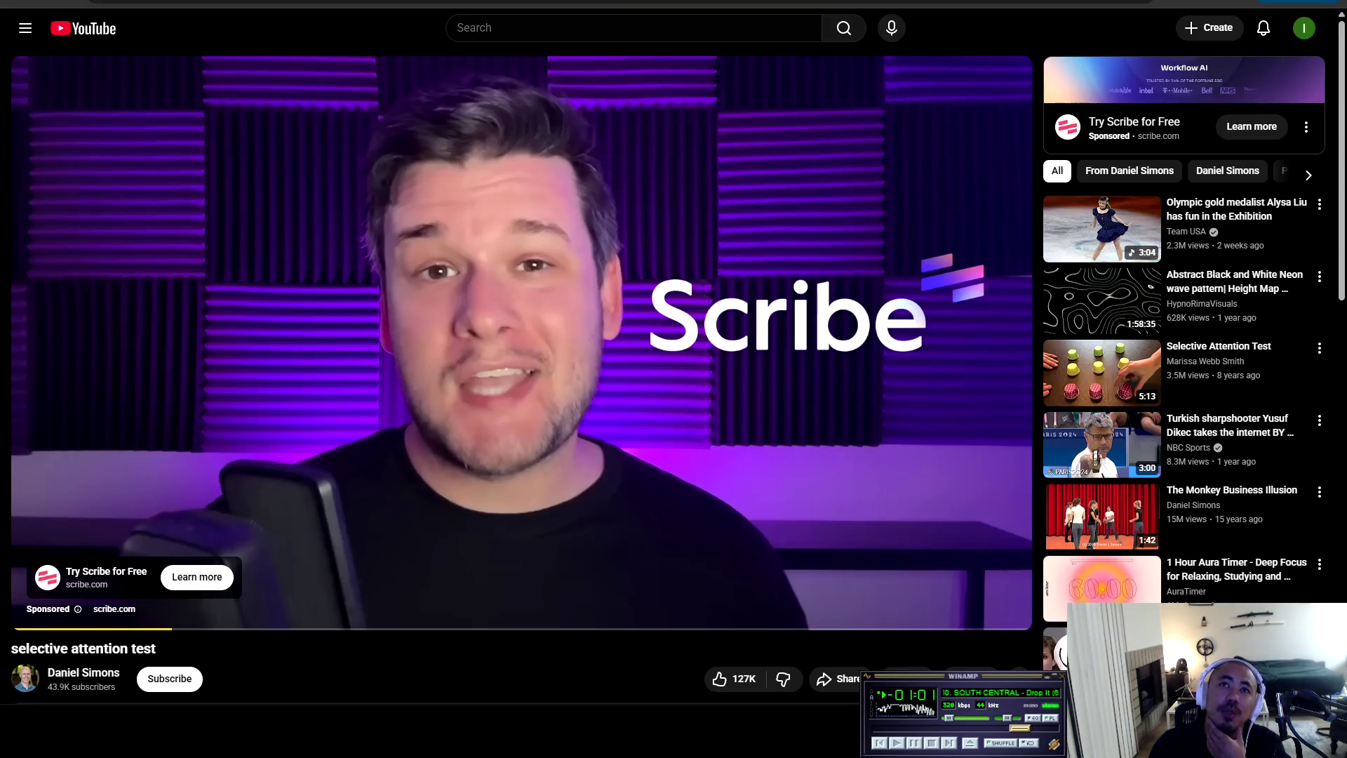
Pause and resume the pre-roll ad a few times, then skip it to play the selective attention test
{"action": "left_click", "coordinate": [27, 596]}
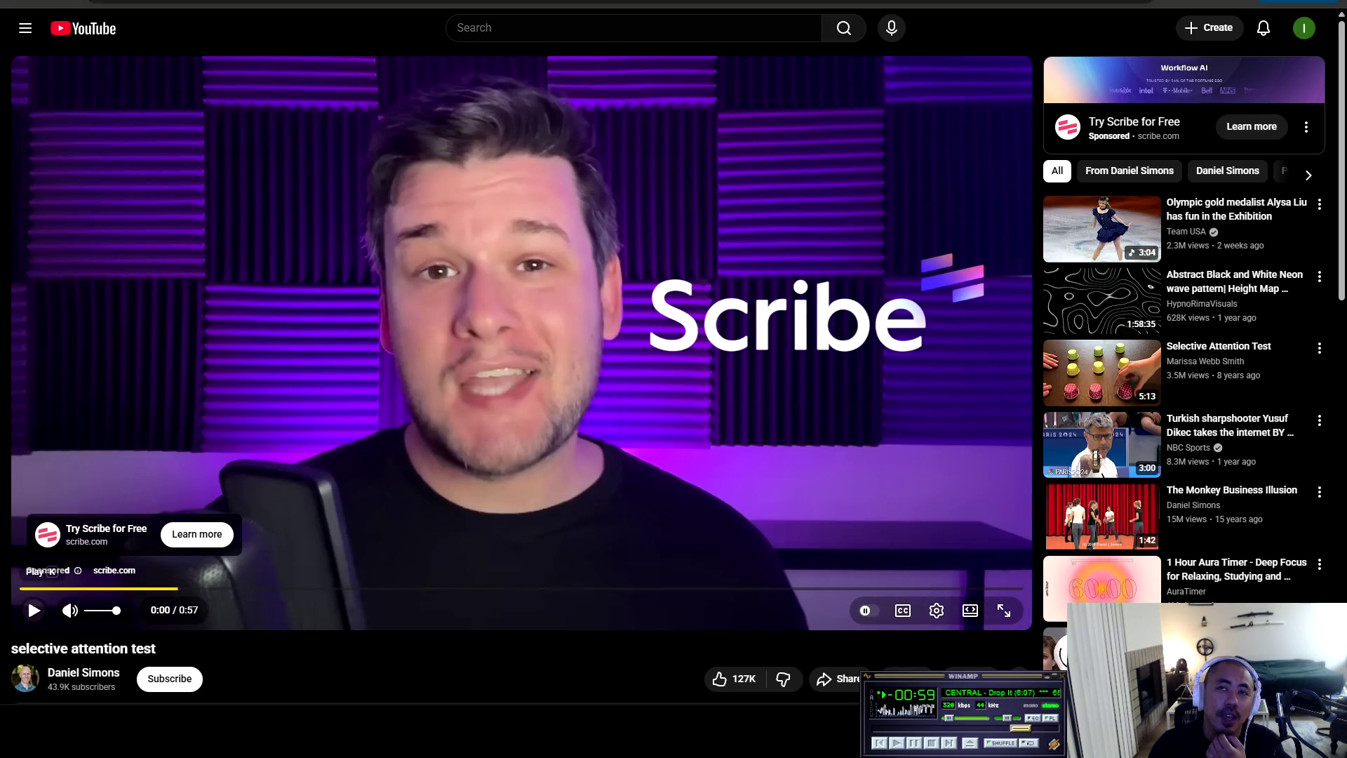
{"action": "left_click", "coordinate": [29, 602]}
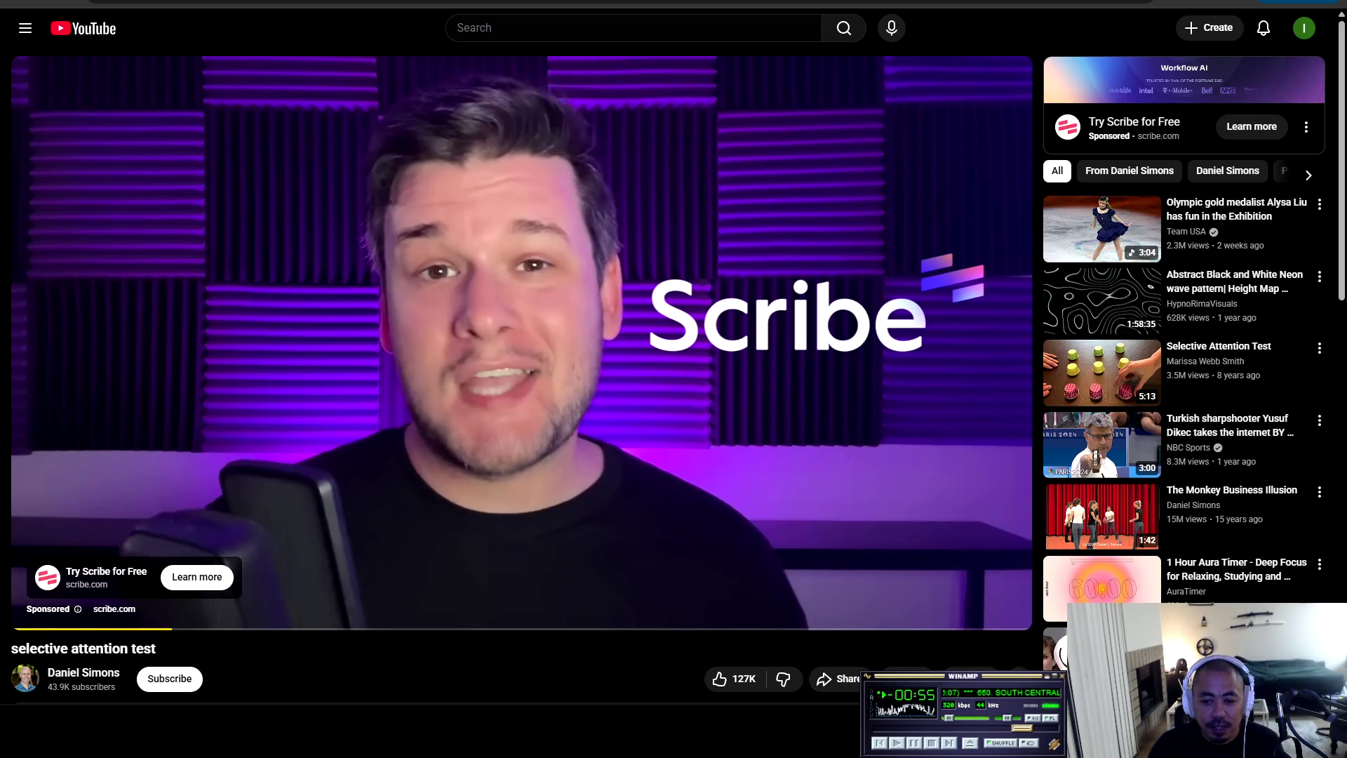
{"action": "left_click", "coordinate": [28, 596]}
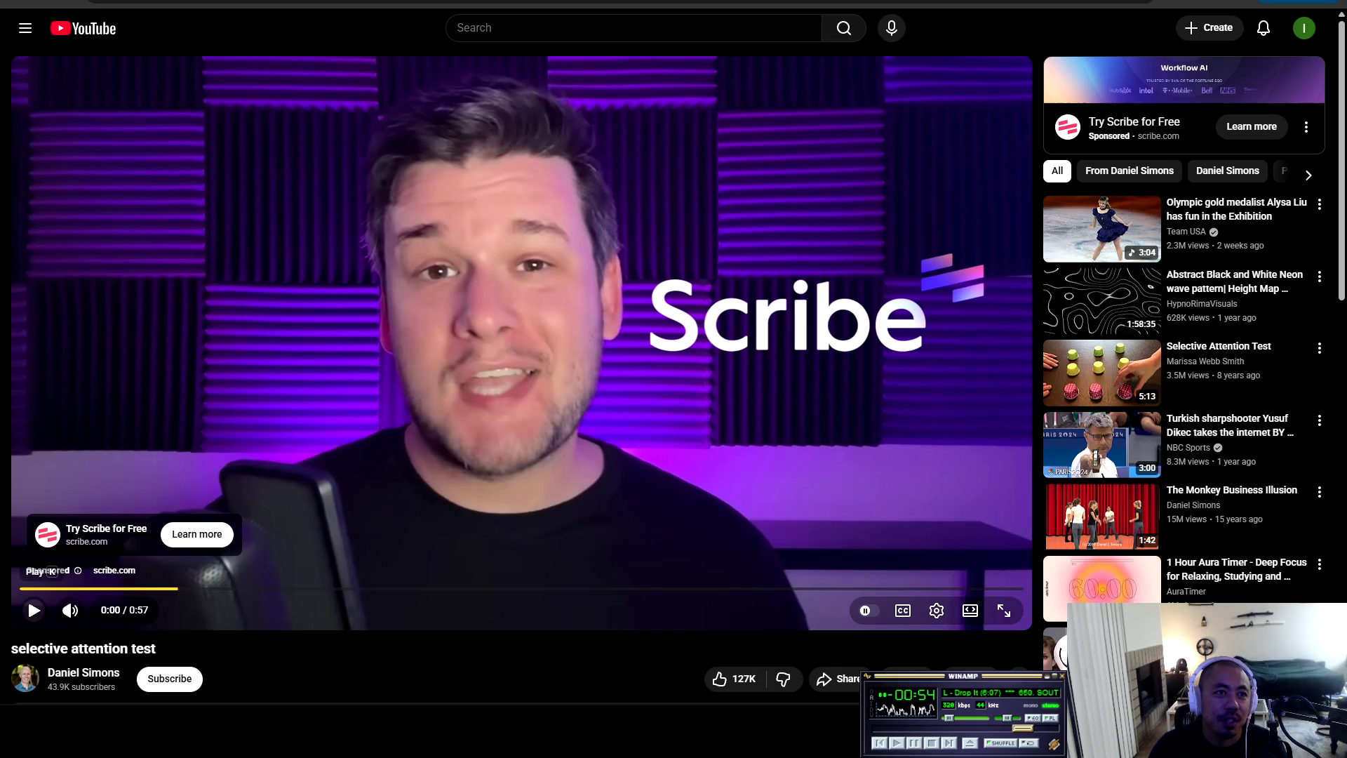
{"action": "left_click", "coordinate": [27, 596]}
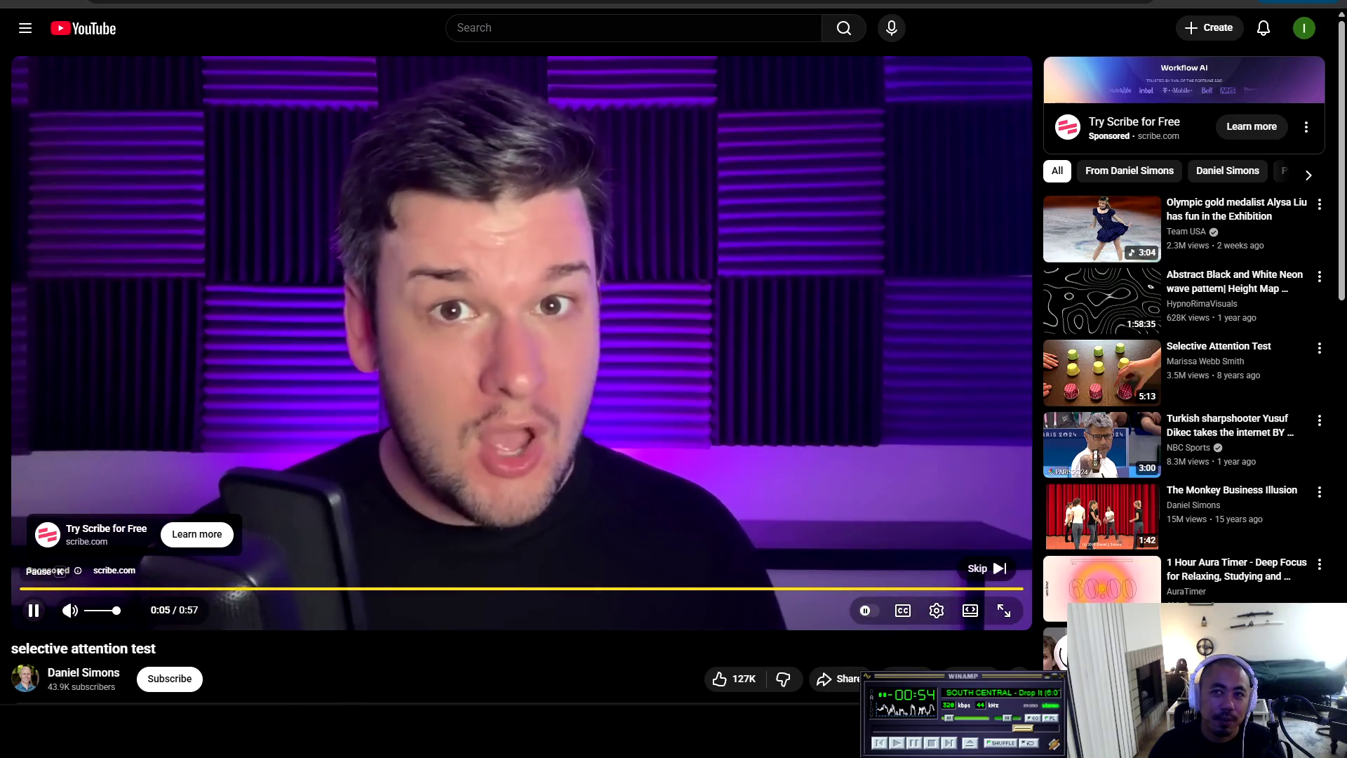
{"action": "left_click", "coordinate": [34, 609]}
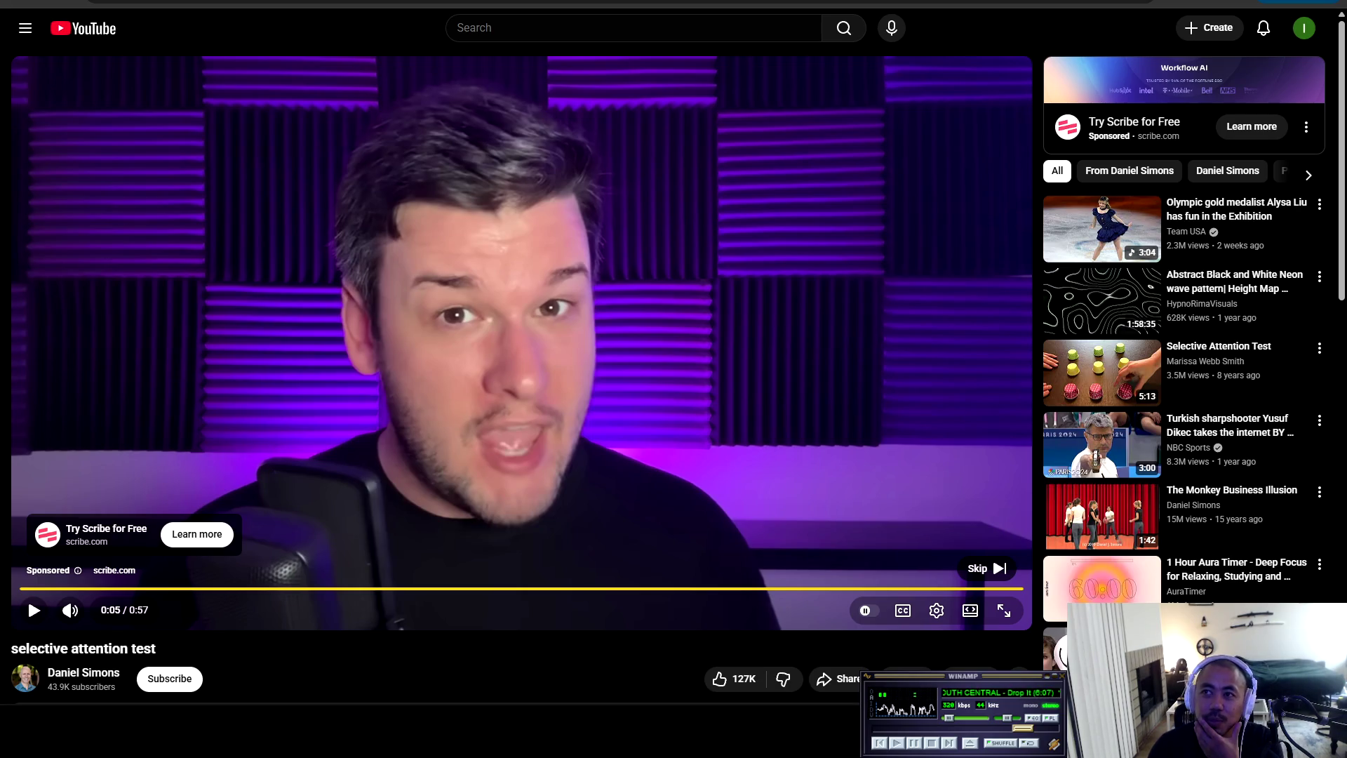
{"action": "scroll", "coordinate": [522, 369], "scroll_direction": "down", "scroll_amount": 1}
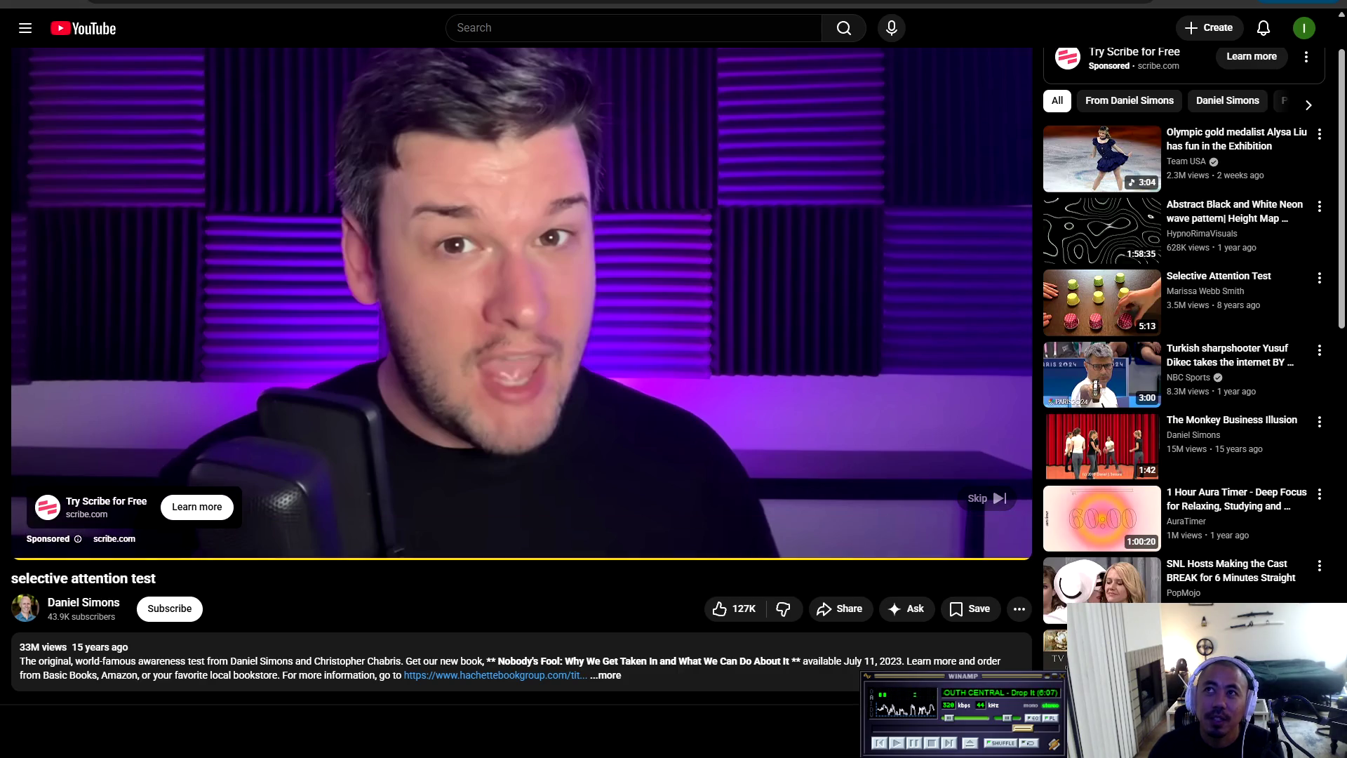
{"action": "scroll", "coordinate": [27, 596], "scroll_direction": "up", "scroll_amount": 1}
{"action": "scroll", "coordinate": [27, 597], "scroll_direction": "down", "scroll_amount": 2}
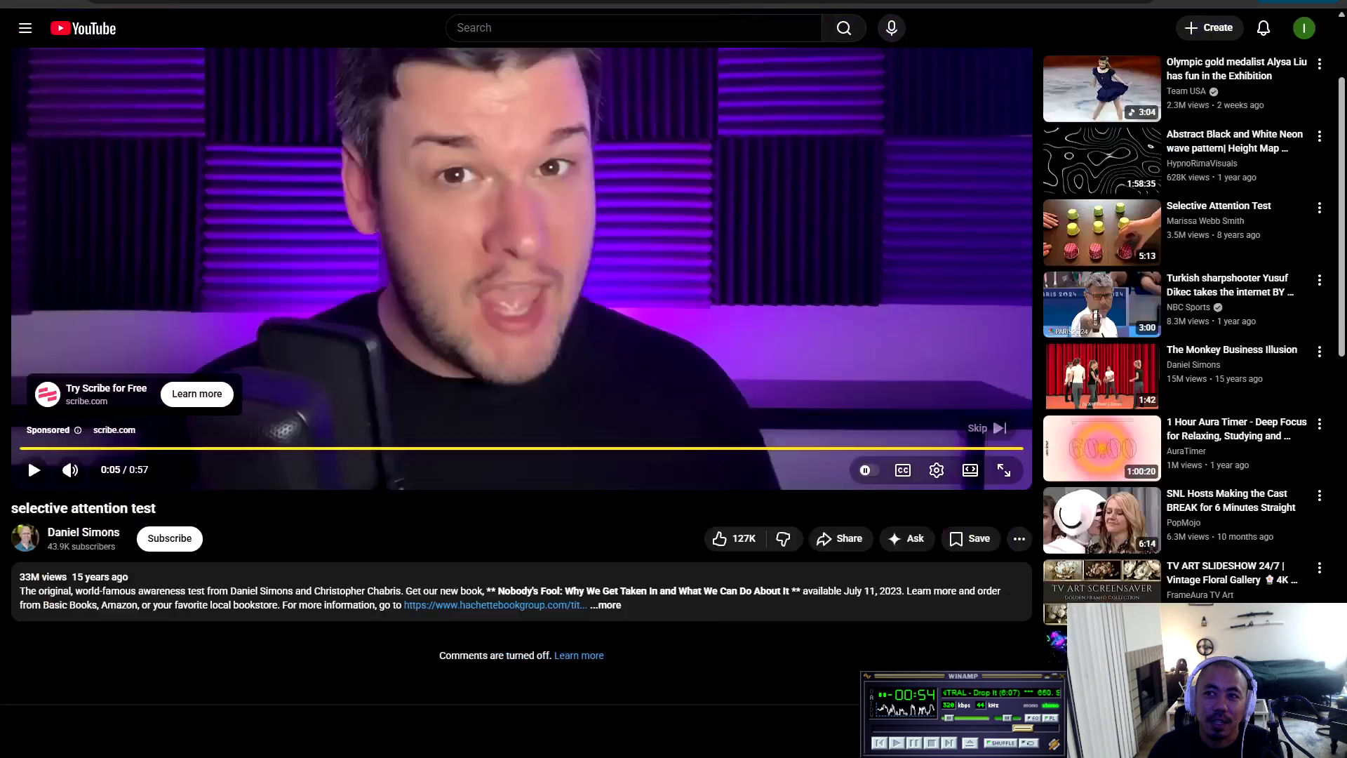
{"action": "scroll", "coordinate": [27, 596], "scroll_direction": "up", "scroll_amount": 2}
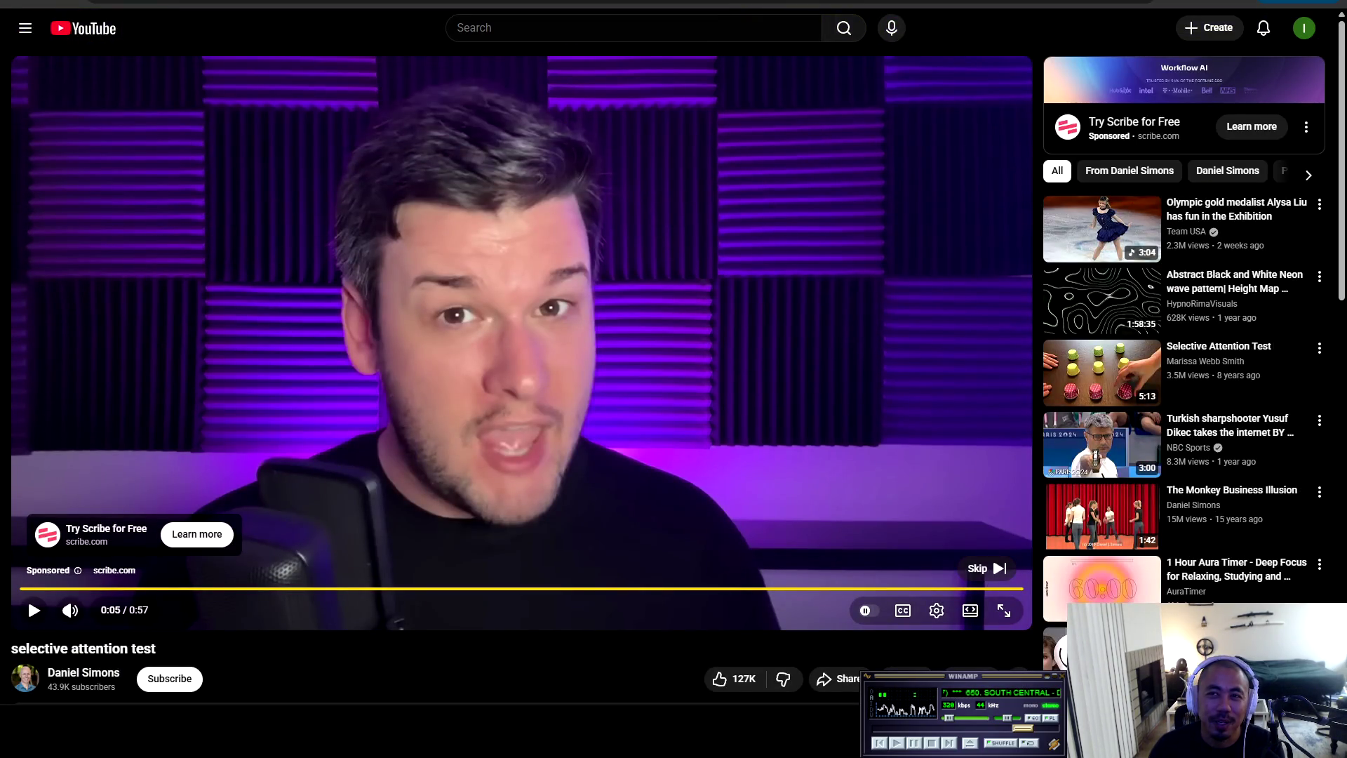
{"action": "left_click", "coordinate": [986, 568]}
Watch the selective attention test fullscreen, then exit fullscreen with it paused at 1:12
{"action": "left_click", "coordinate": [883, 620]}
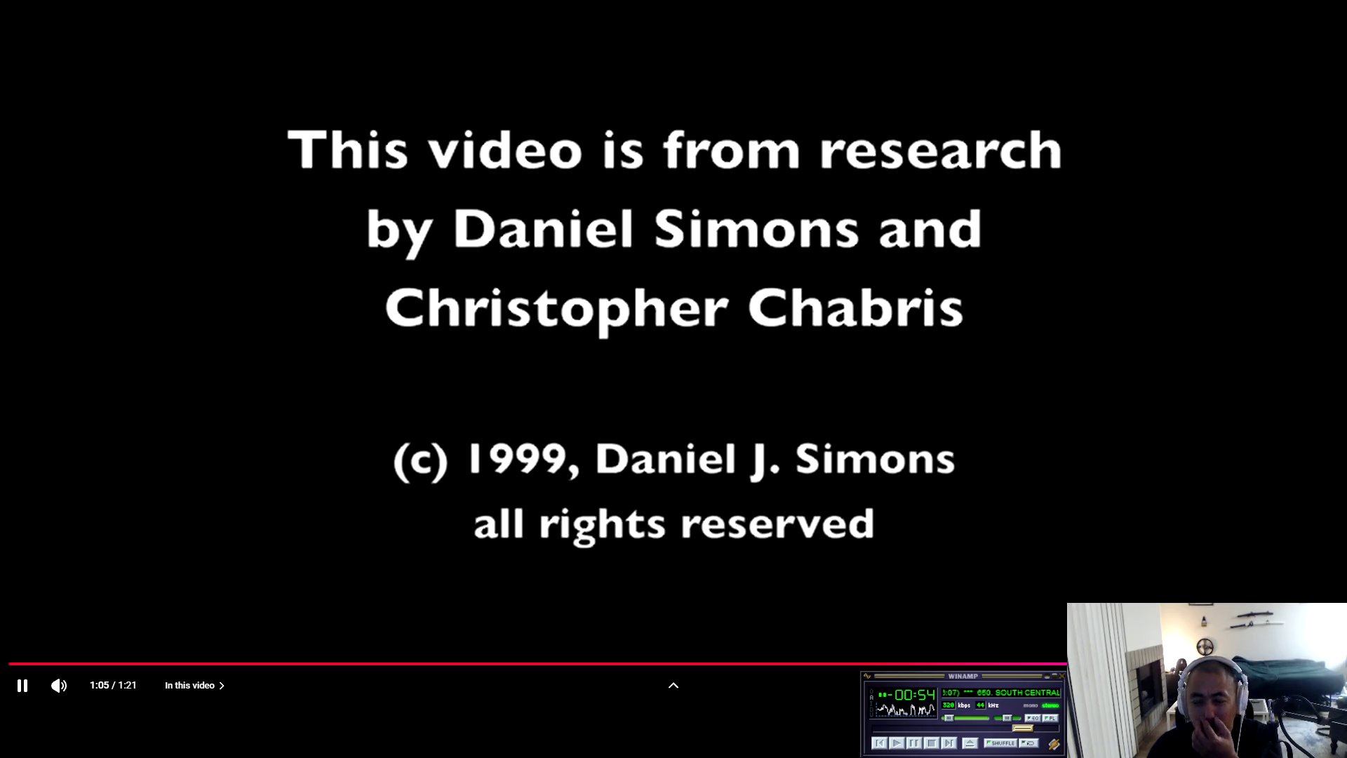
{"action": "key", "text": "Escape"}
{"action": "left_click", "coordinate": [149, 396]}
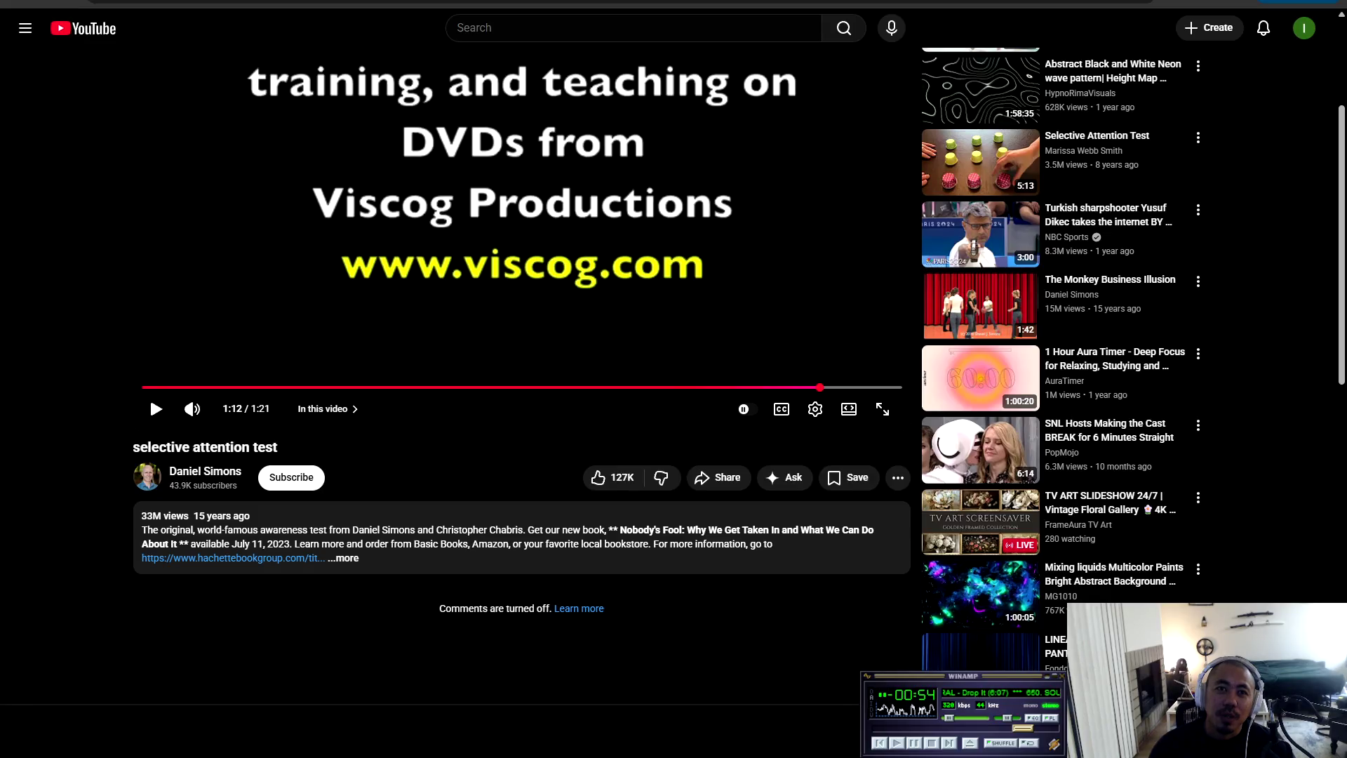
{"action": "scroll", "coordinate": [150, 396], "scroll_direction": "up", "scroll_amount": 3}
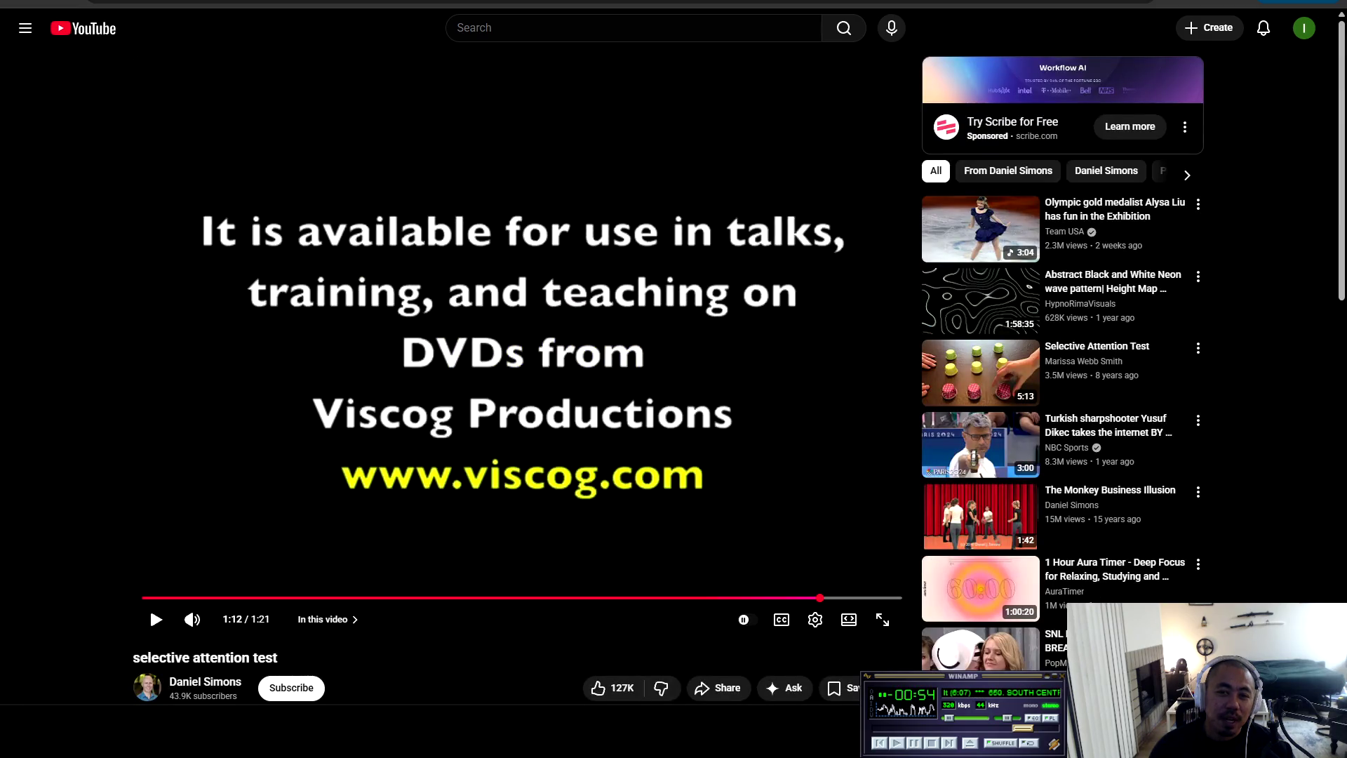
Leave the YouTube pages and return to the Google Docs blog draft tab
{"action": "key", "text": "alt+Left"}
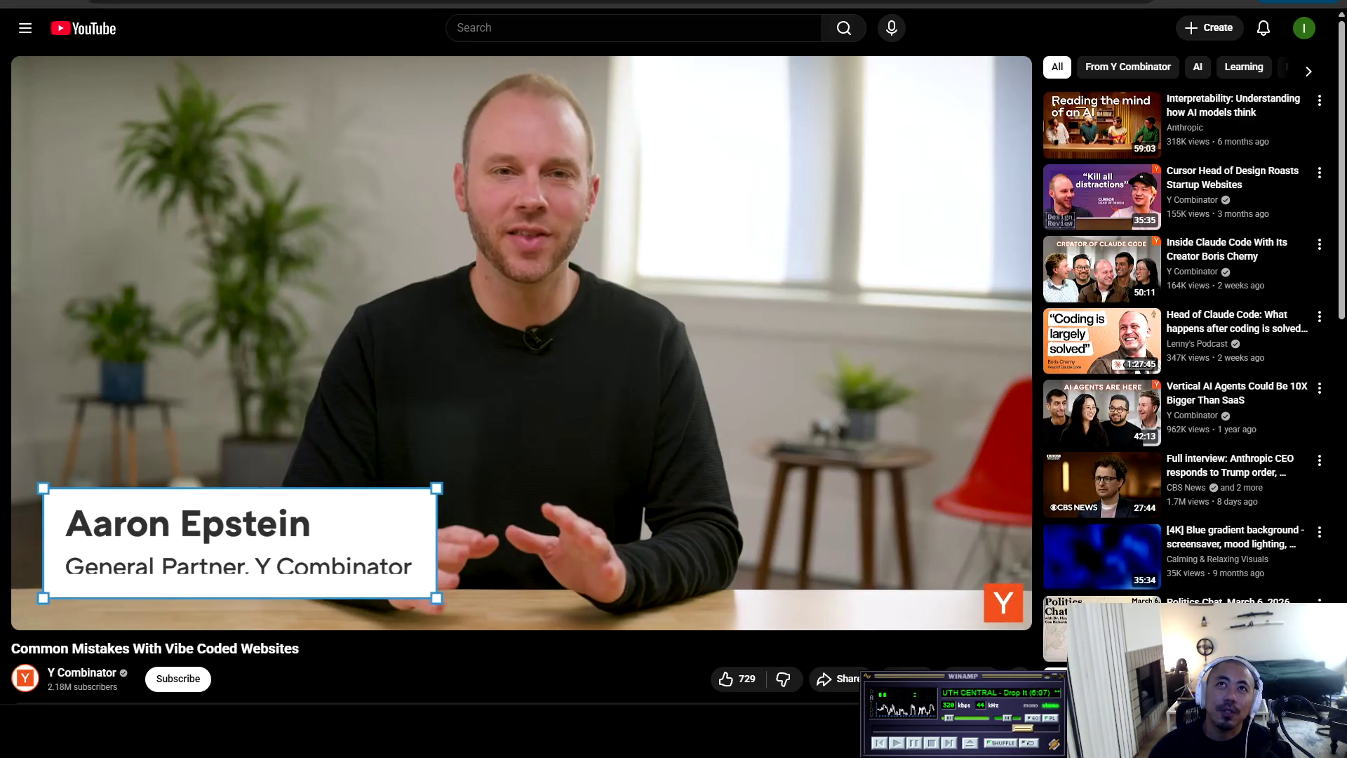
{"action": "key", "text": "ctrl+Tab"}
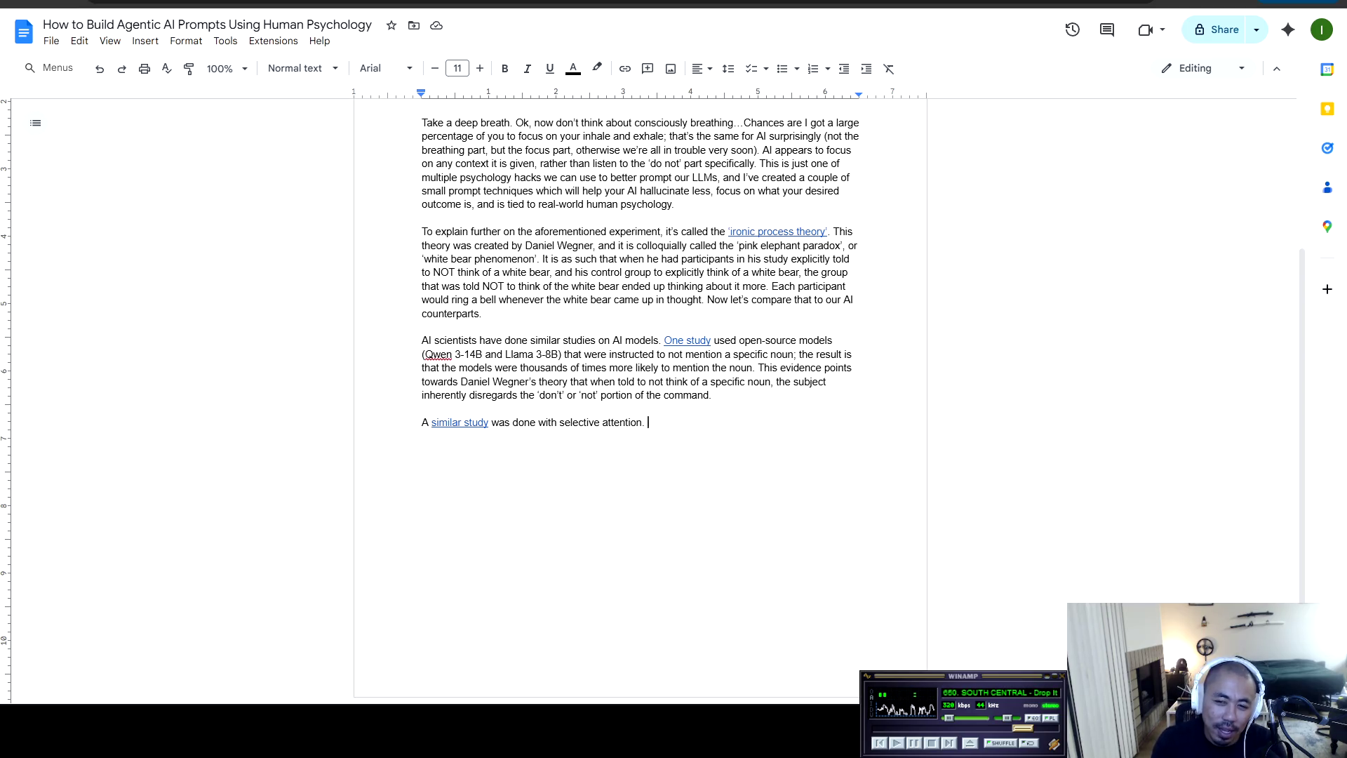
{"action": "key", "text": "alt+Tab"}
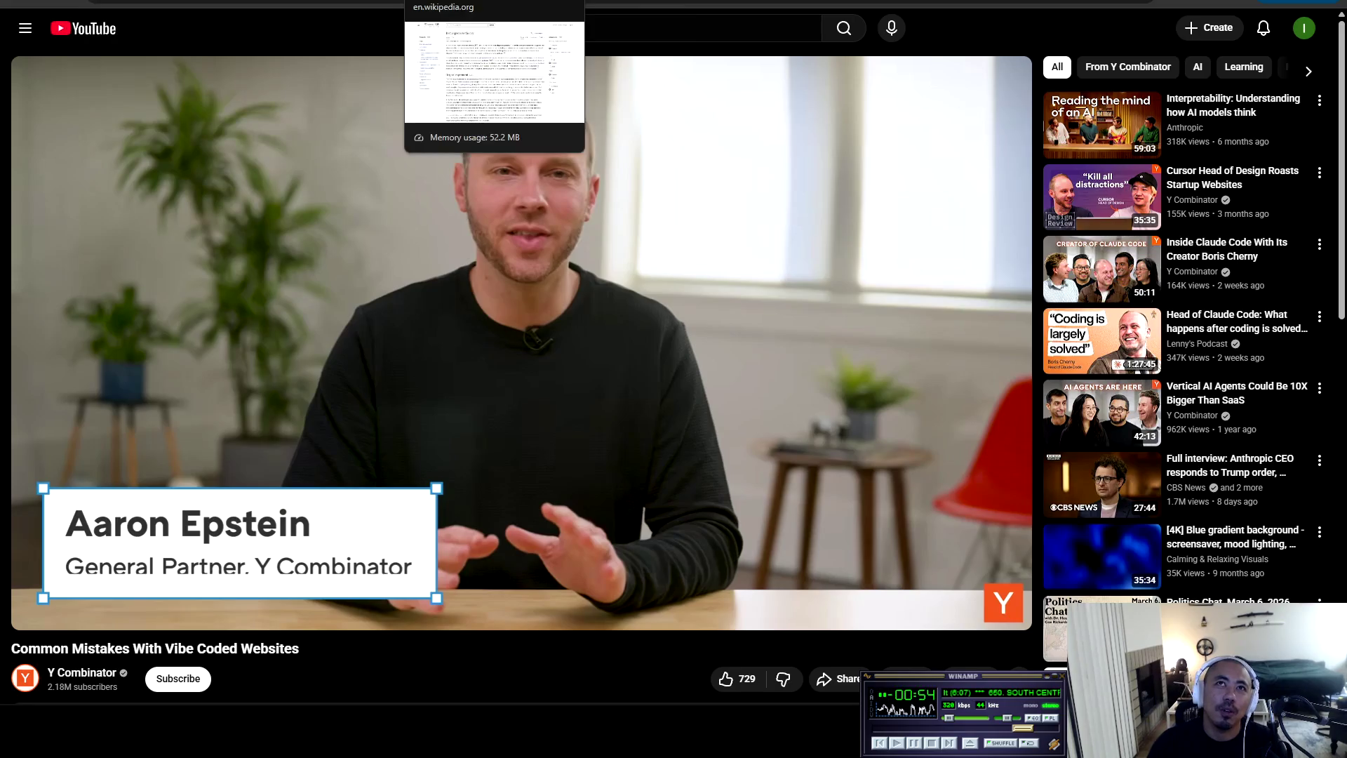
{"action": "left_click", "coordinate": [695, 4]}
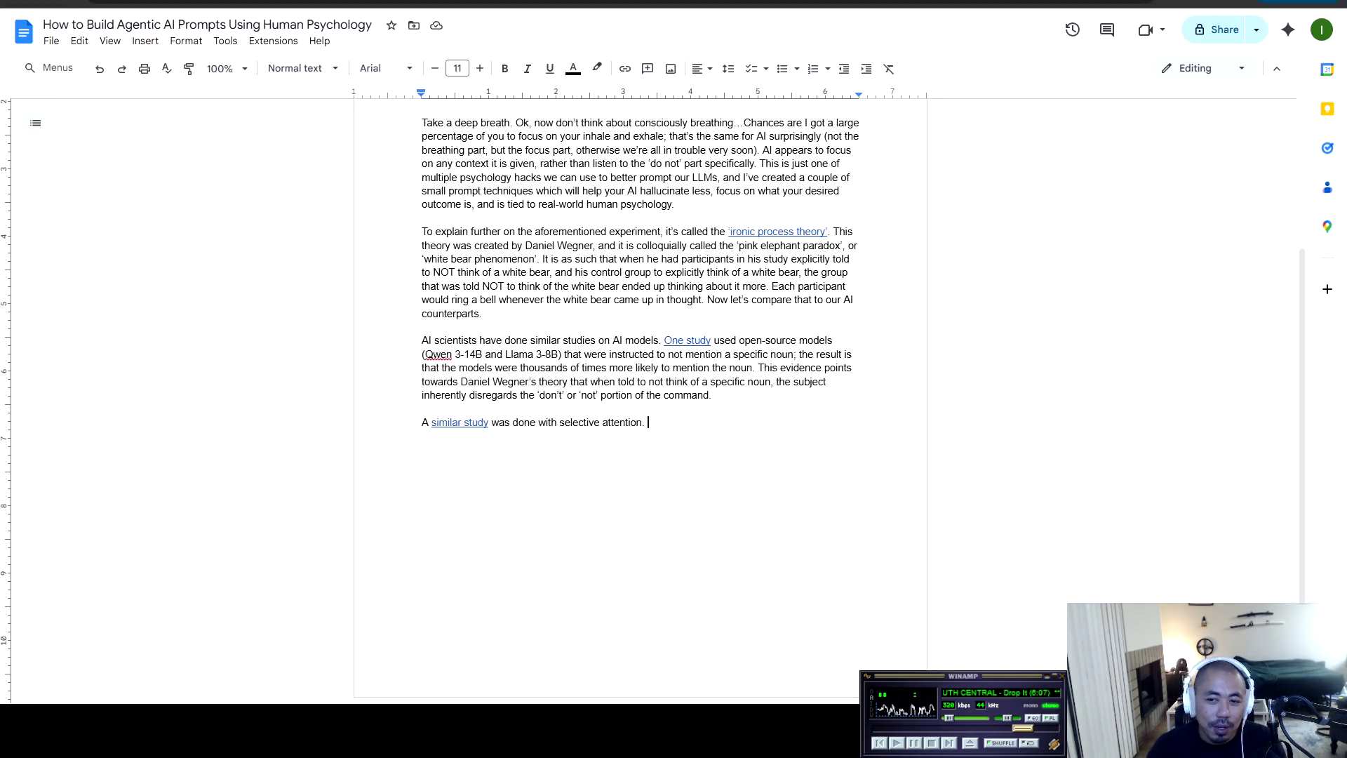
{"action": "left_click", "coordinate": [991, 685]}
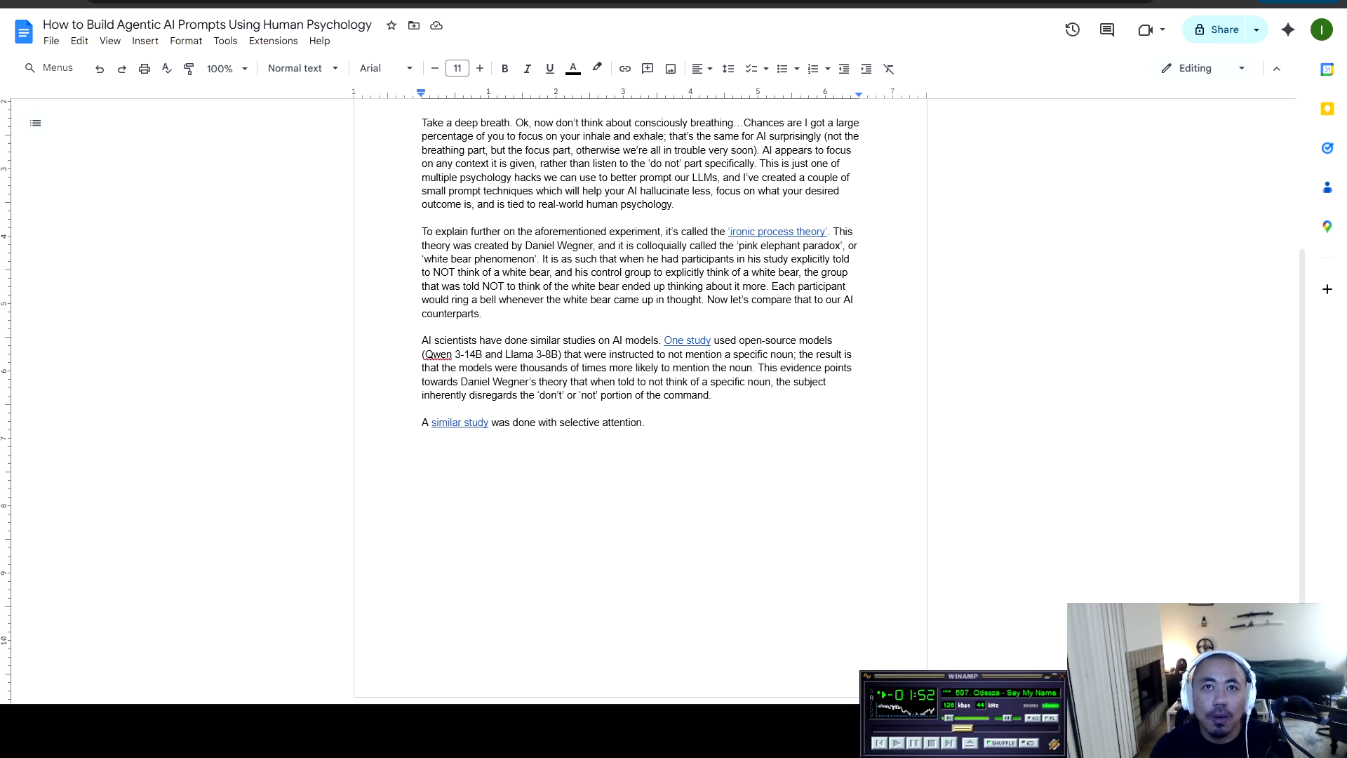
Describe the study where players throw a basketball around the court
{"action": "type", "text": "The study had players throw"}
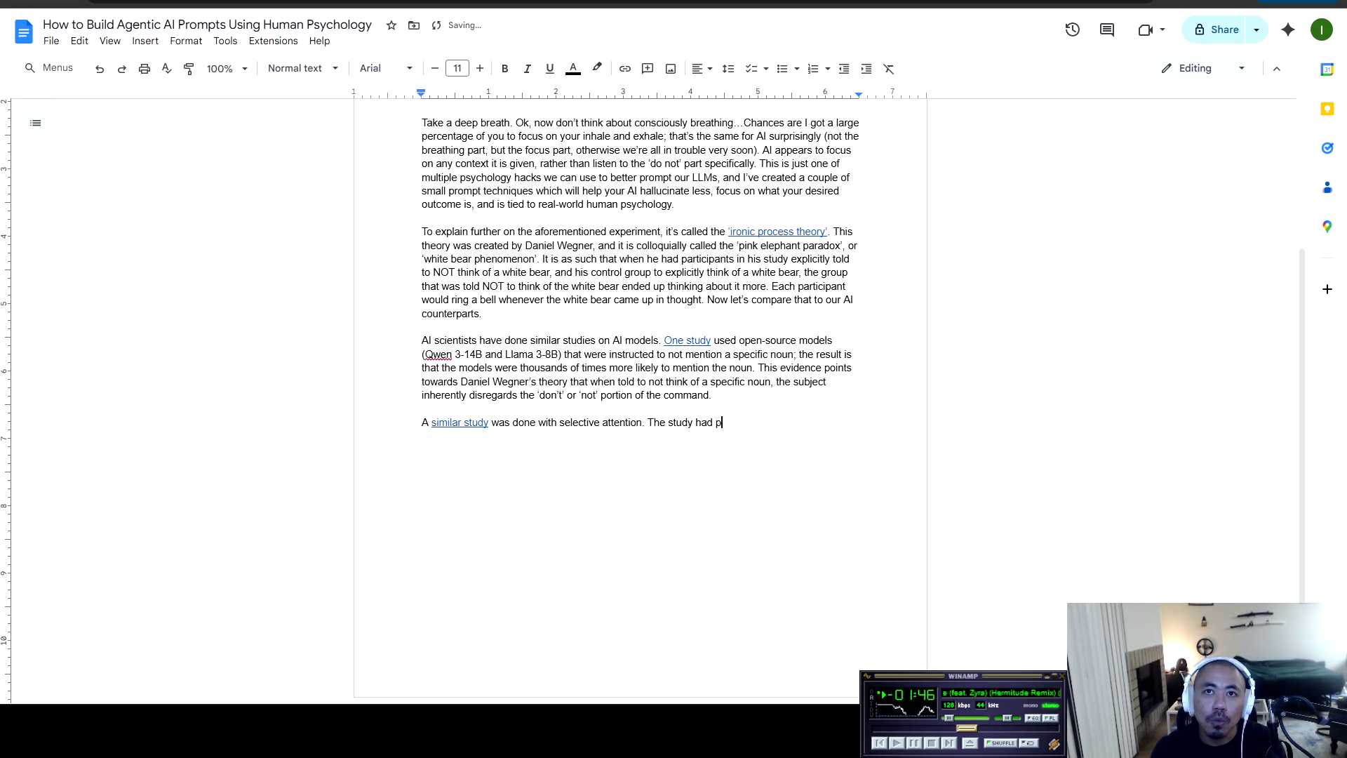
{"action": "type", "text": "ing a"}
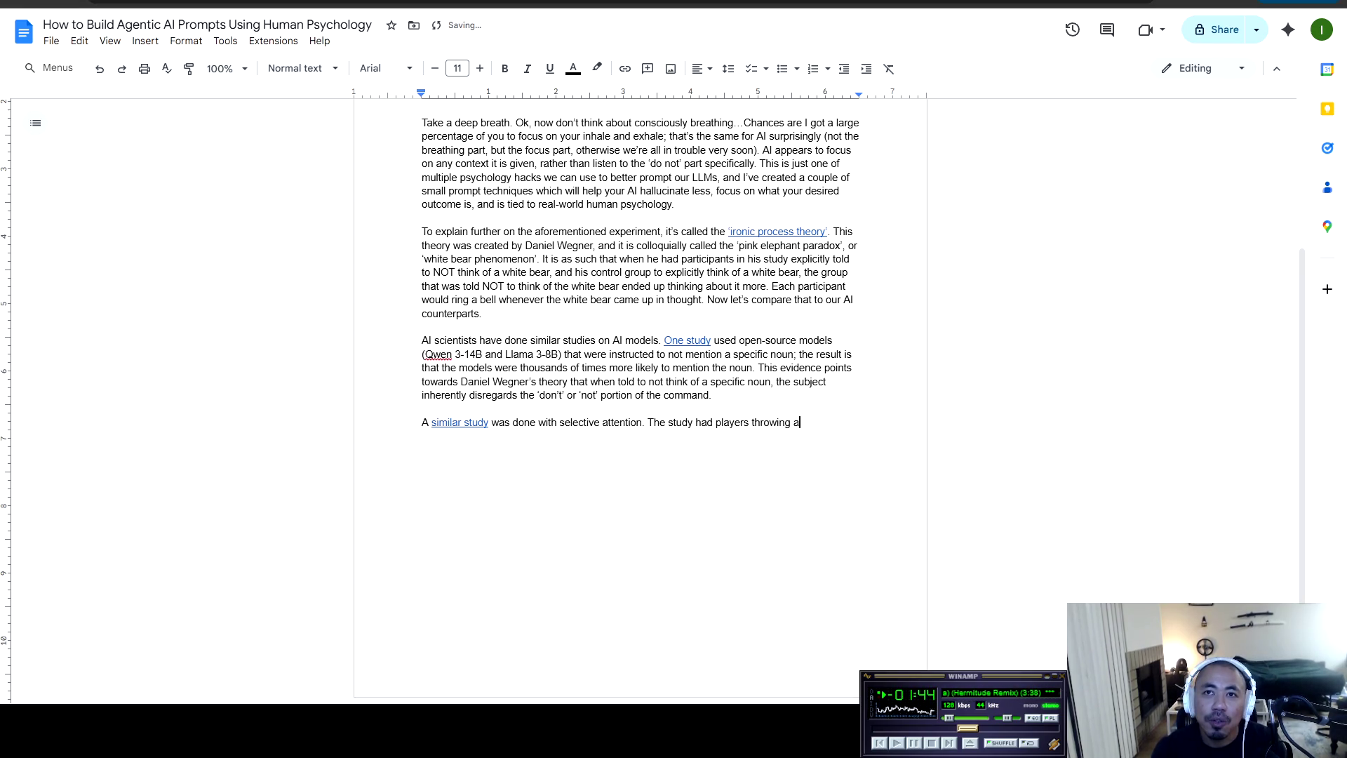
{"action": "type", "text": "round a basketba"}
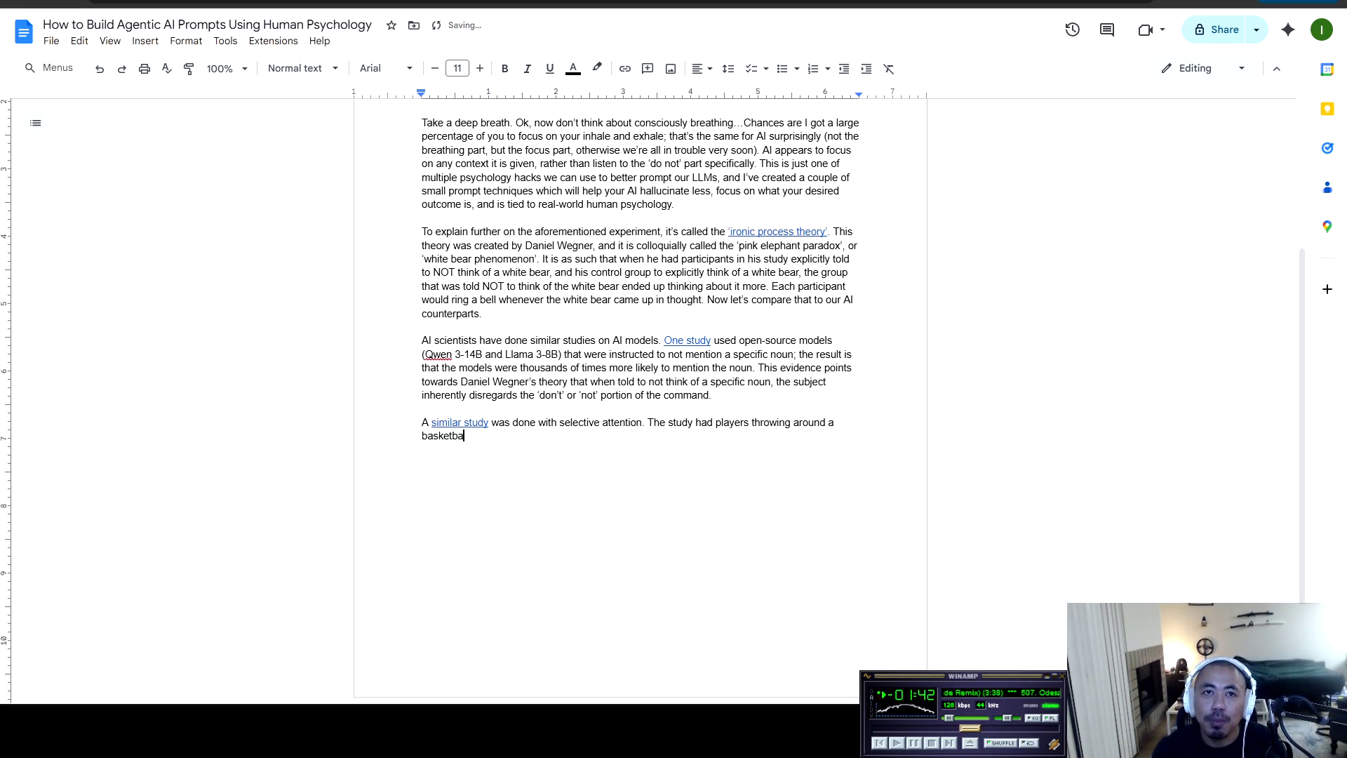
{"action": "type", "text": "ll and the vi"}
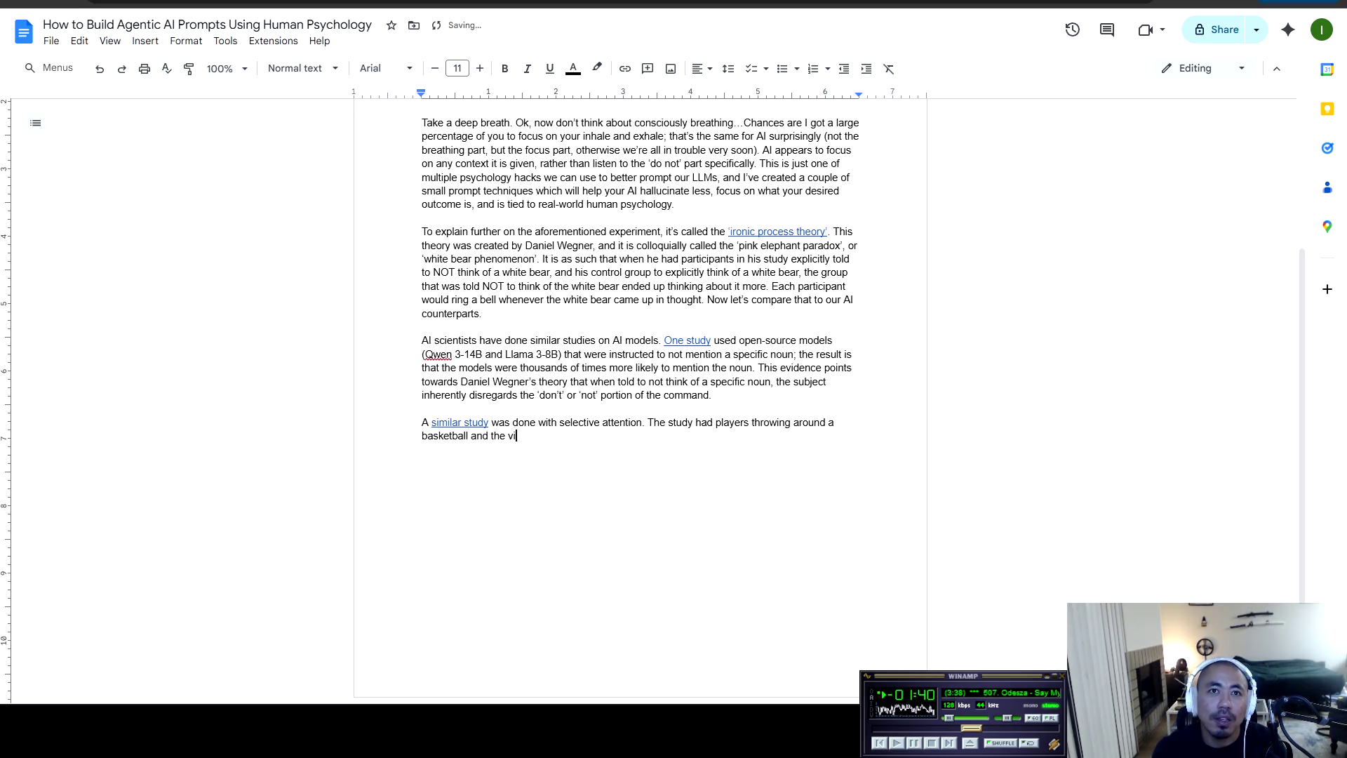
{"action": "type", "text": "ewer is to"}
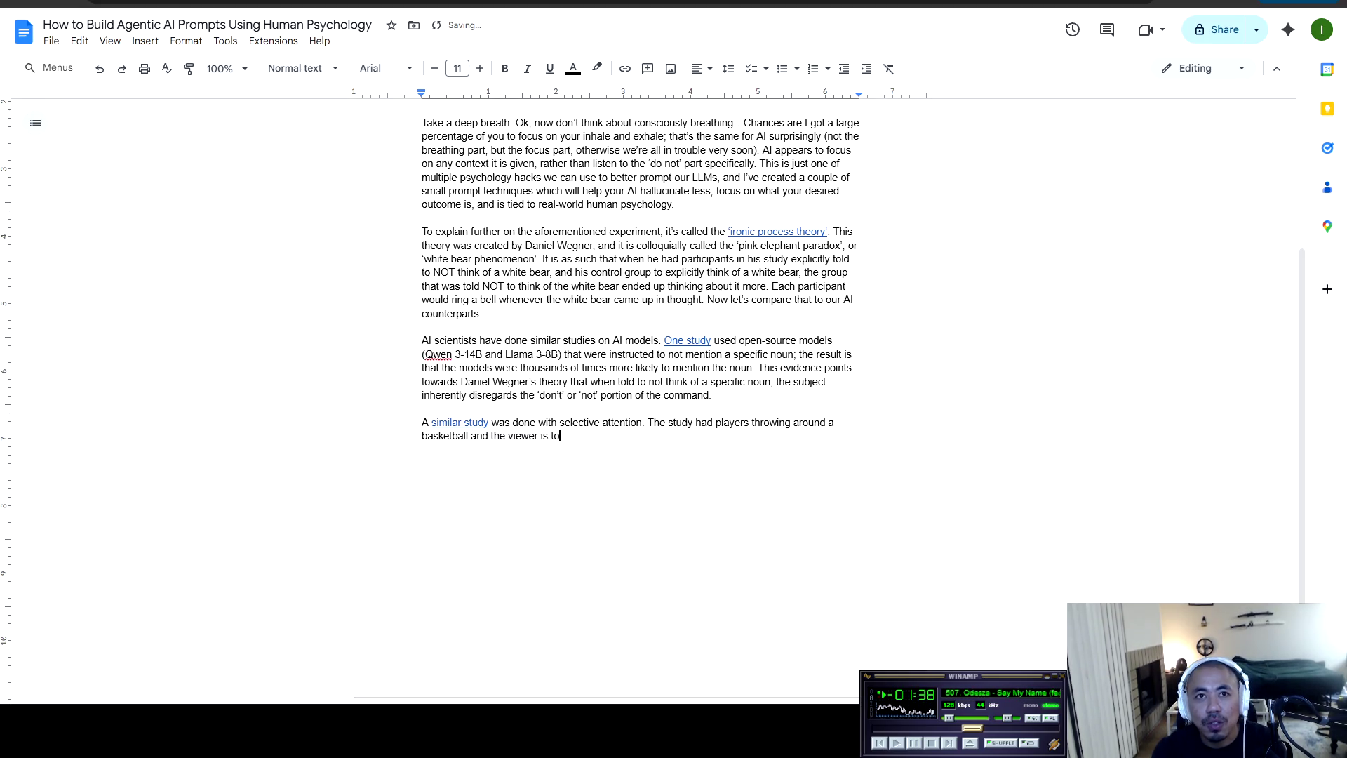
{"action": "type", "text": "ld to det"}
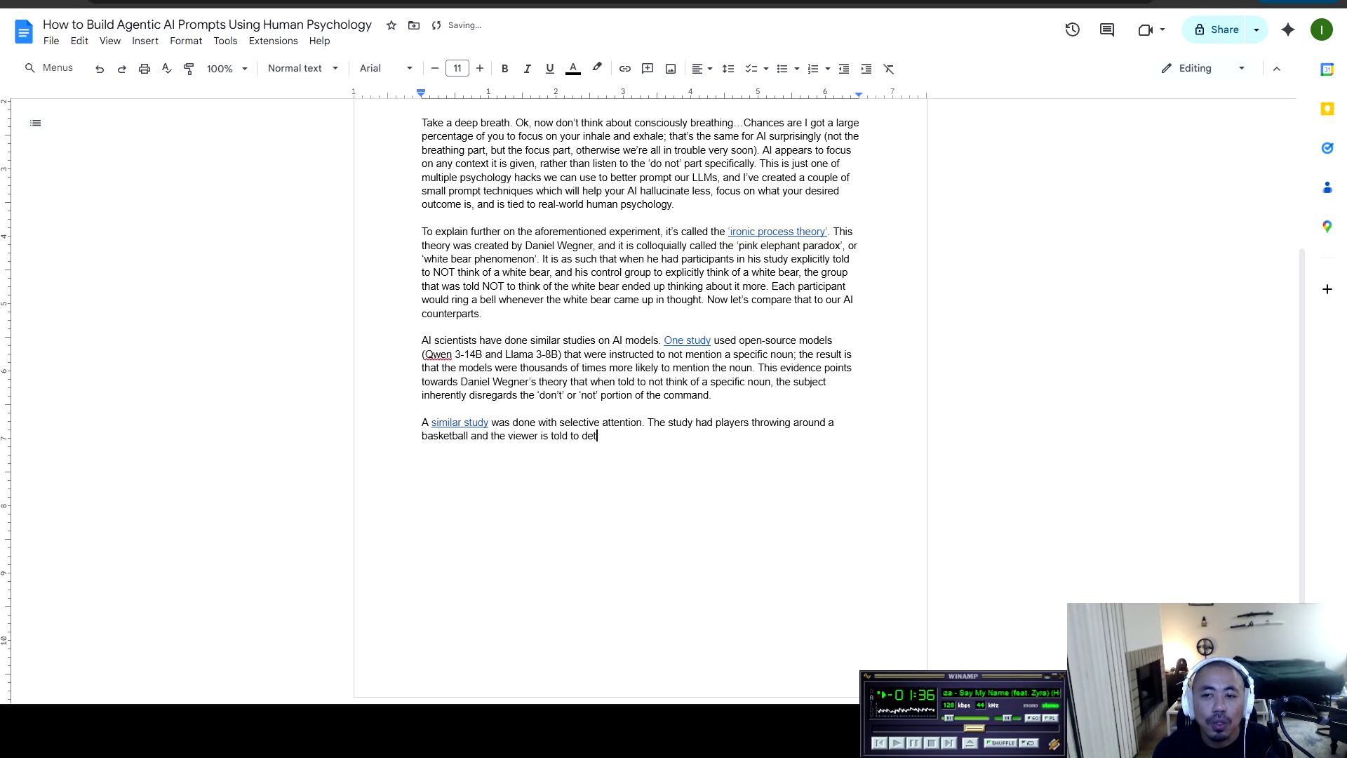
{"action": "type", "text": "ermine how many "}
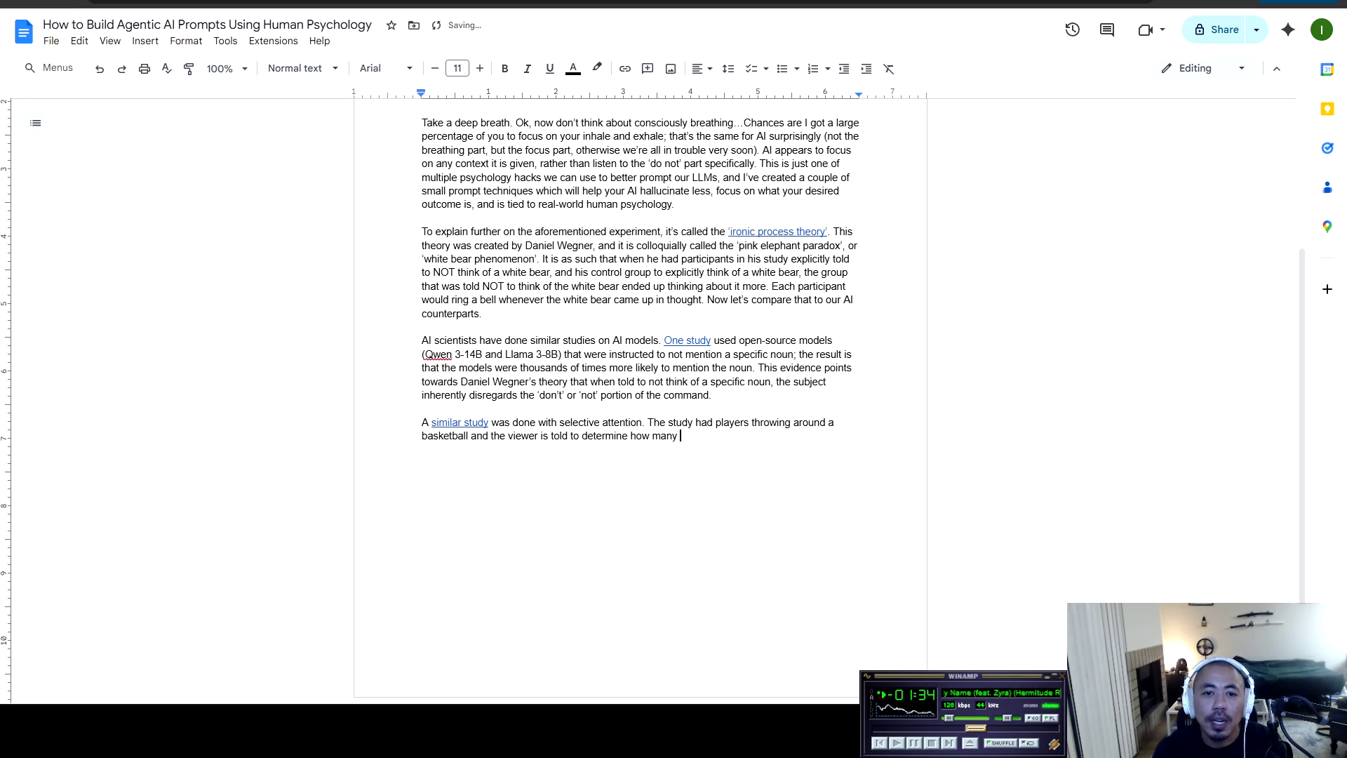
{"action": "type", "text": "passes were ma"}
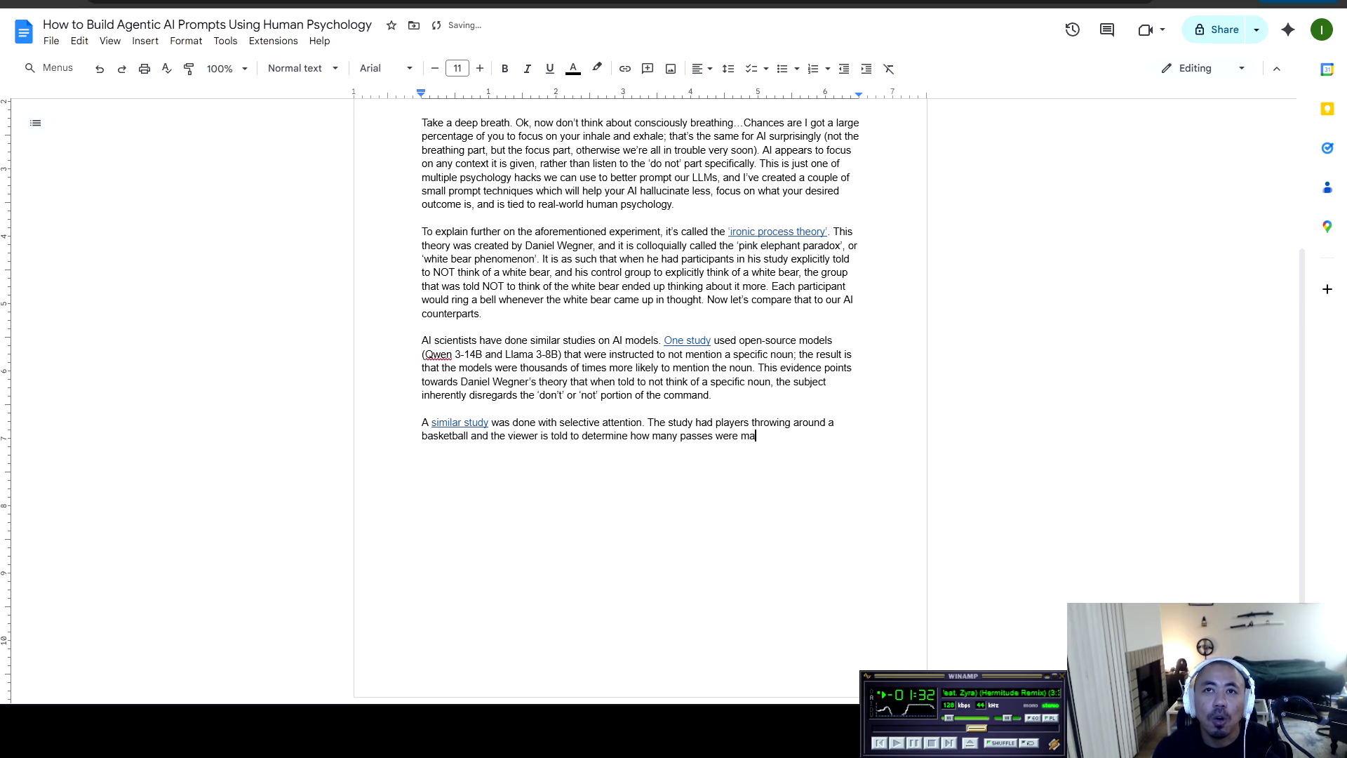
{"action": "type", "text": "de from one team"}
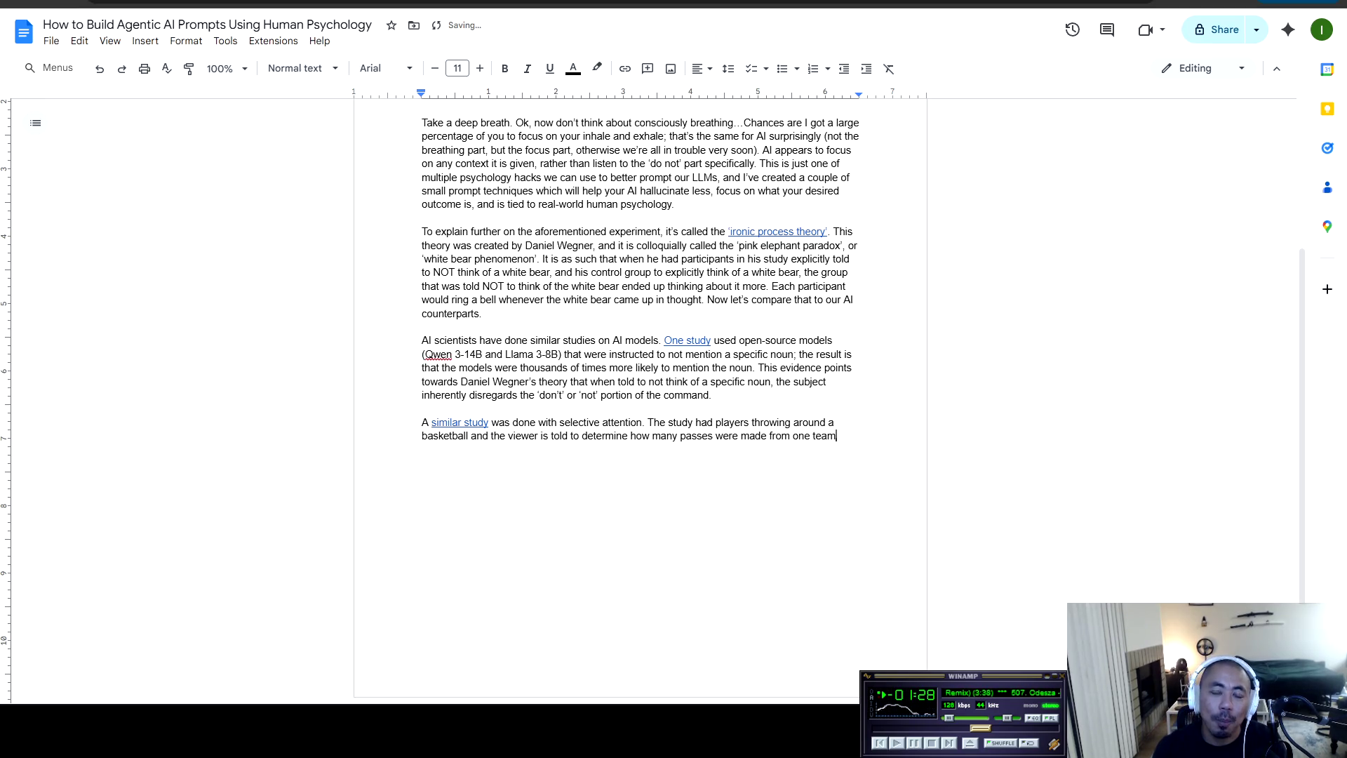
{"action": "type", "text": "'s "}
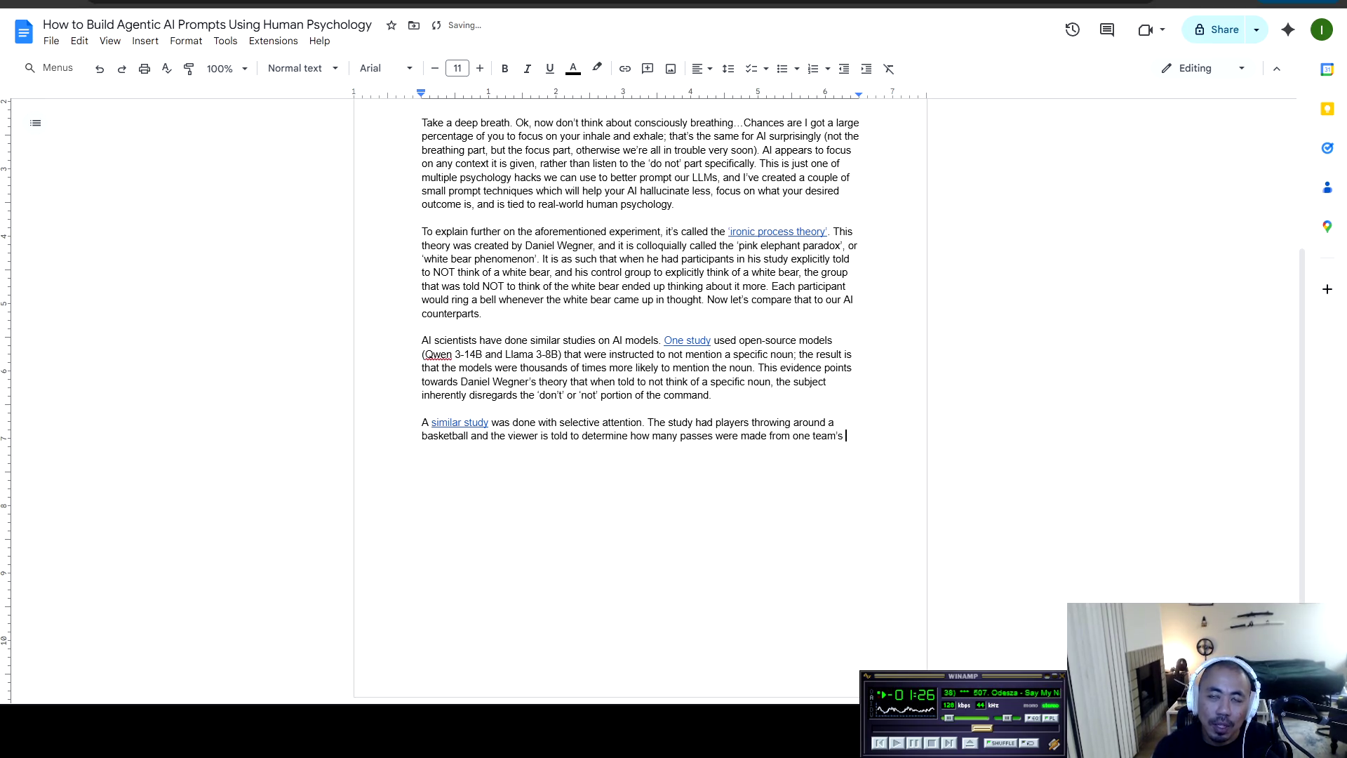
{"action": "type", "text": "passes"}
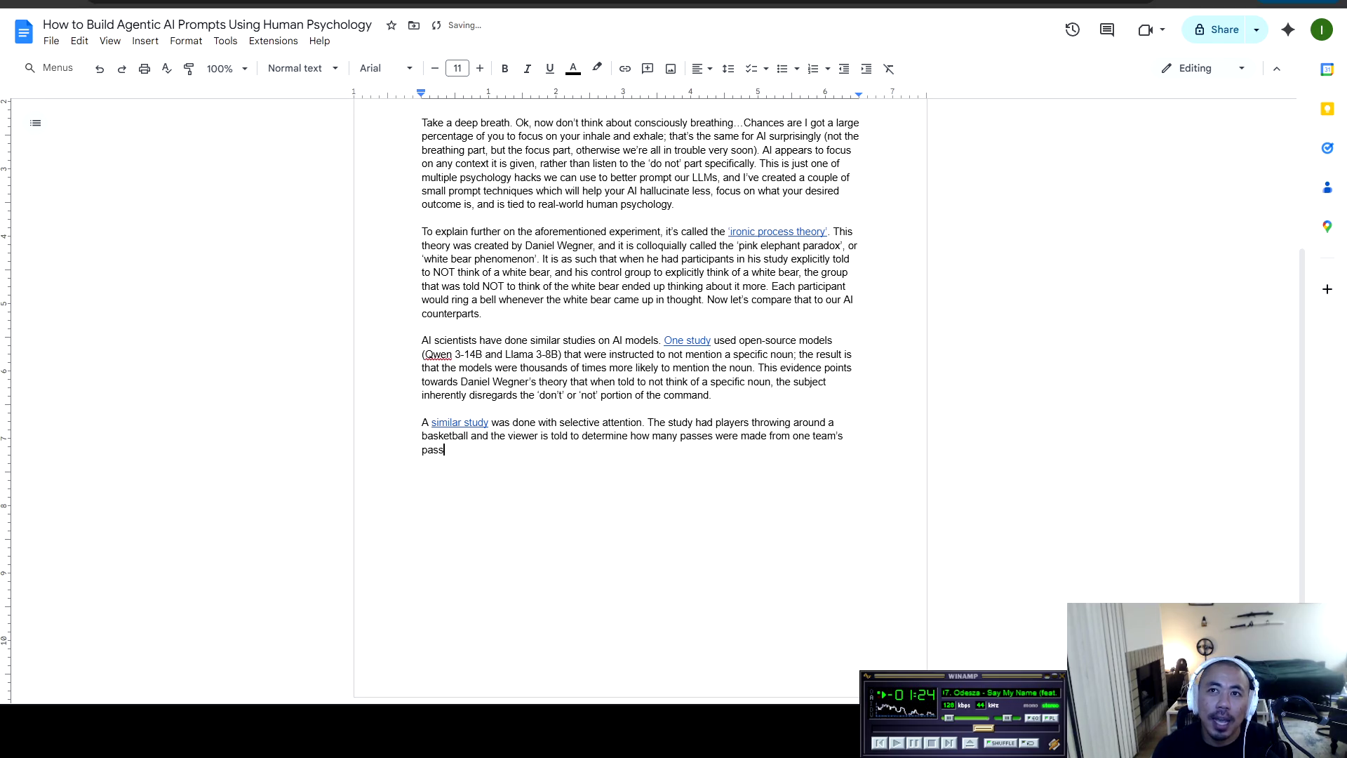
{"action": "type", "text": ". T"}
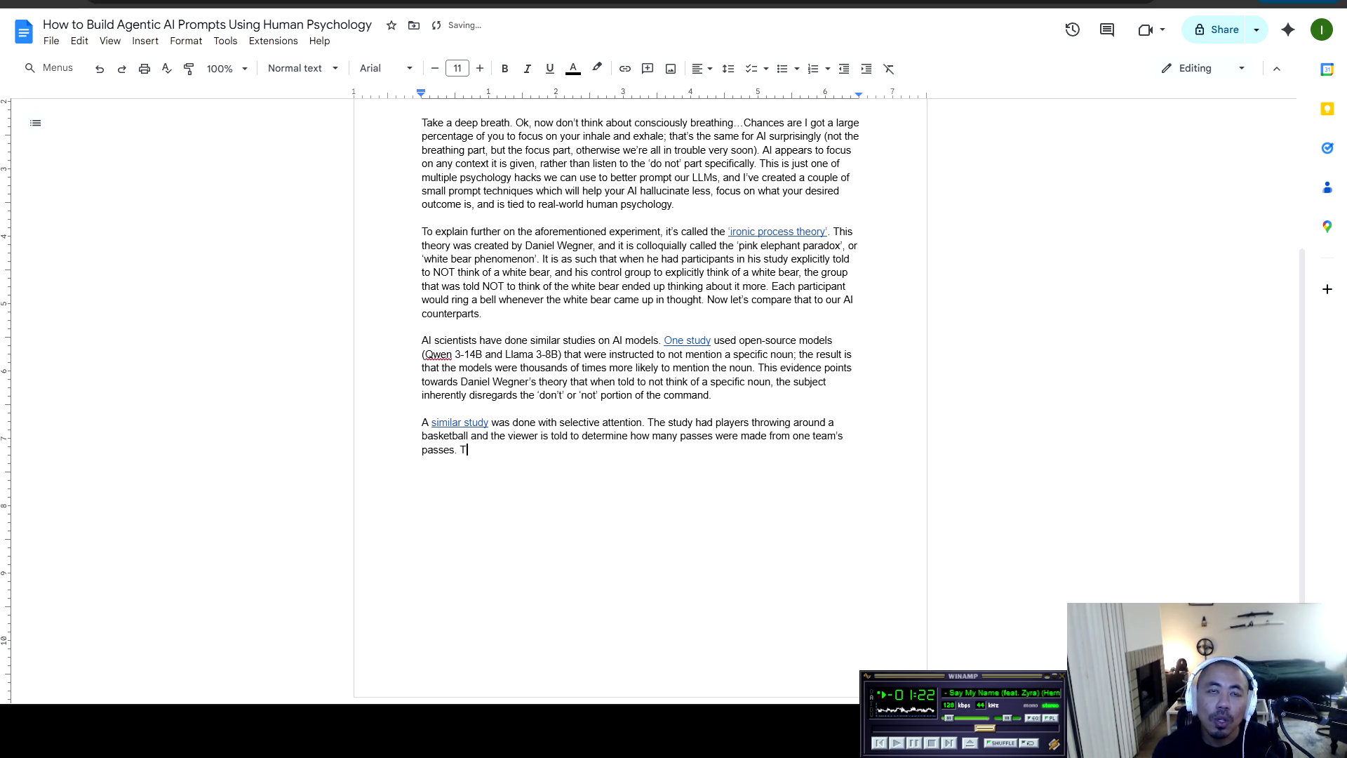
{"action": "type", "text": "here are two teams "}
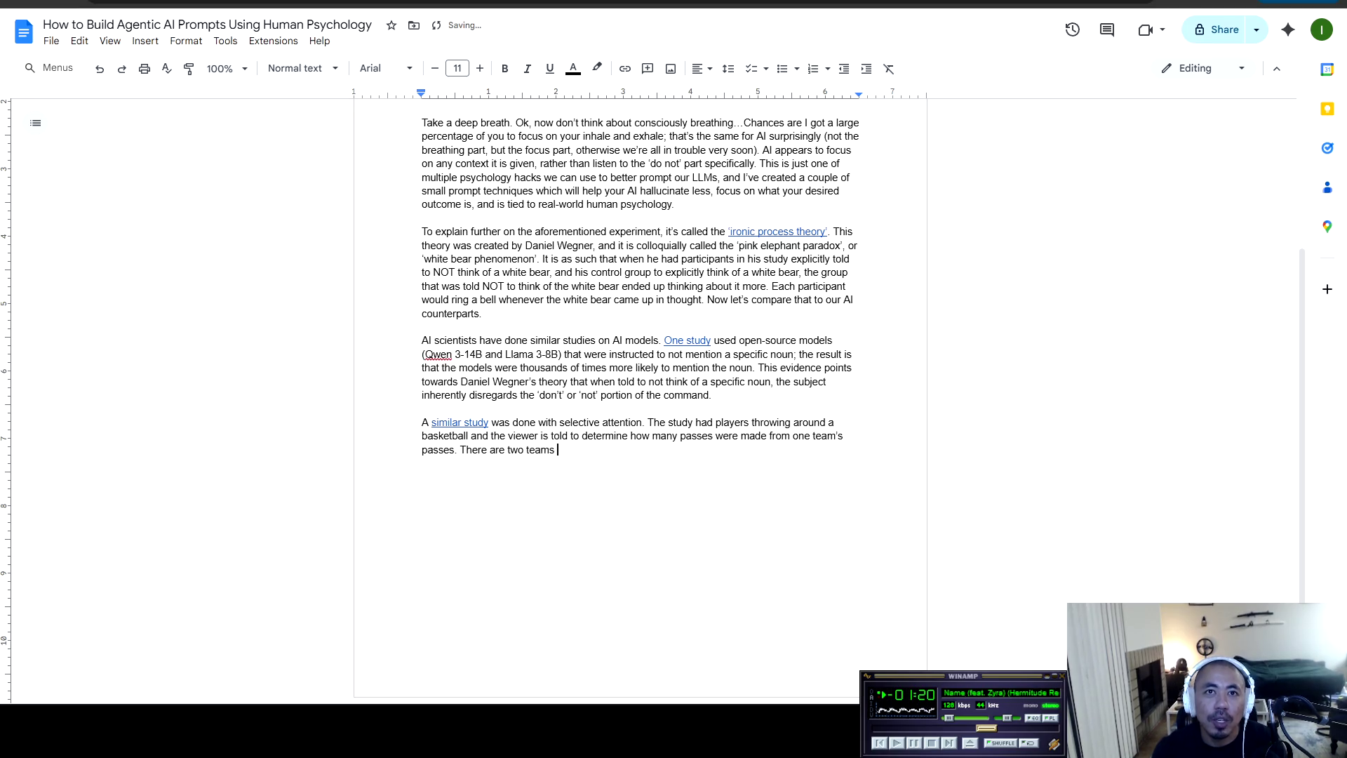
{"action": "type", "text": "on the court. "}
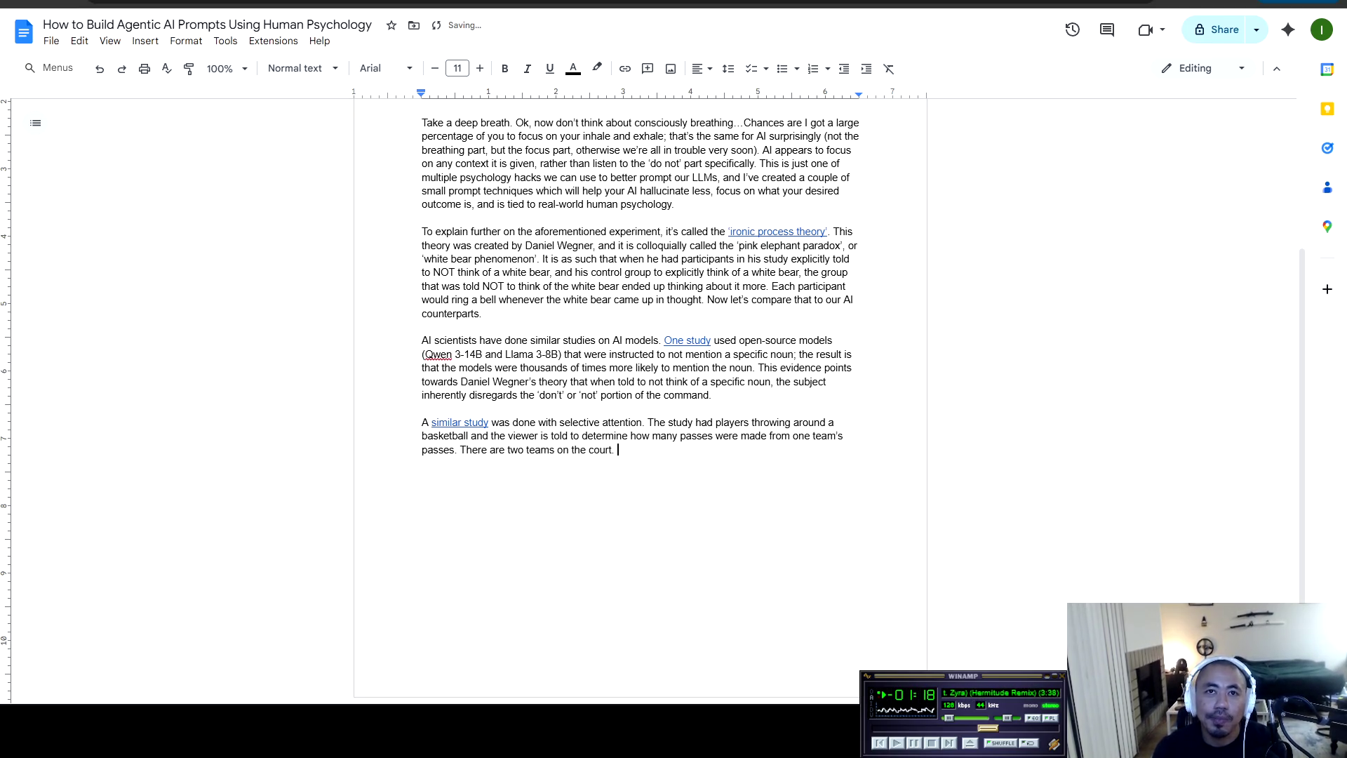
{"action": "type", "text": "Suddenyl a "}
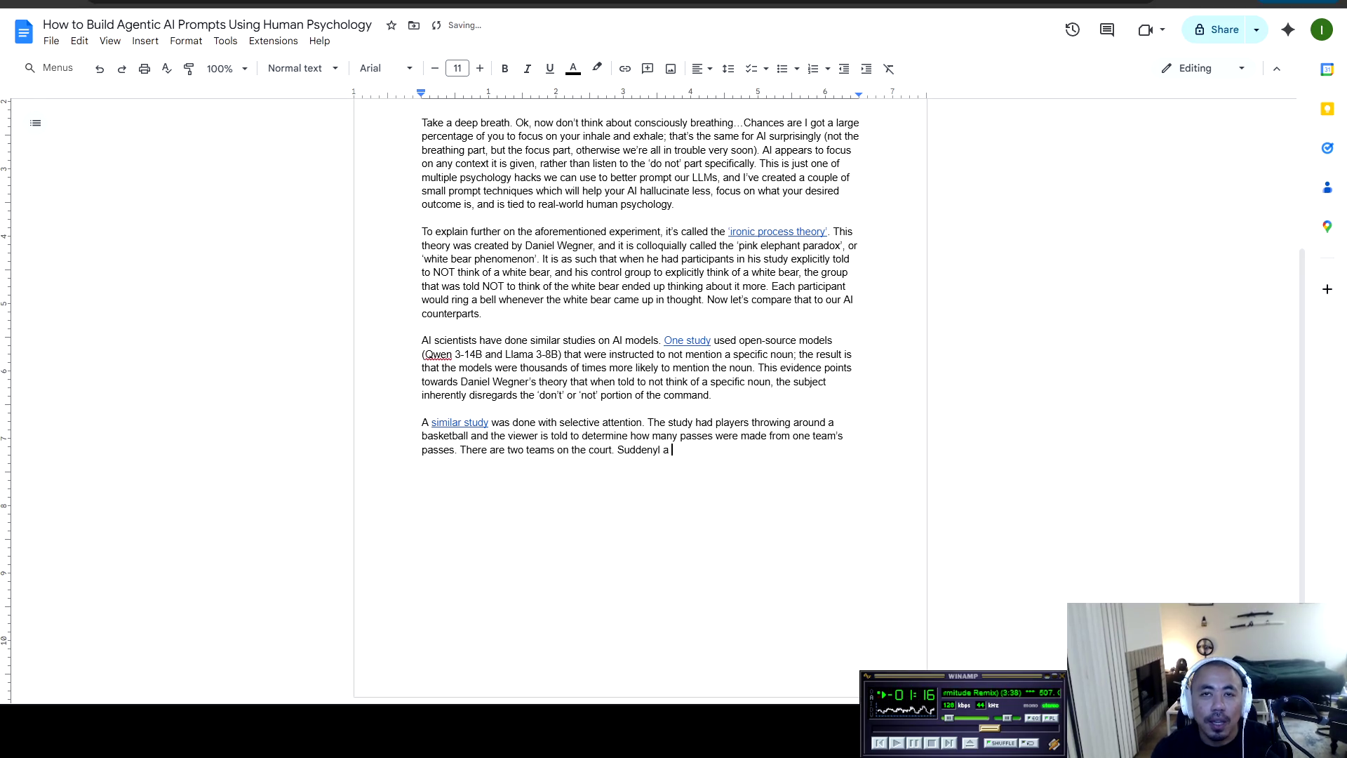
{"action": "key", "text": "BackSpace"}
{"action": "key", "text": "BackSpace"}
{"action": "key", "text": "BackSpace"}
{"action": "key", "text": "BackSpace"}
{"action": "key", "text": "BackSpace"}
{"action": "type", "text": "ly a "}
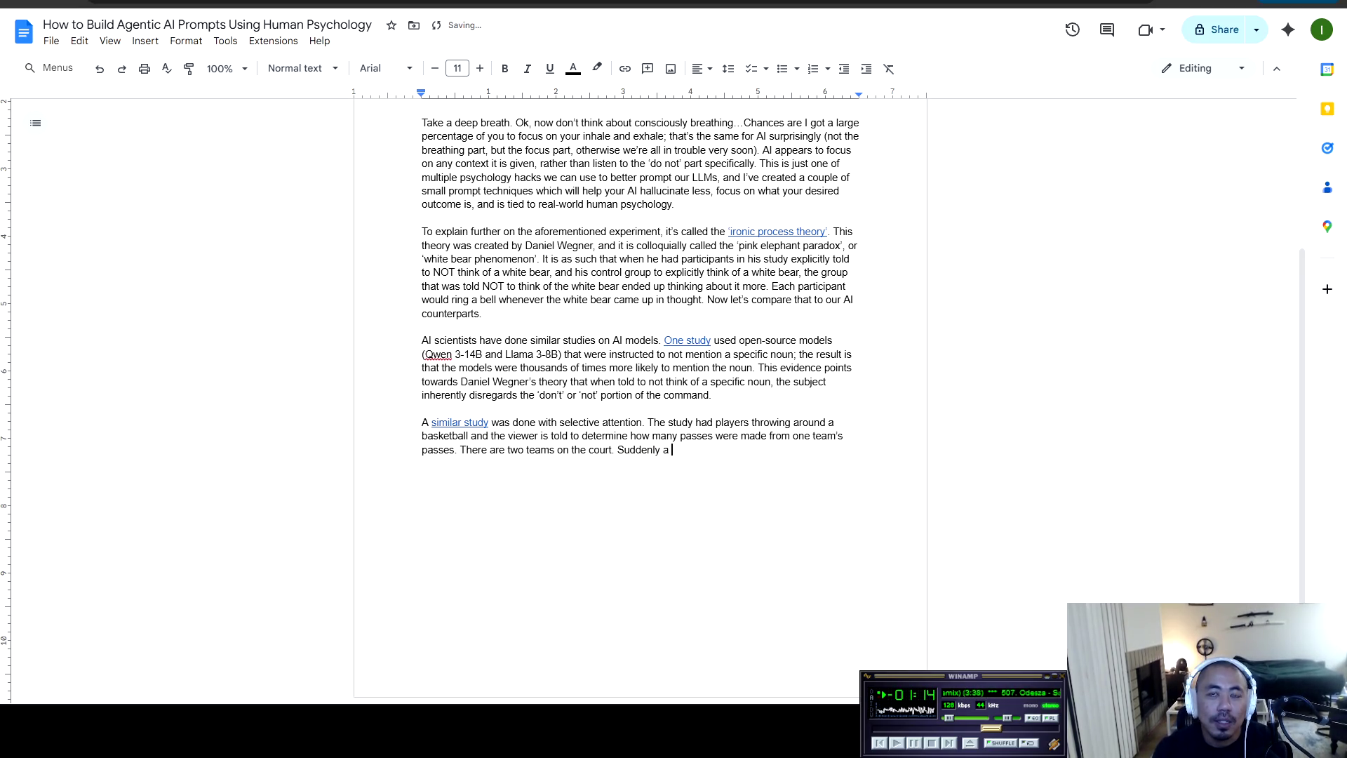
{"action": "type", "text": "gorilla app"}
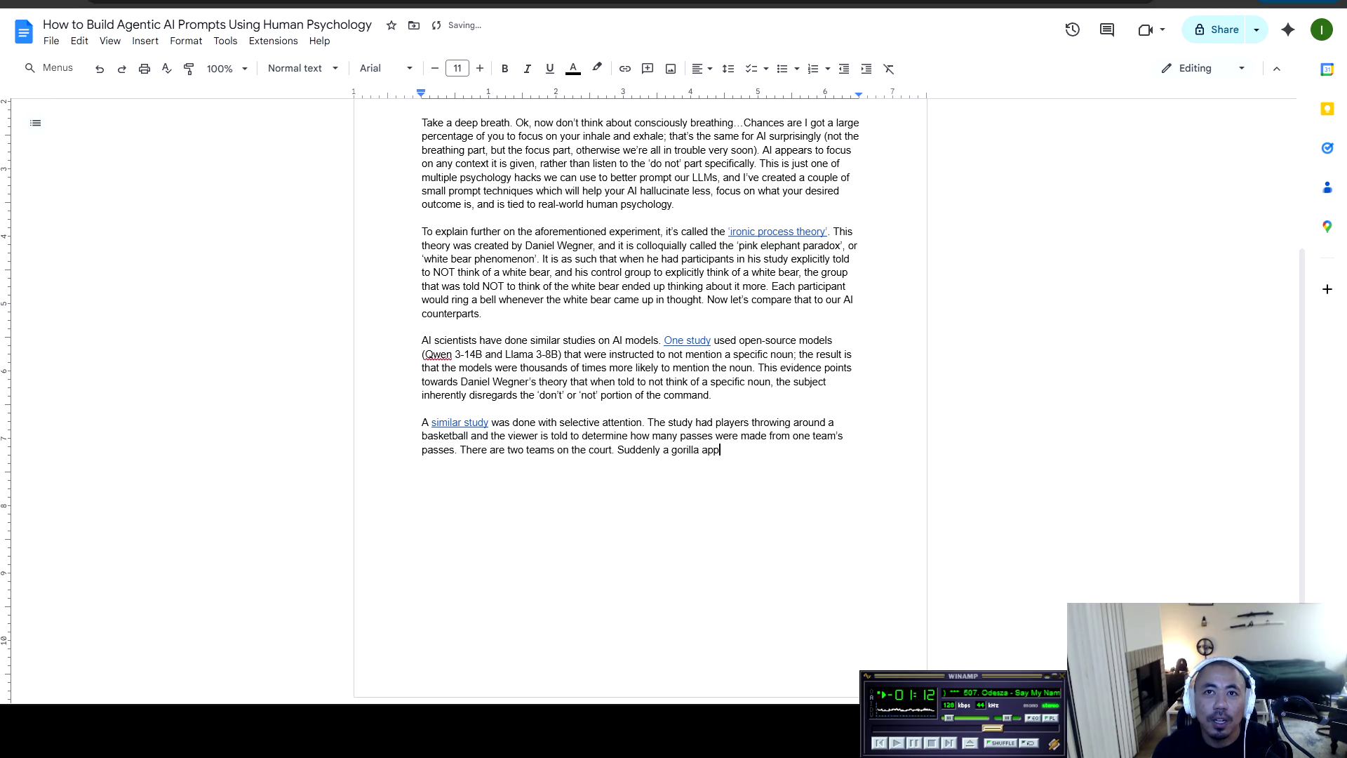
{"action": "type", "text": "ears in the middle "}
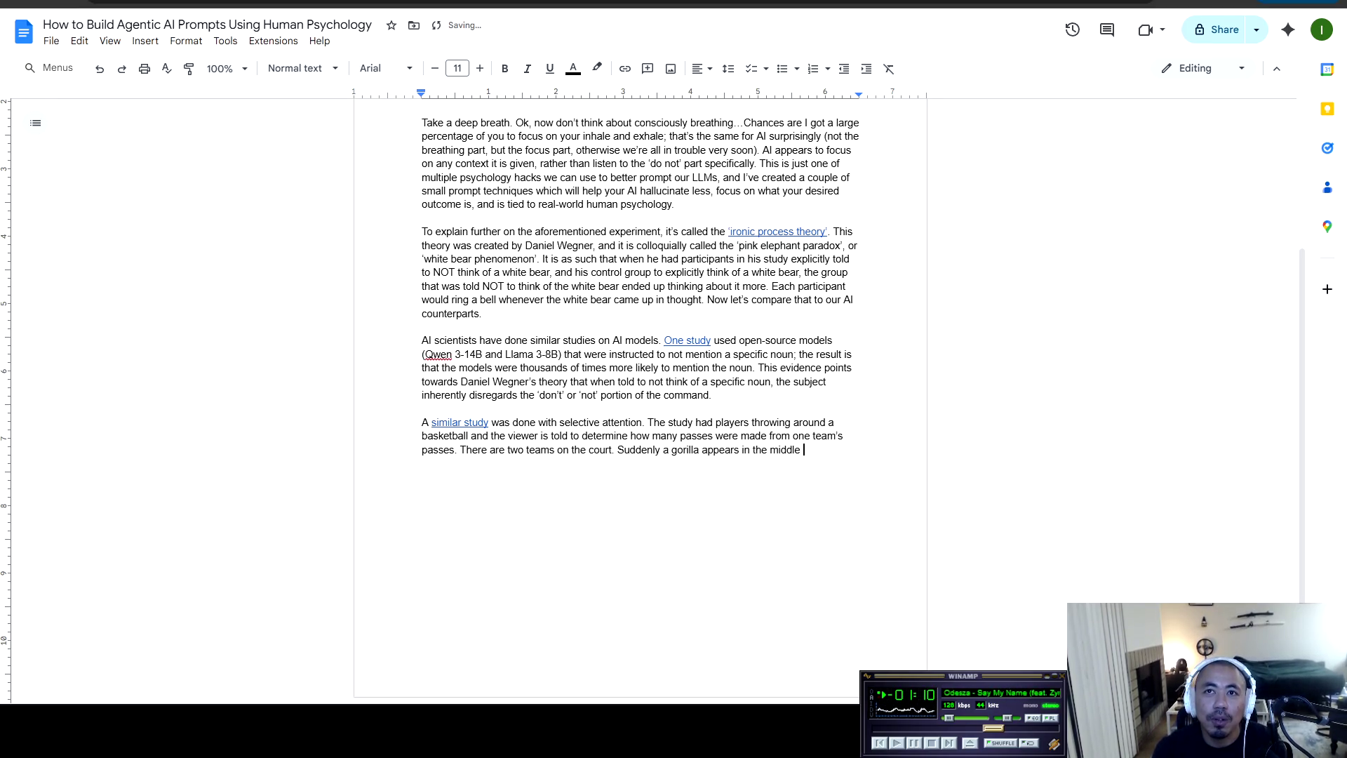
{"action": "type", "text": "of the court, be"}
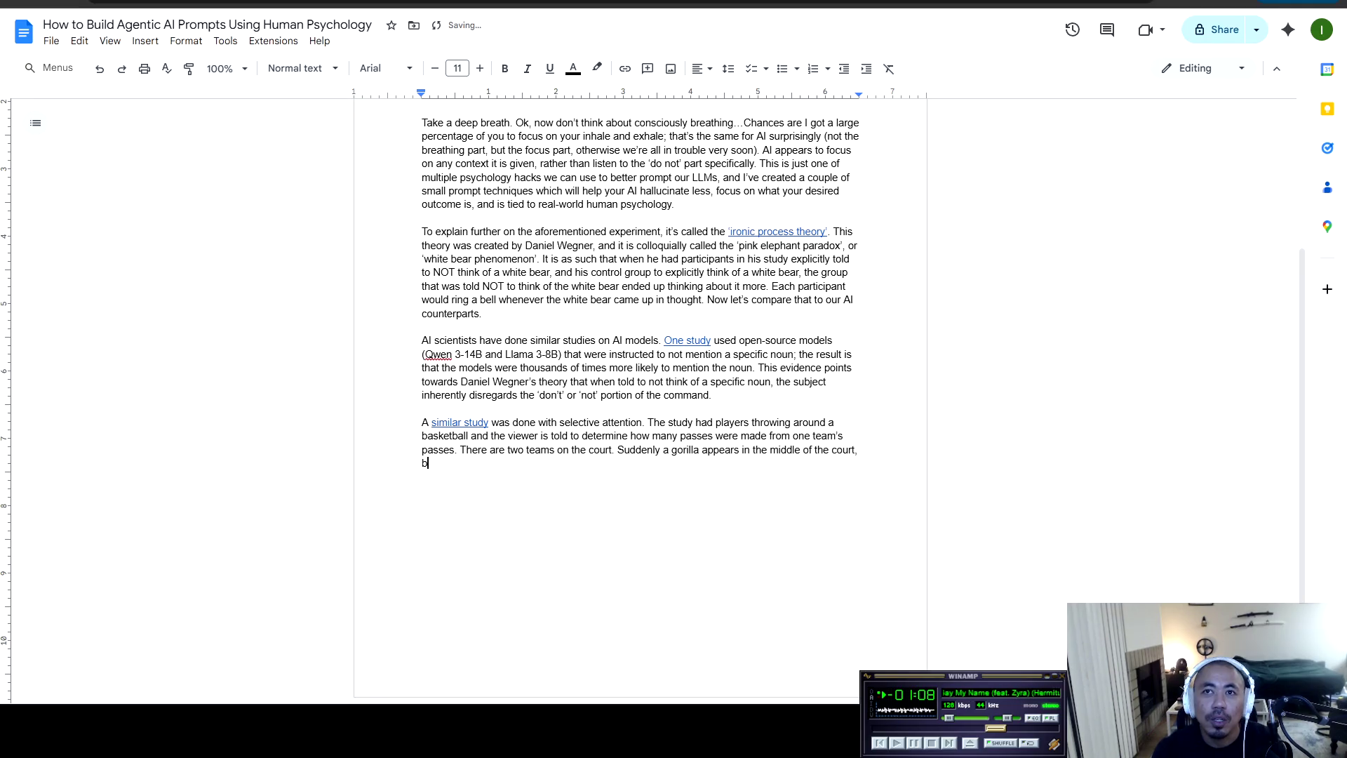
{"action": "key", "text": "BackSpace"}
{"action": "key", "text": "BackSpace"}
{"action": "key", "text": "BackSpace"}
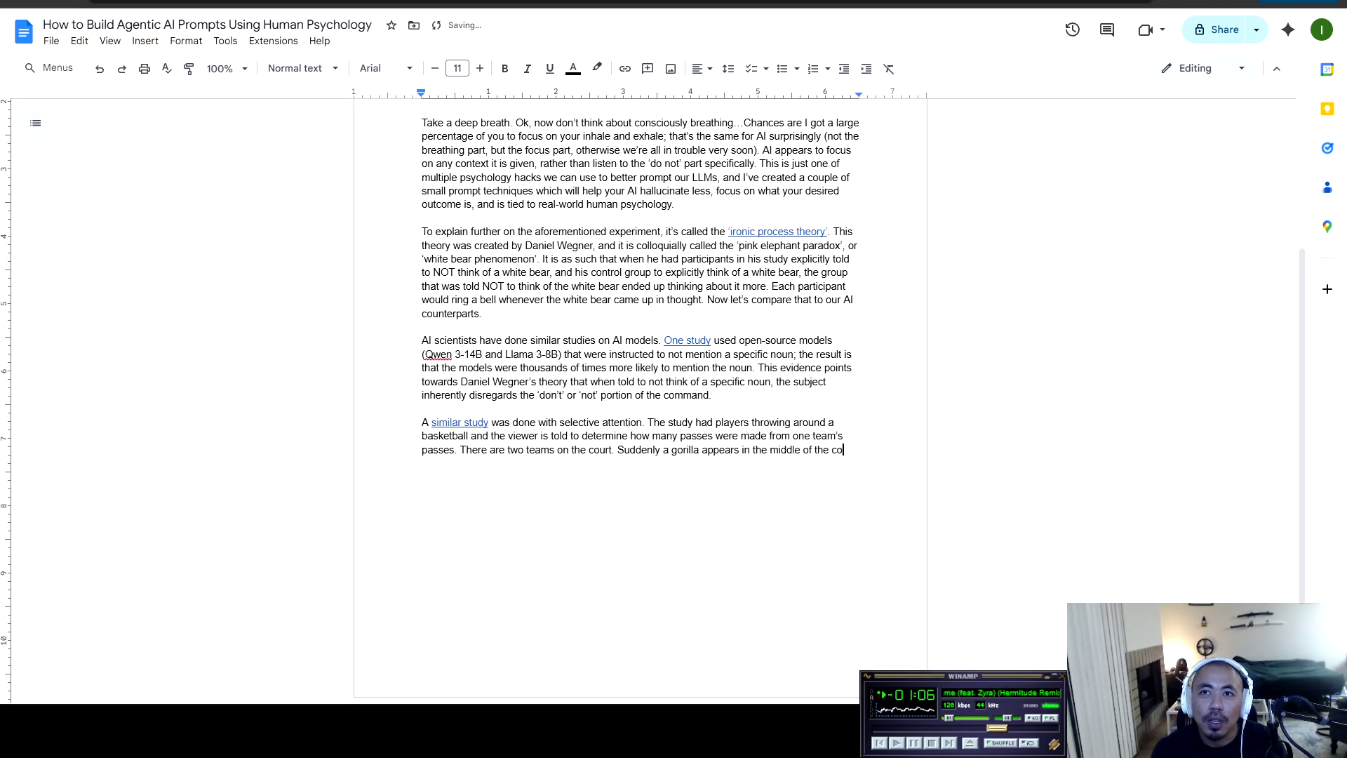
{"action": "type", "text": "urt"}
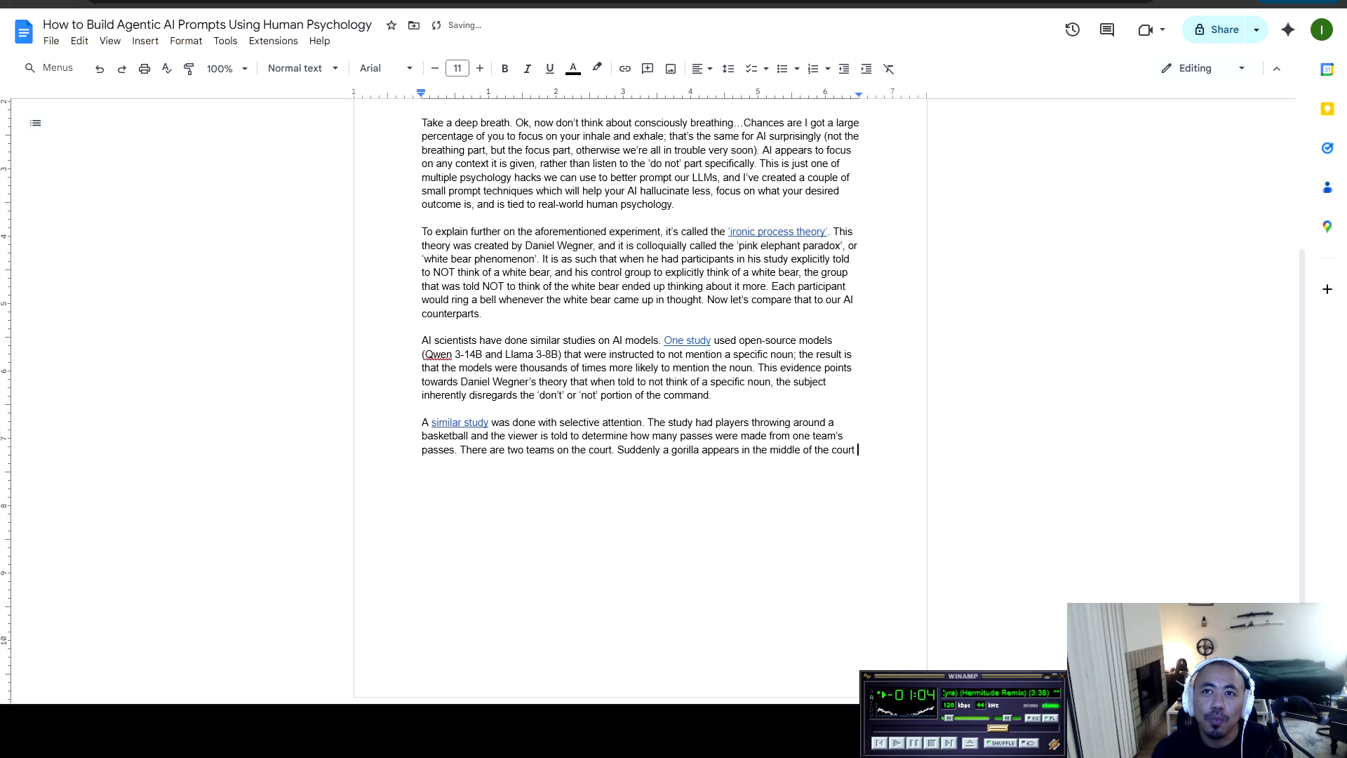
{"action": "key", "text": "Return"}
{"action": "type", "text": "T"}
{"action": "key", "text": "BackSpace"}
{"action": "key", "text": "BackSpace"}
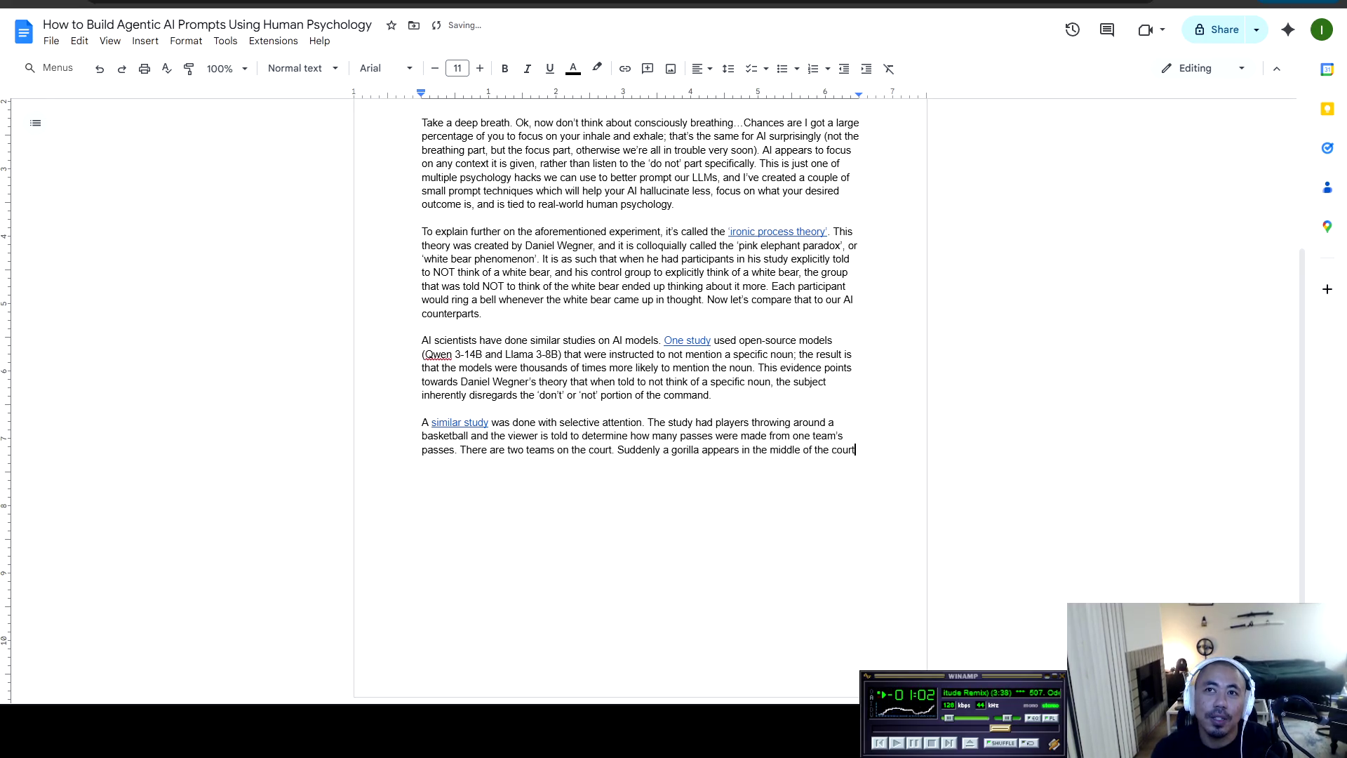
Add the unnoticed gorilla-suit student and the closing line 'AI will do the same thing.', then insert a blank line
{"action": "type", "text": "(a student dressed"}
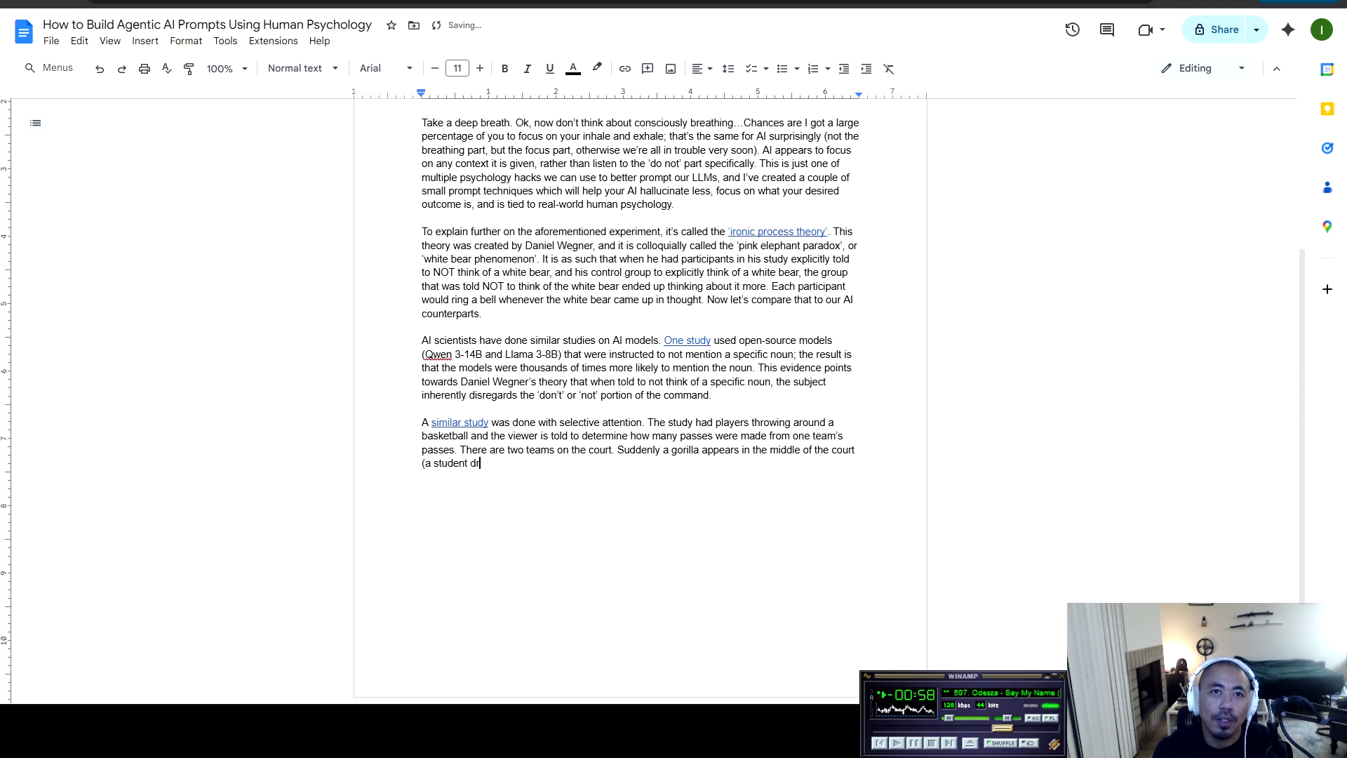
{"action": "type", "text": " in a gorilla suit"}
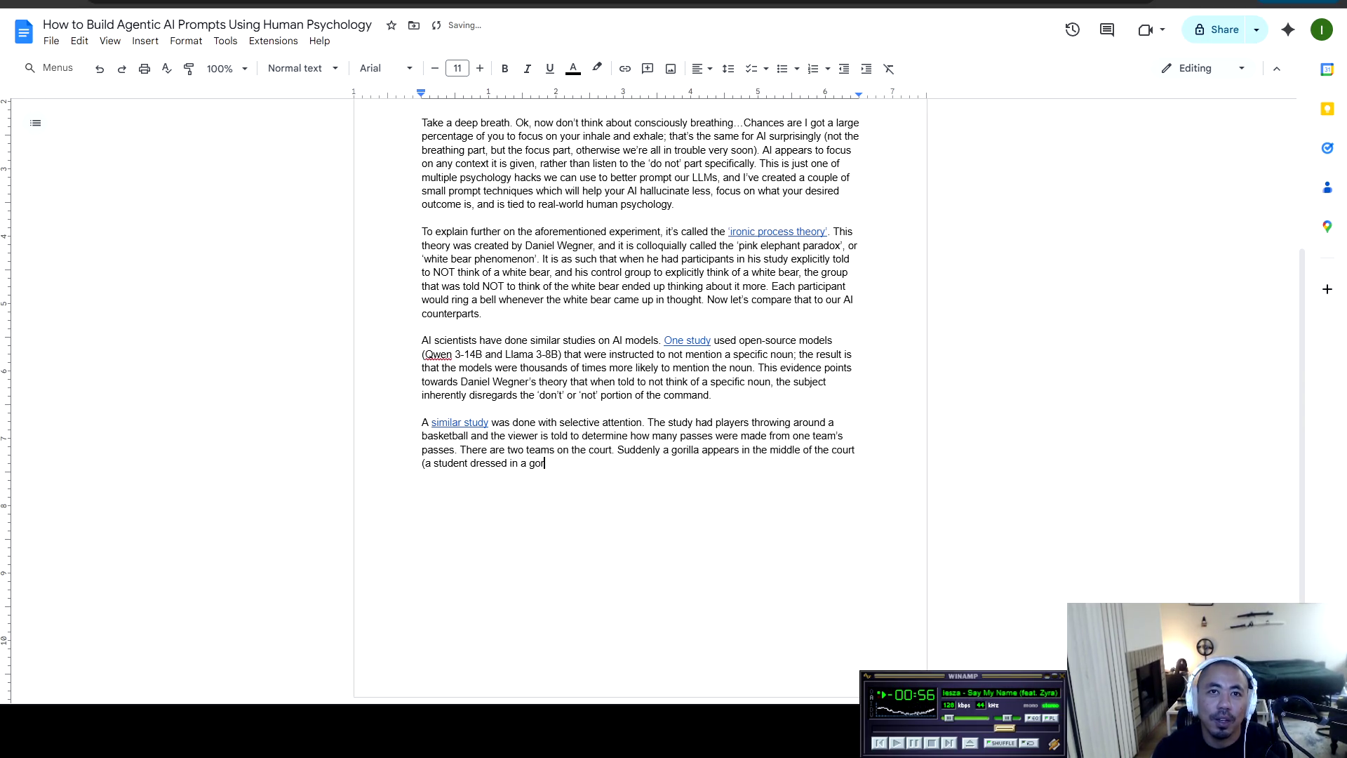
{"action": "key", "text": "BackSpace"}
{"action": "type", "text": ") "}
{"action": "type", "text": " beats iu"}
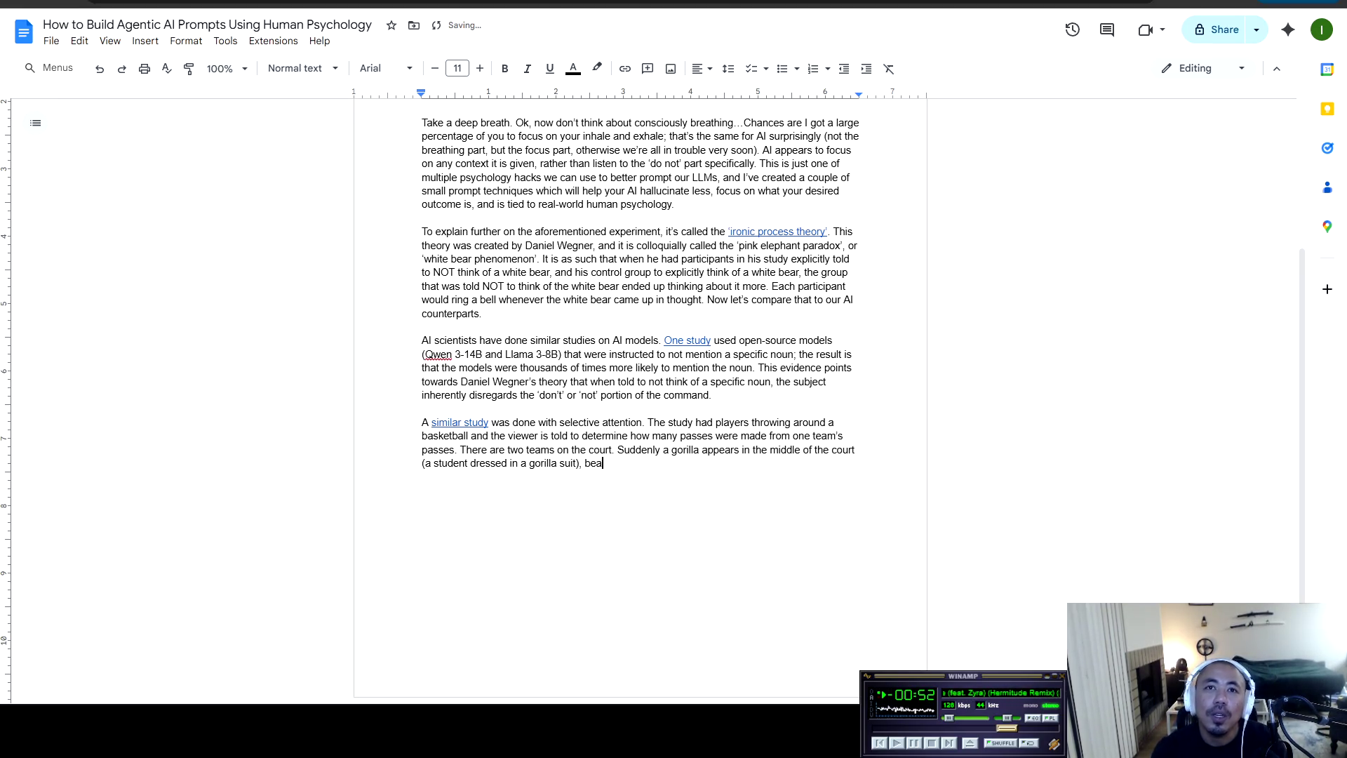
{"action": "key", "text": "BackSpace"}
{"action": "type", "text": "ts chest, and then exists"}
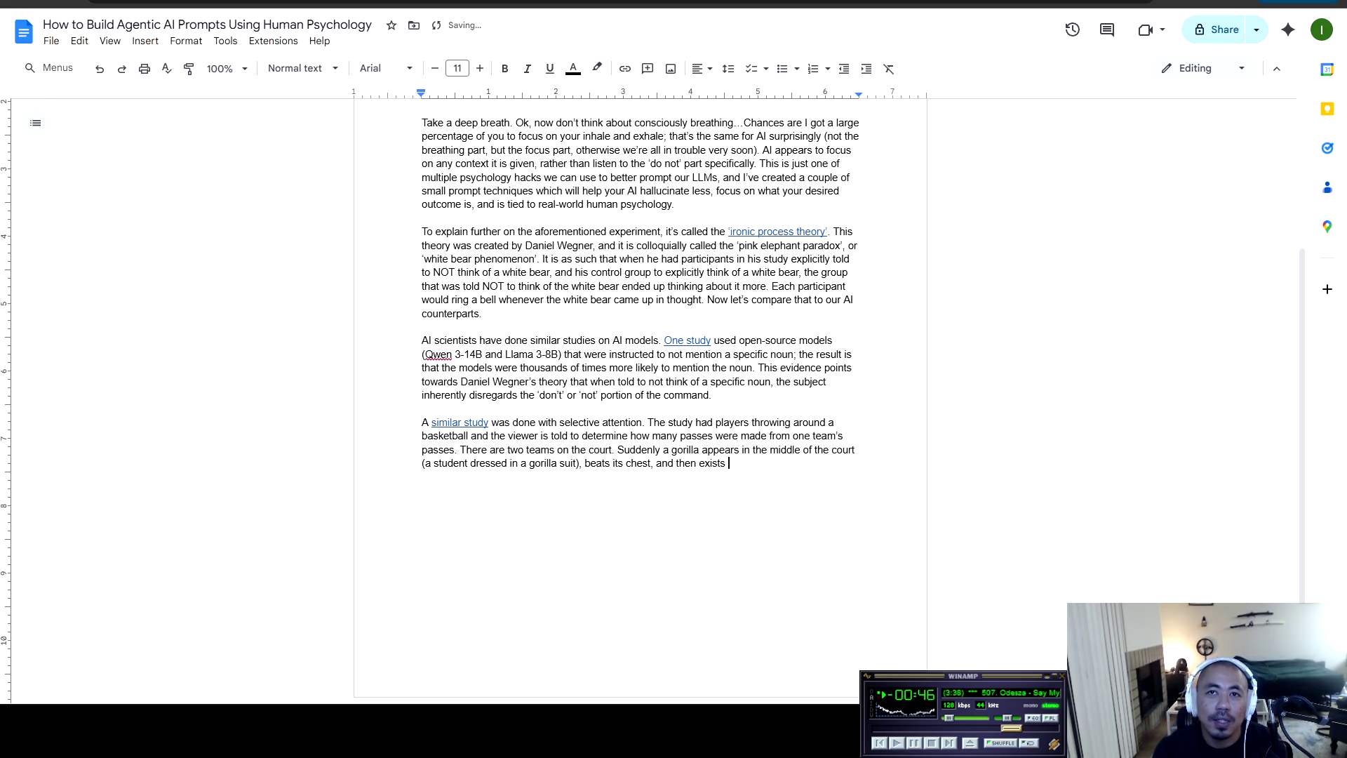
{"action": "type", "text": " across "}
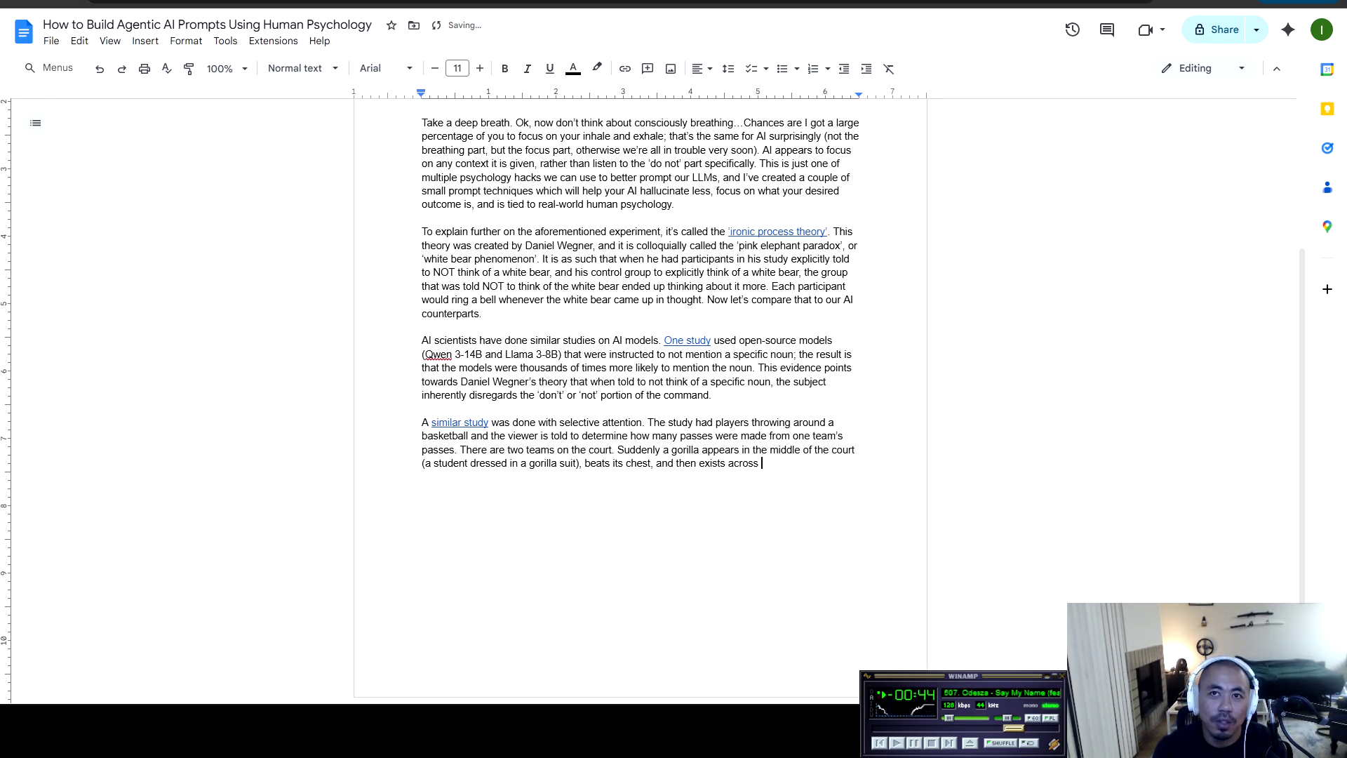
{"action": "type", "text": "the frame. Most viewers do n"}
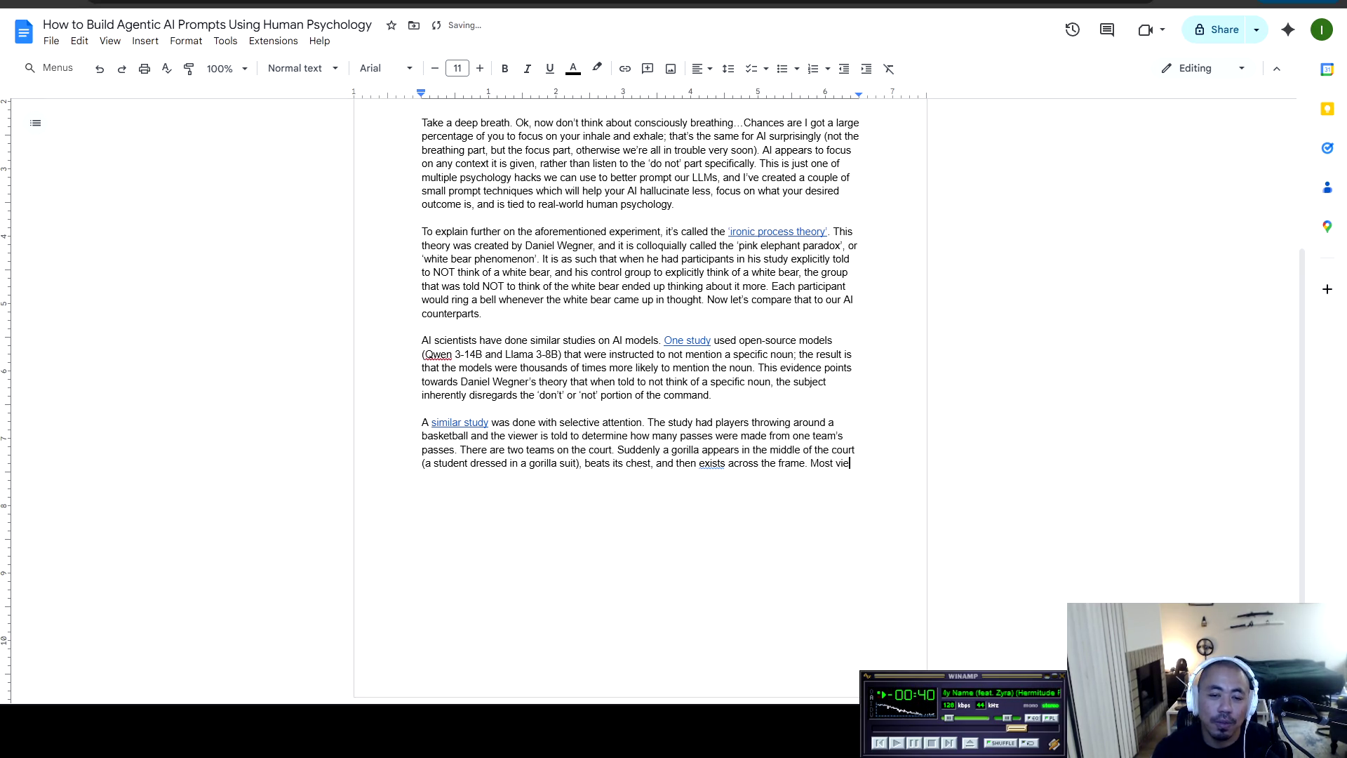
{"action": "type", "text": "ot "}
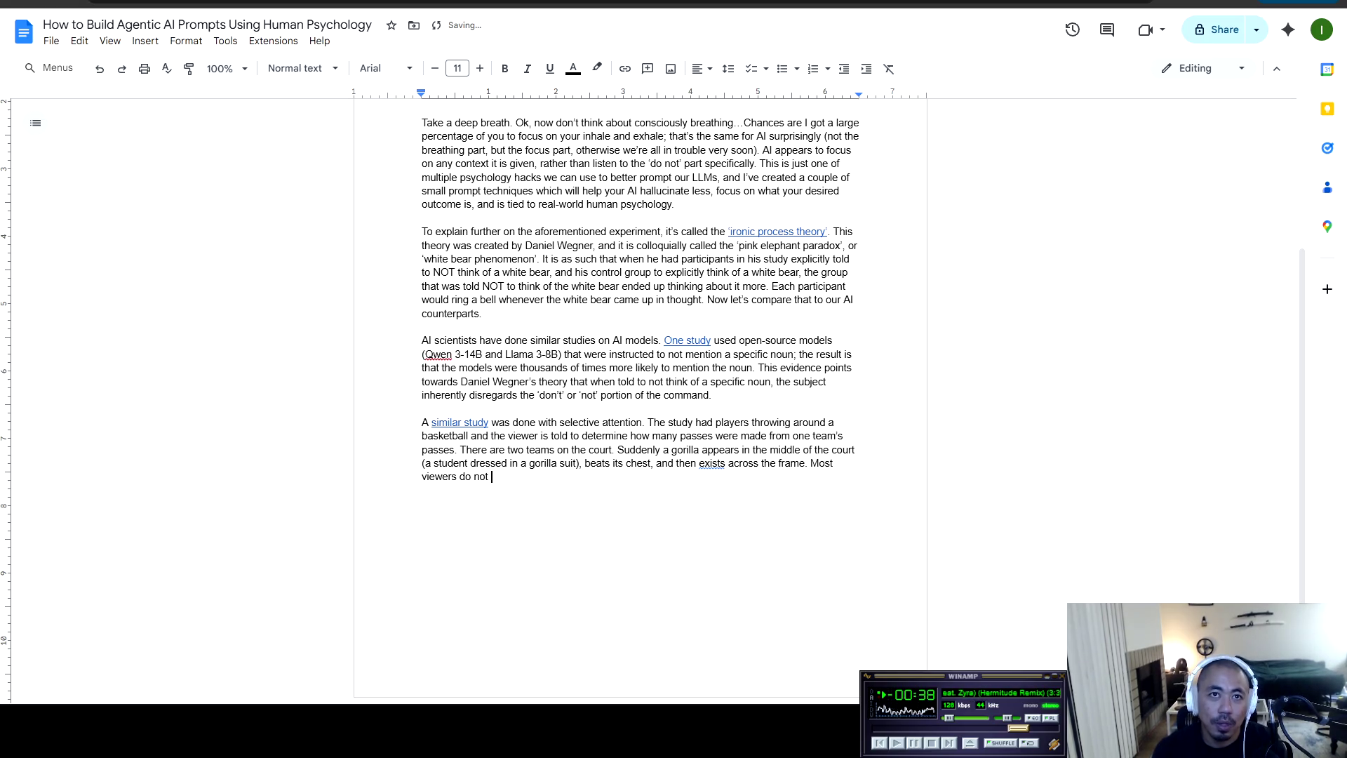
{"action": "type", "text": "realize the "}
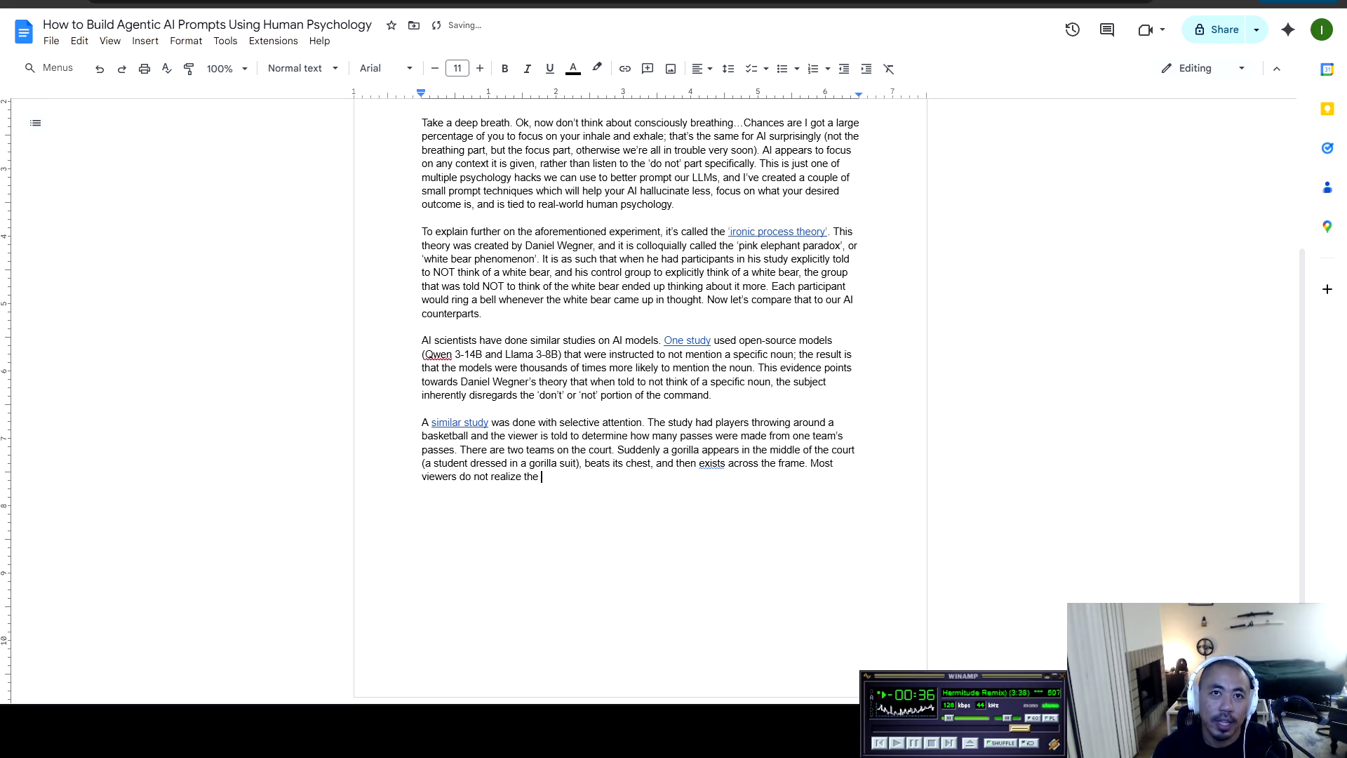
{"action": "type", "text": "gorilla ever appeared."}
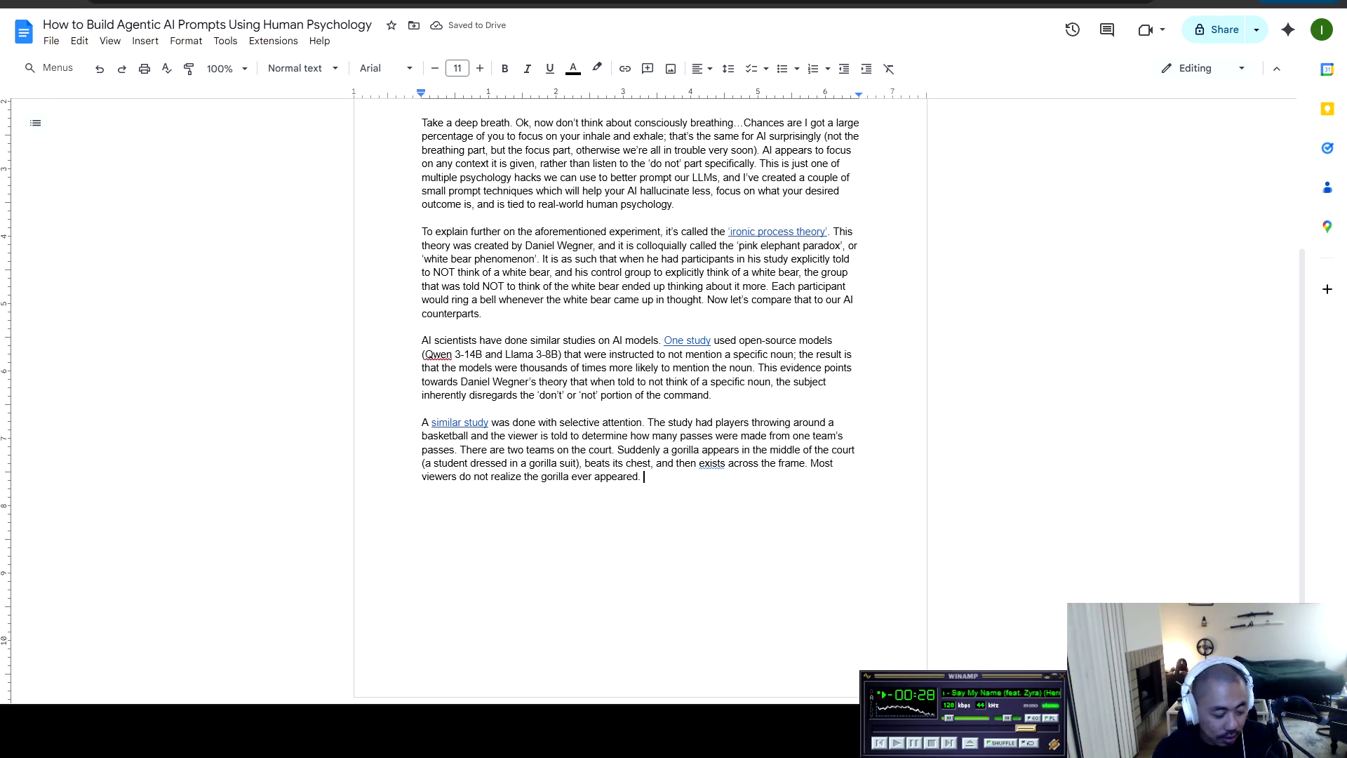
{"action": "type", "text": " Th"}
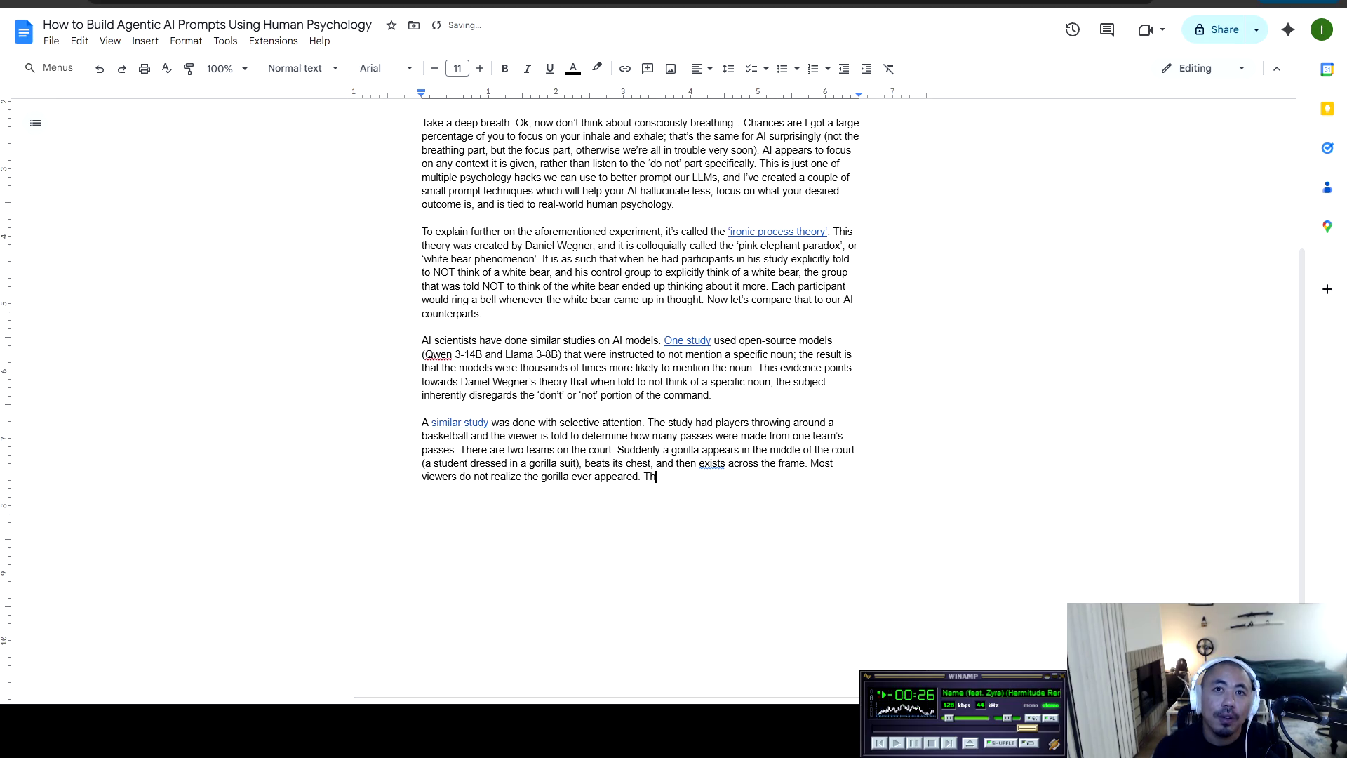
{"action": "type", "text": "is is an instance of "}
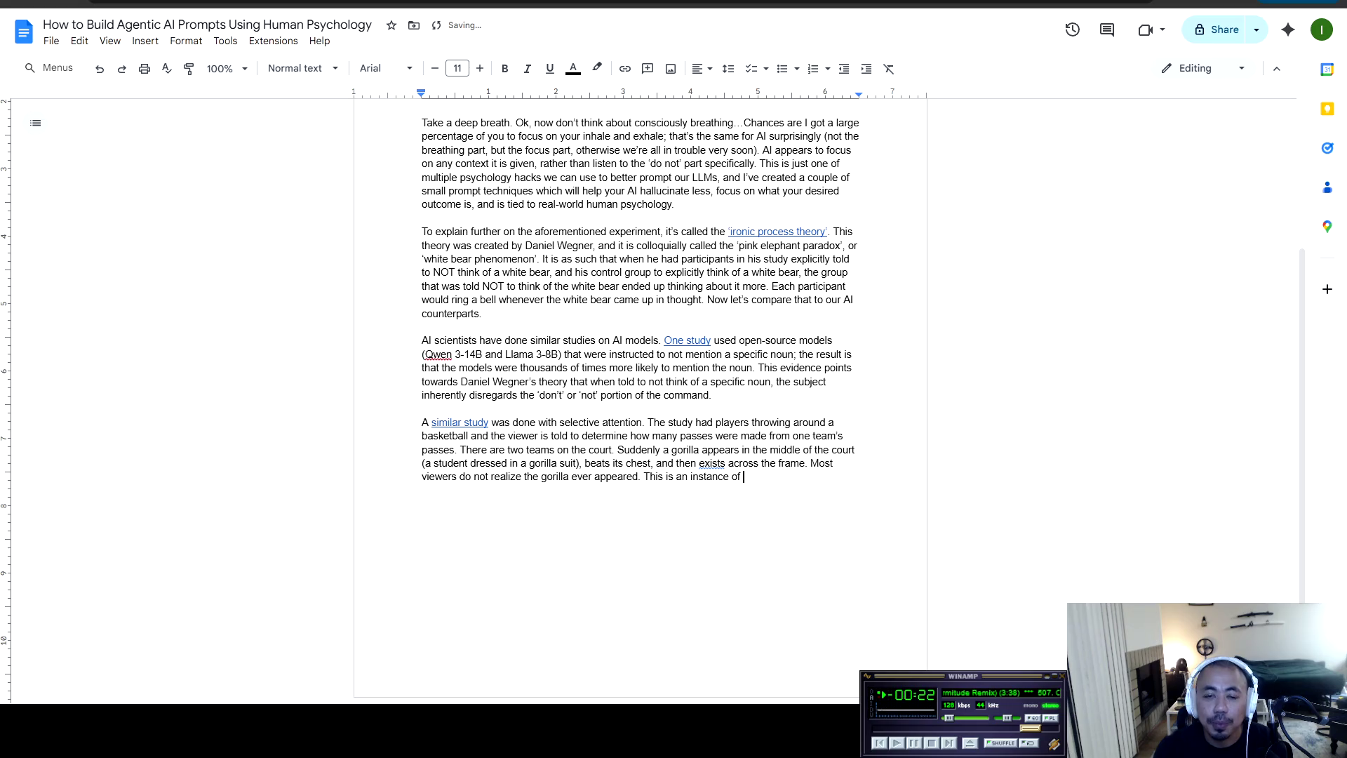
{"action": "type", "text": "the human "}
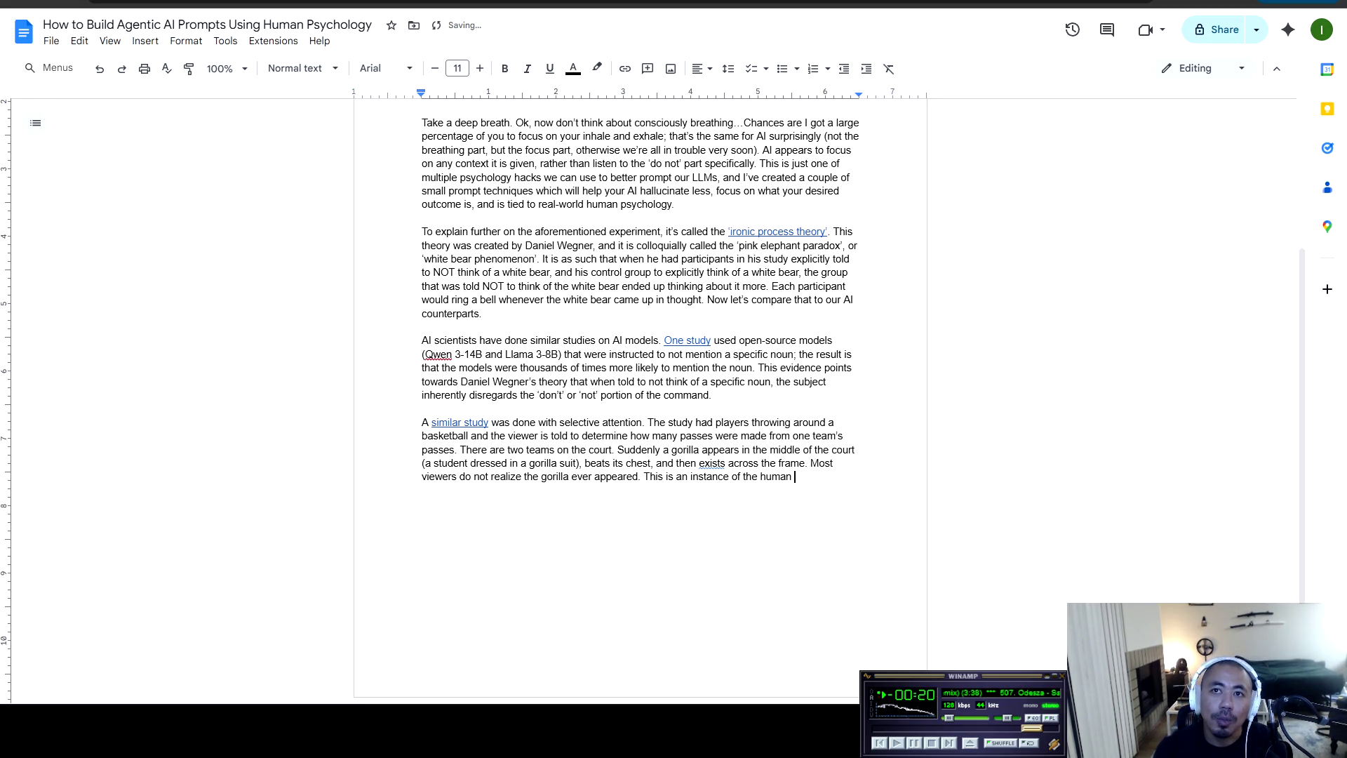
{"action": "type", "text": "brain focusing"}
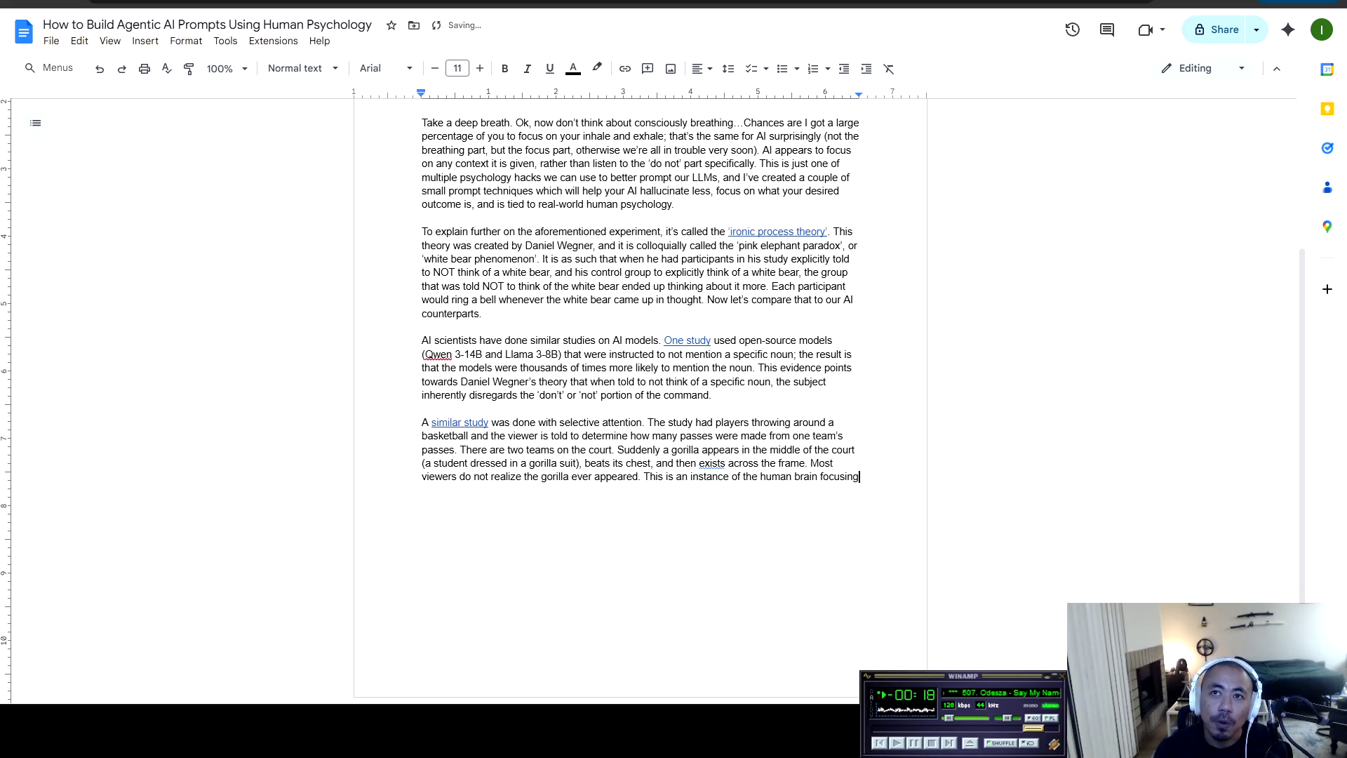
{"action": "type", "text": " on what ma"}
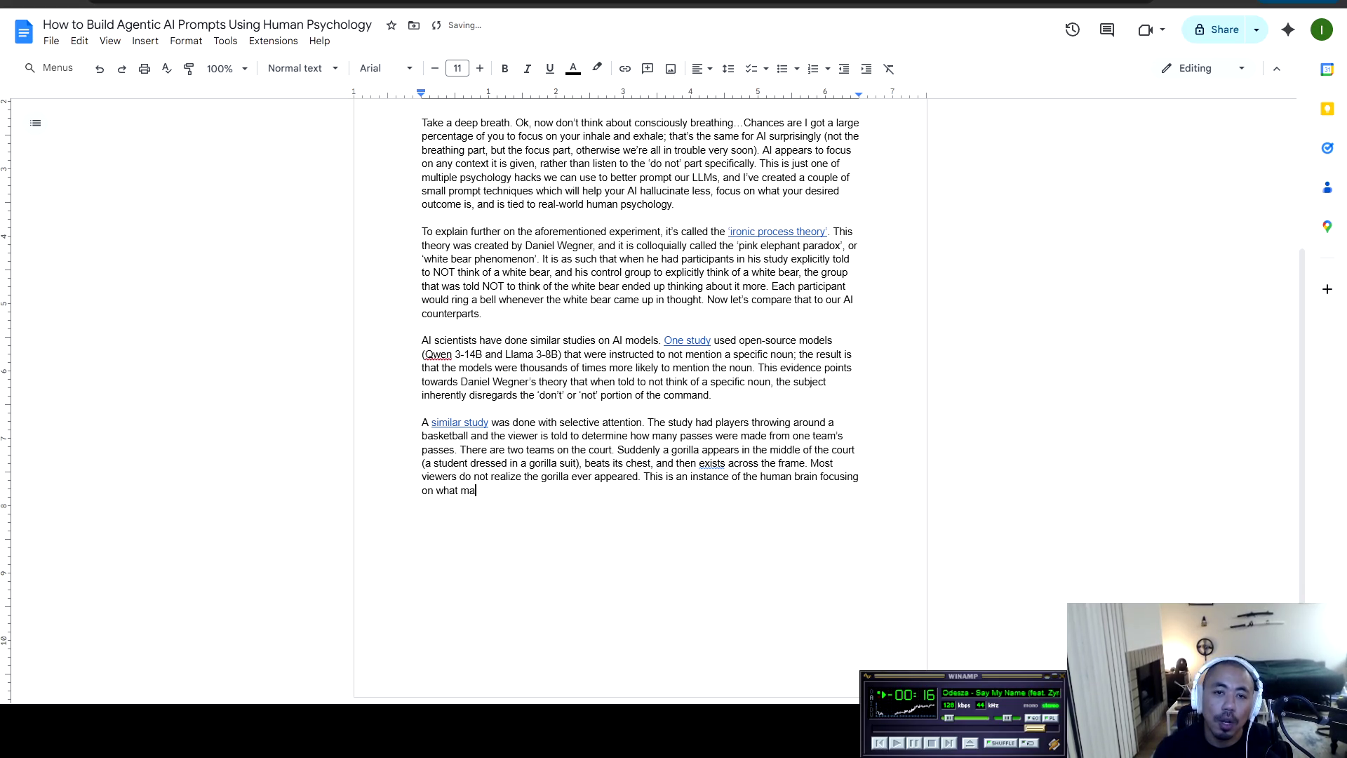
{"action": "type", "text": "tters most whi"}
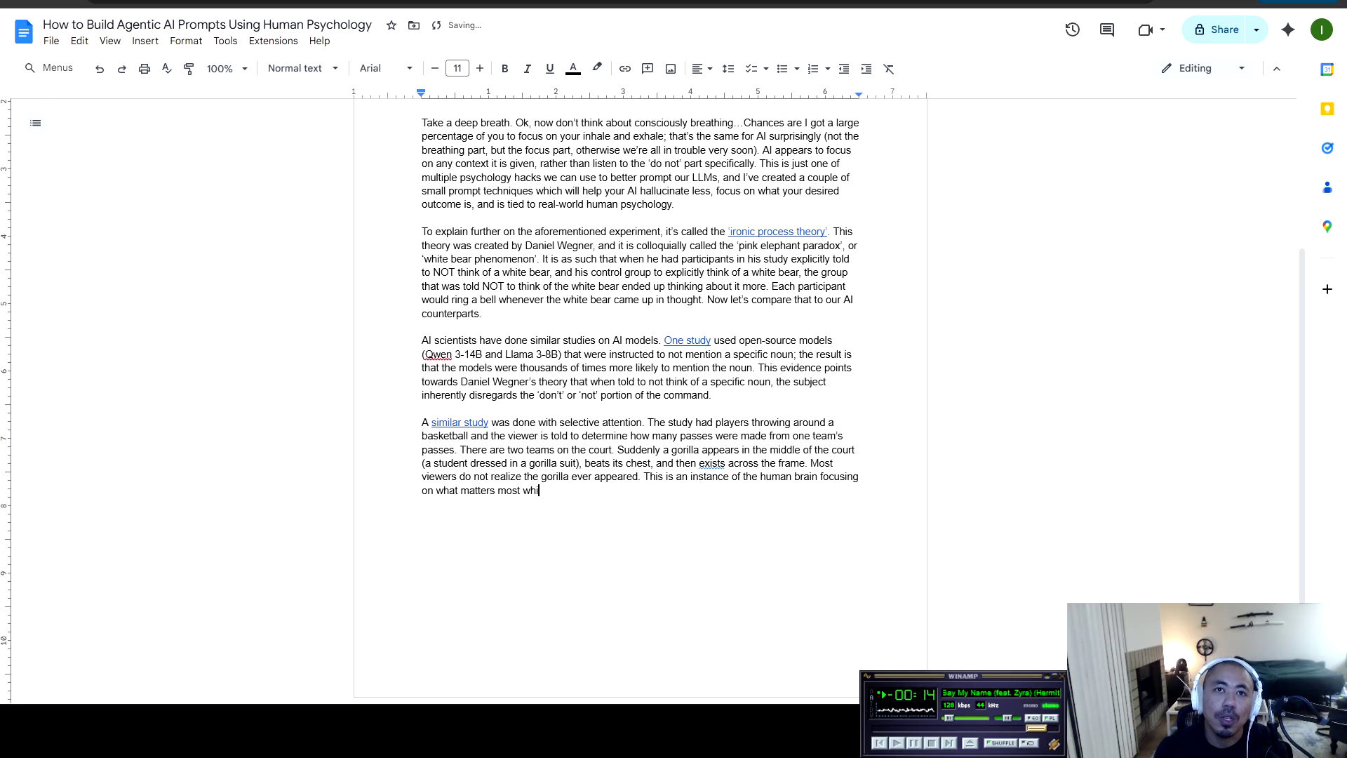
{"action": "type", "text": "le disrega"}
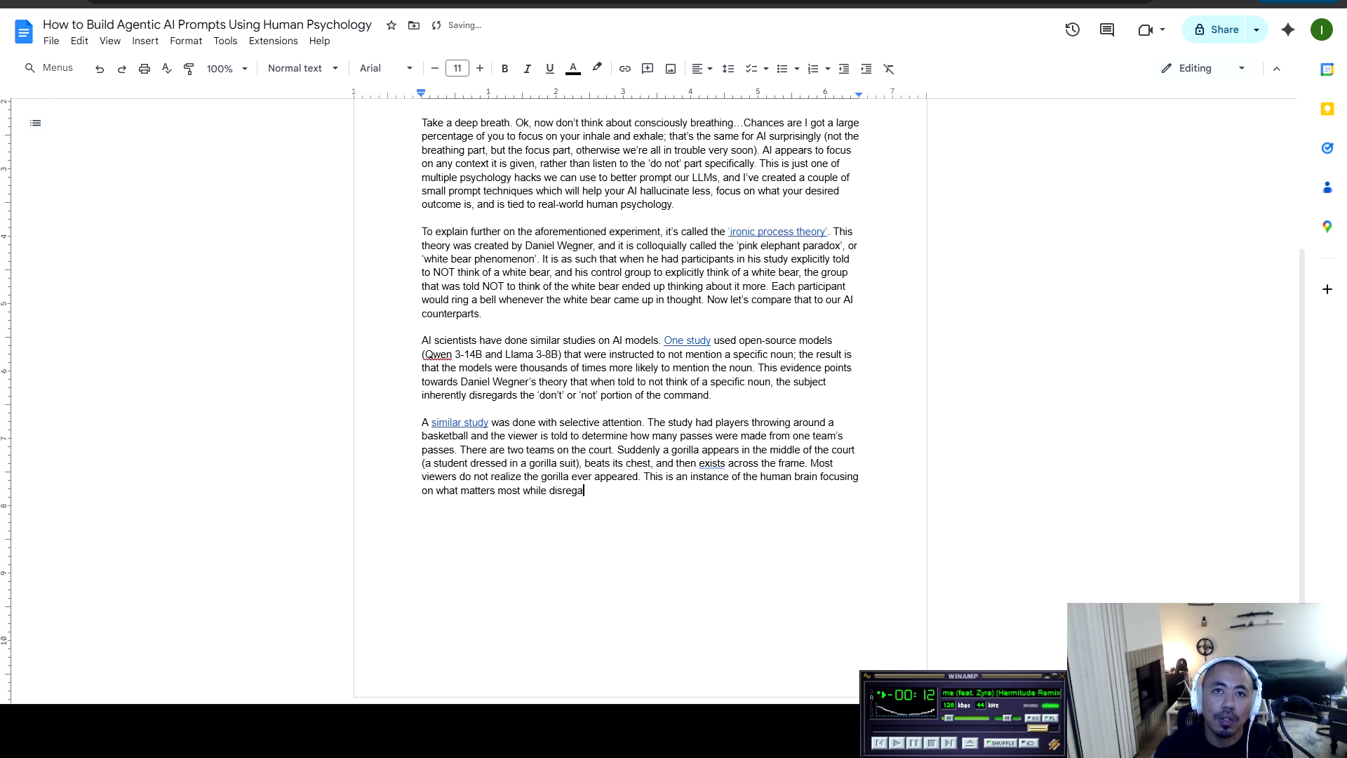
{"action": "type", "text": "rding all other "}
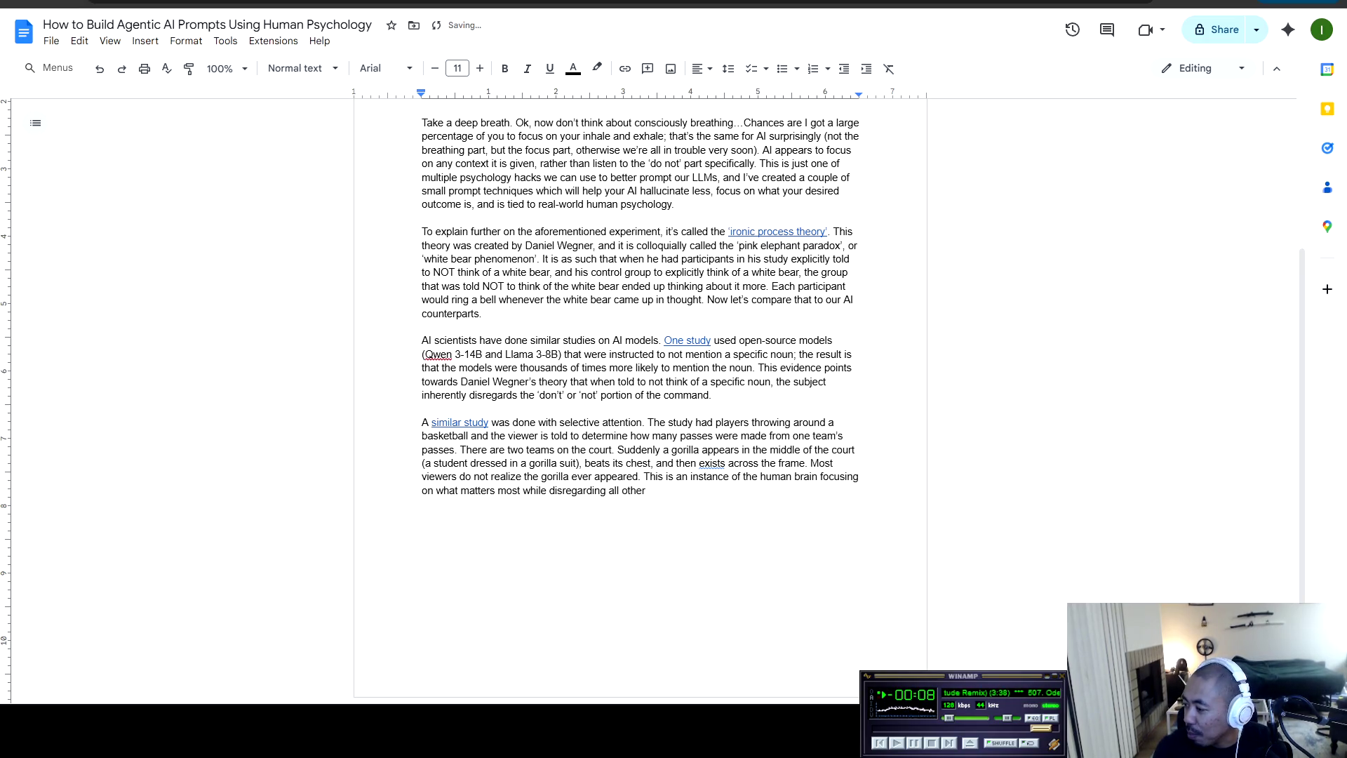
{"action": "type", "text": "non-fundamental c"}
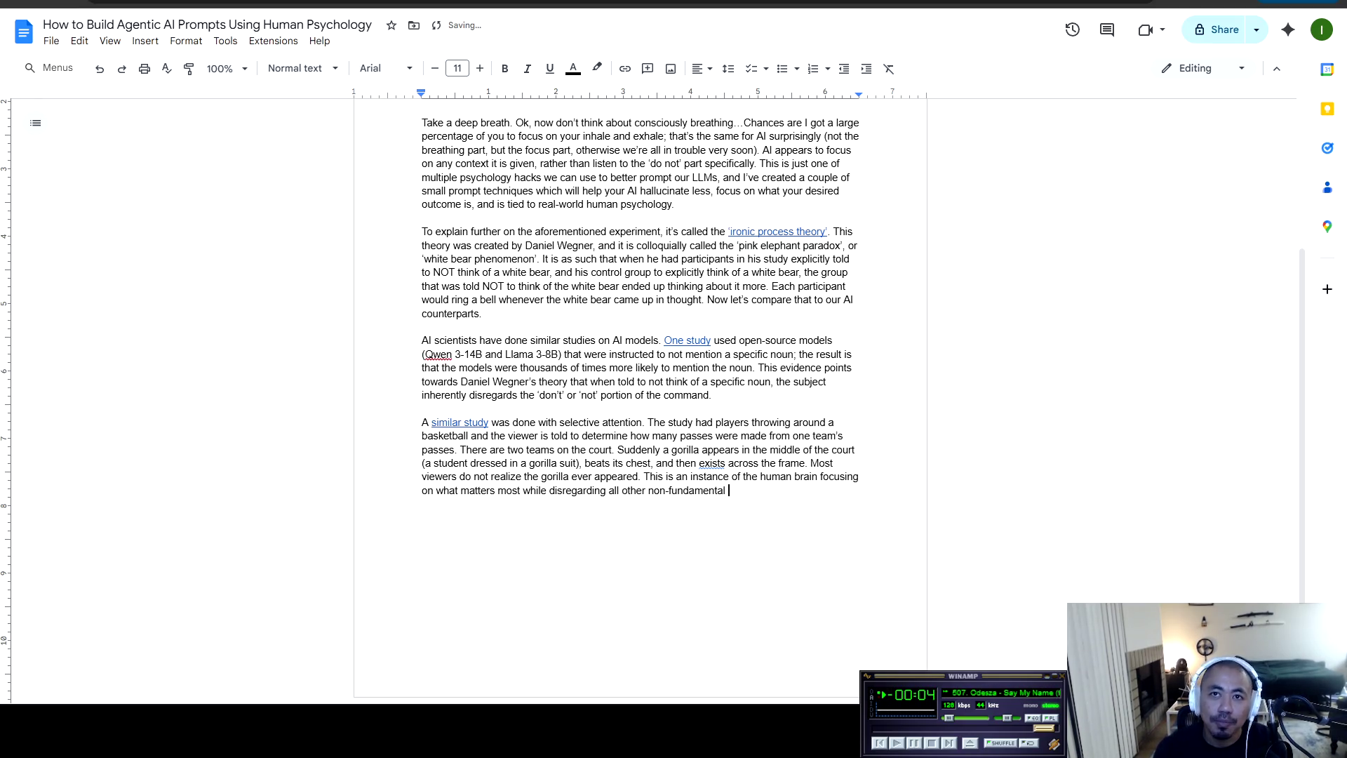
{"action": "type", "text": "hara"}
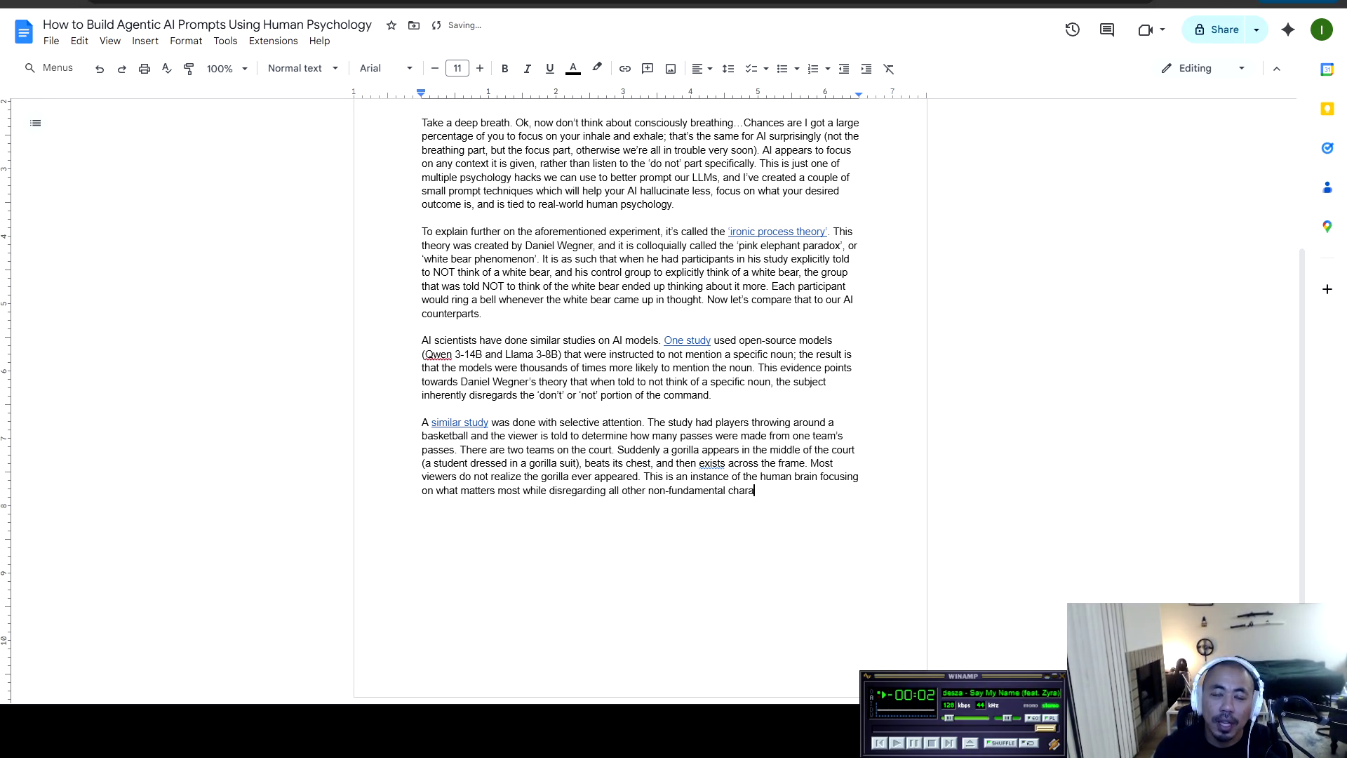
{"action": "type", "text": "cteristi"}
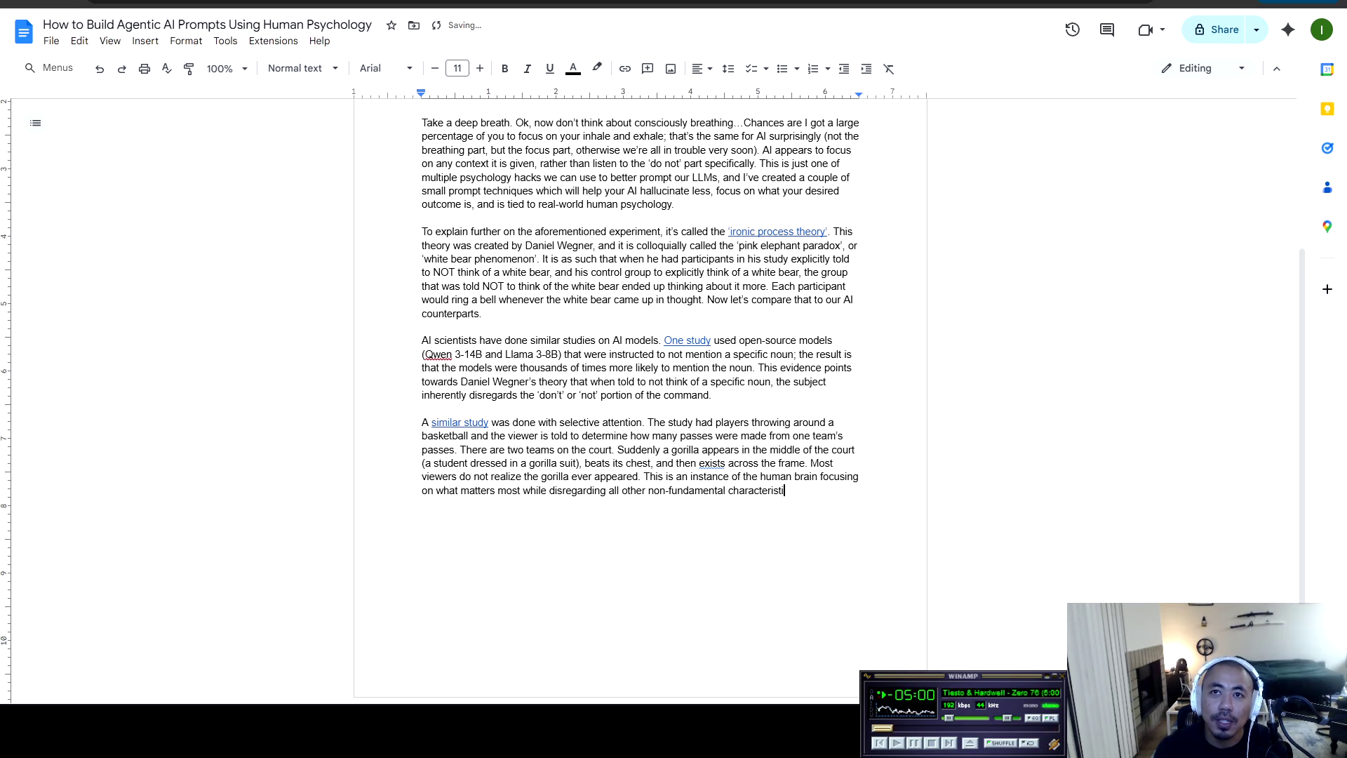
{"action": "type", "text": "cs of the environment."}
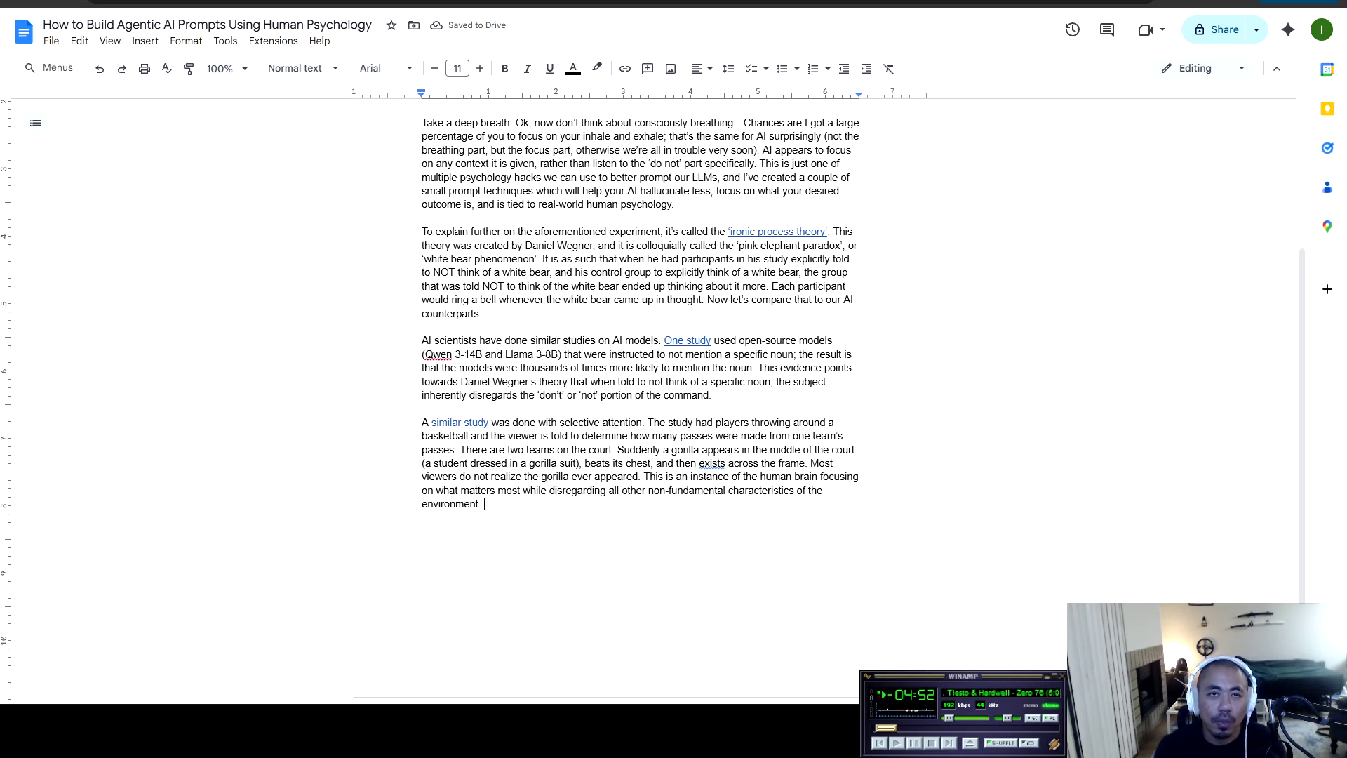
{"action": "type", "text": "A"}
{"action": "key", "text": "BackSpace"}
{"action": "type", "text": "AI will do the same thingf"}
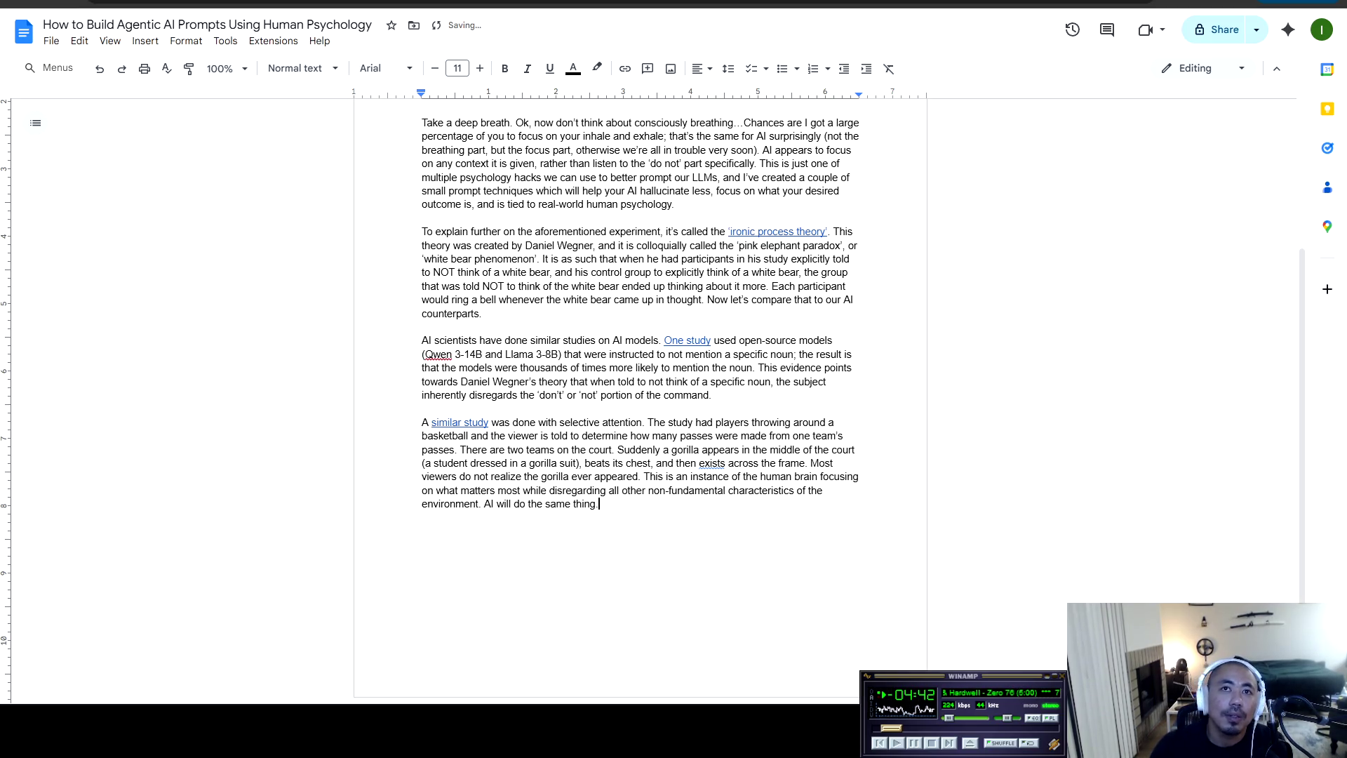
{"action": "key", "text": "Return"}
{"action": "key", "text": "Return"}
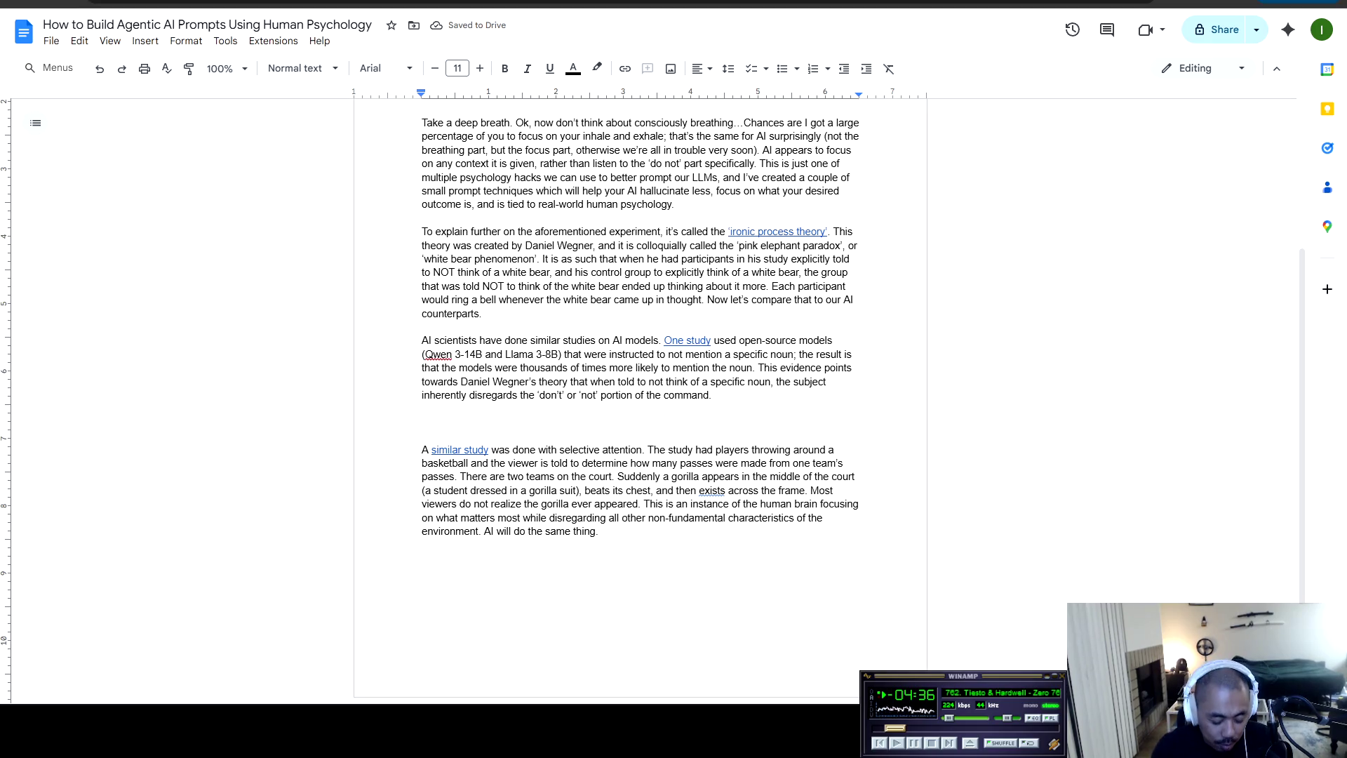
Type the placeholder note '...bulrb here about the lessons of the don't theory' after 'command.' and start a new line
{"action": "type", "text": "...bulrb "}
{"action": "type", "text": "here about the "}
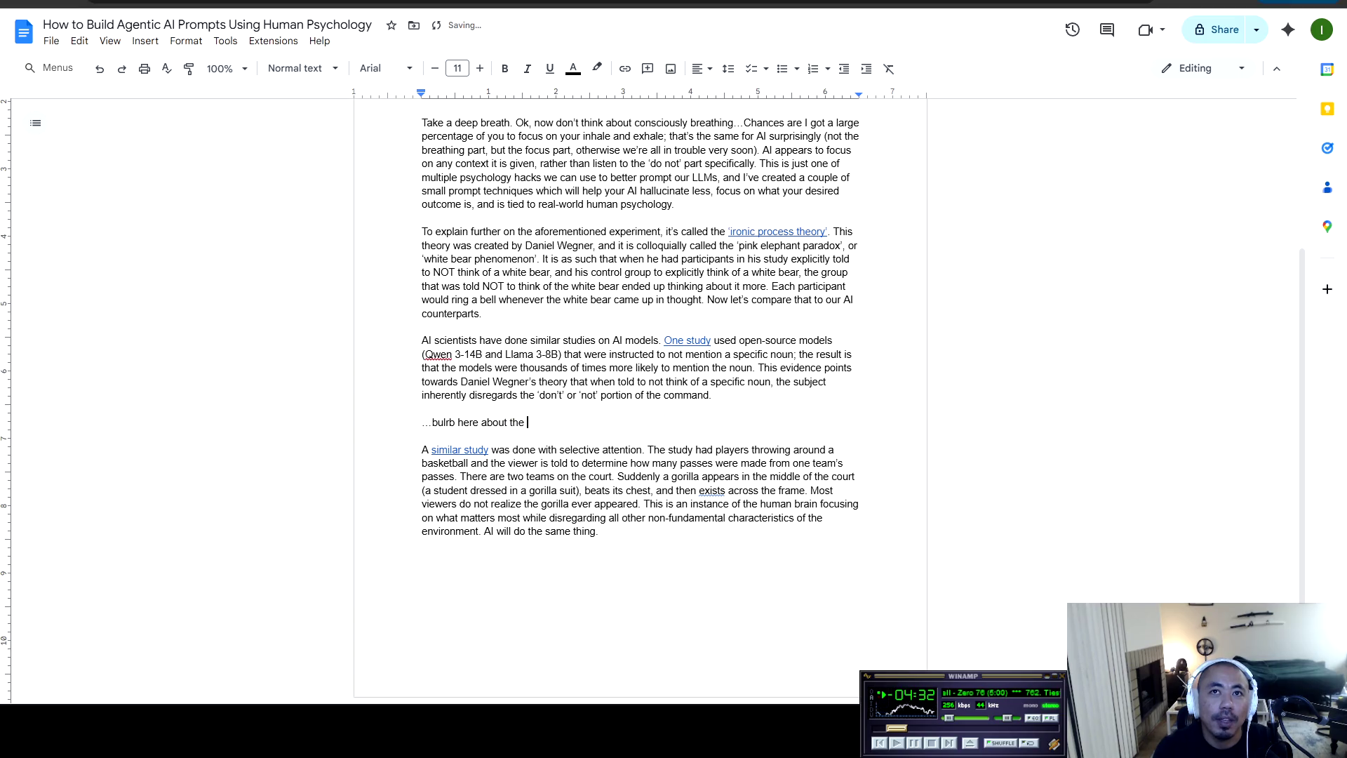
{"action": "type", "text": "lessons of"}
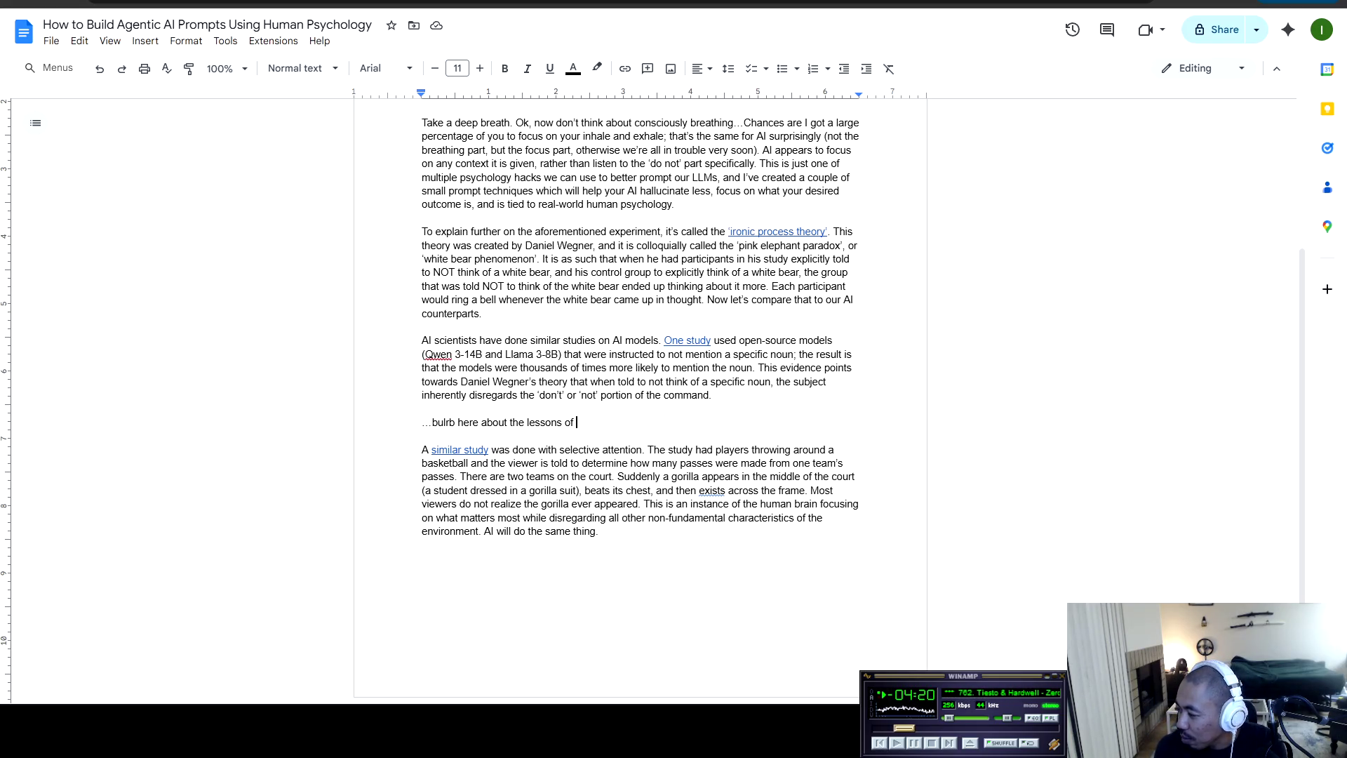
{"action": "type", "text": "the do"}
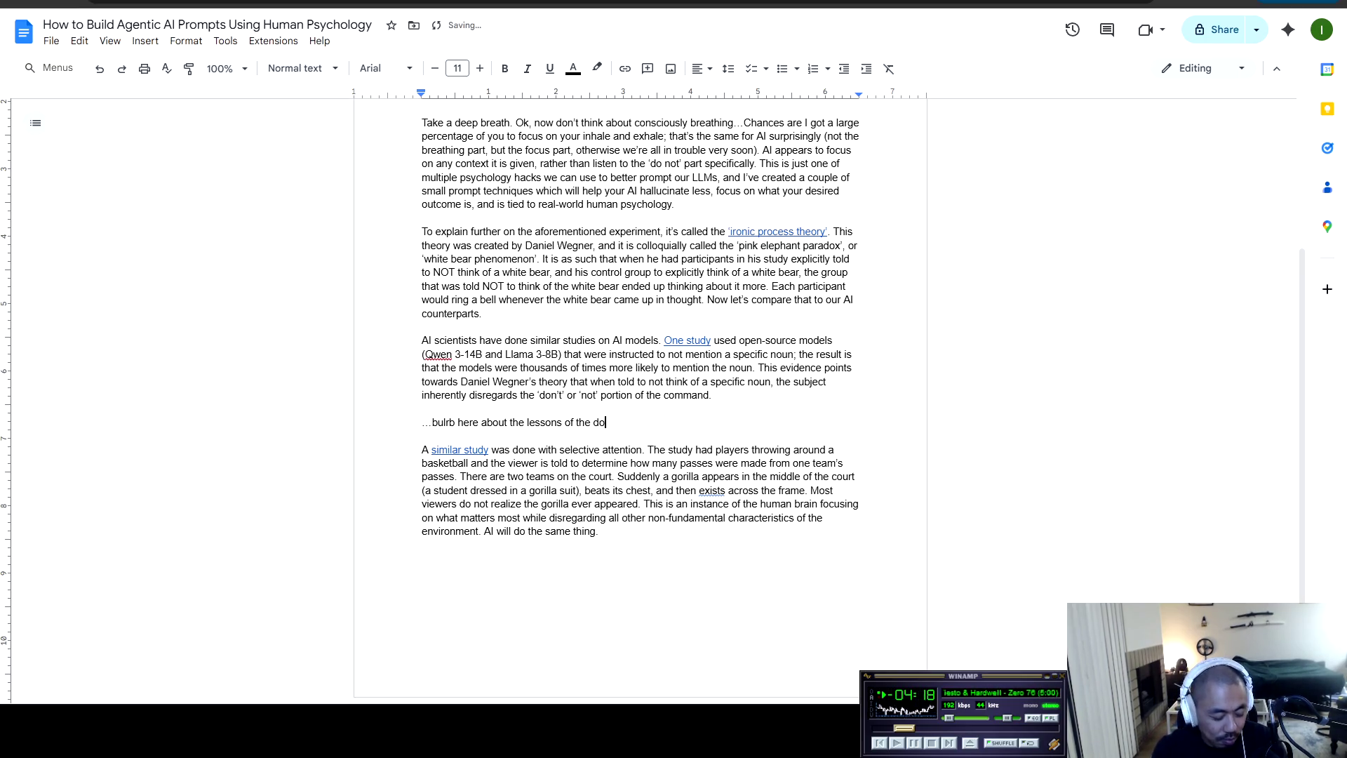
{"action": "type", "text": "n't theory"}
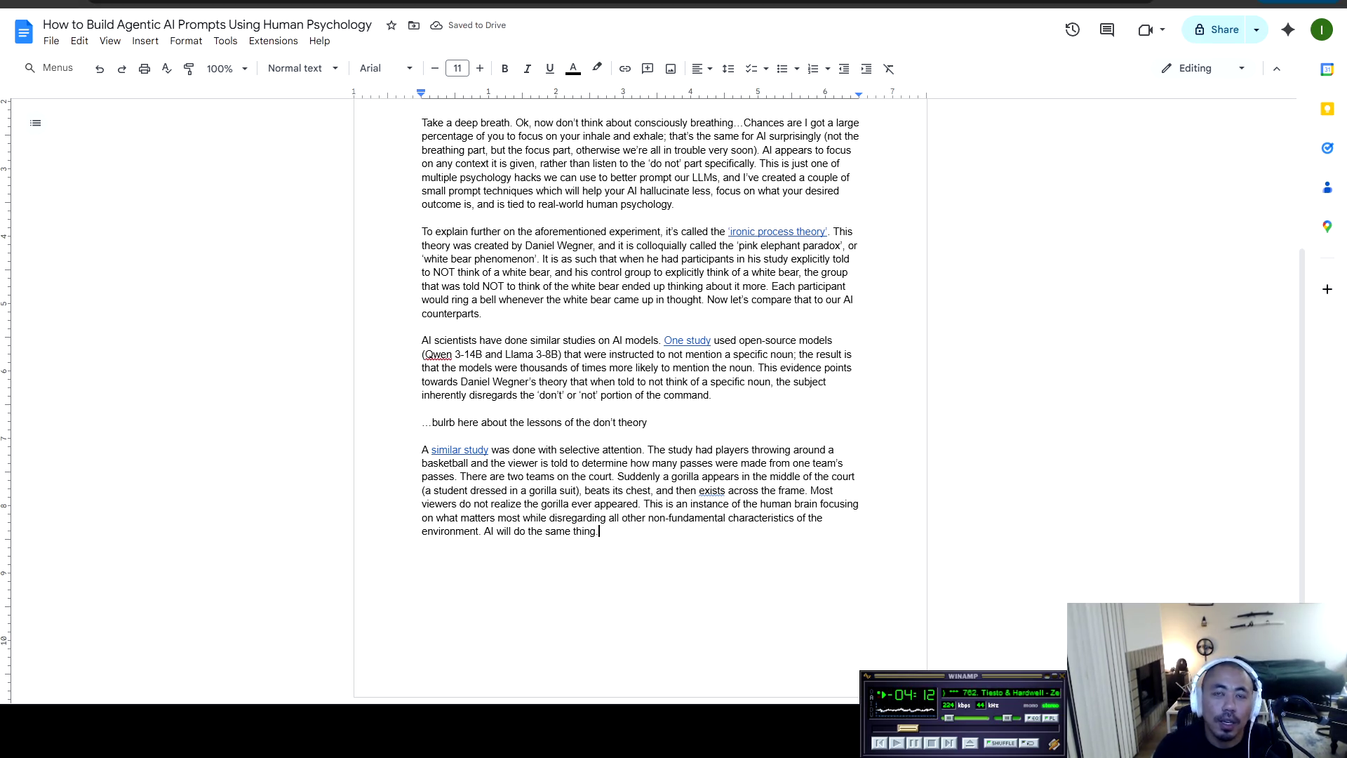
{"action": "key", "text": "Return"}
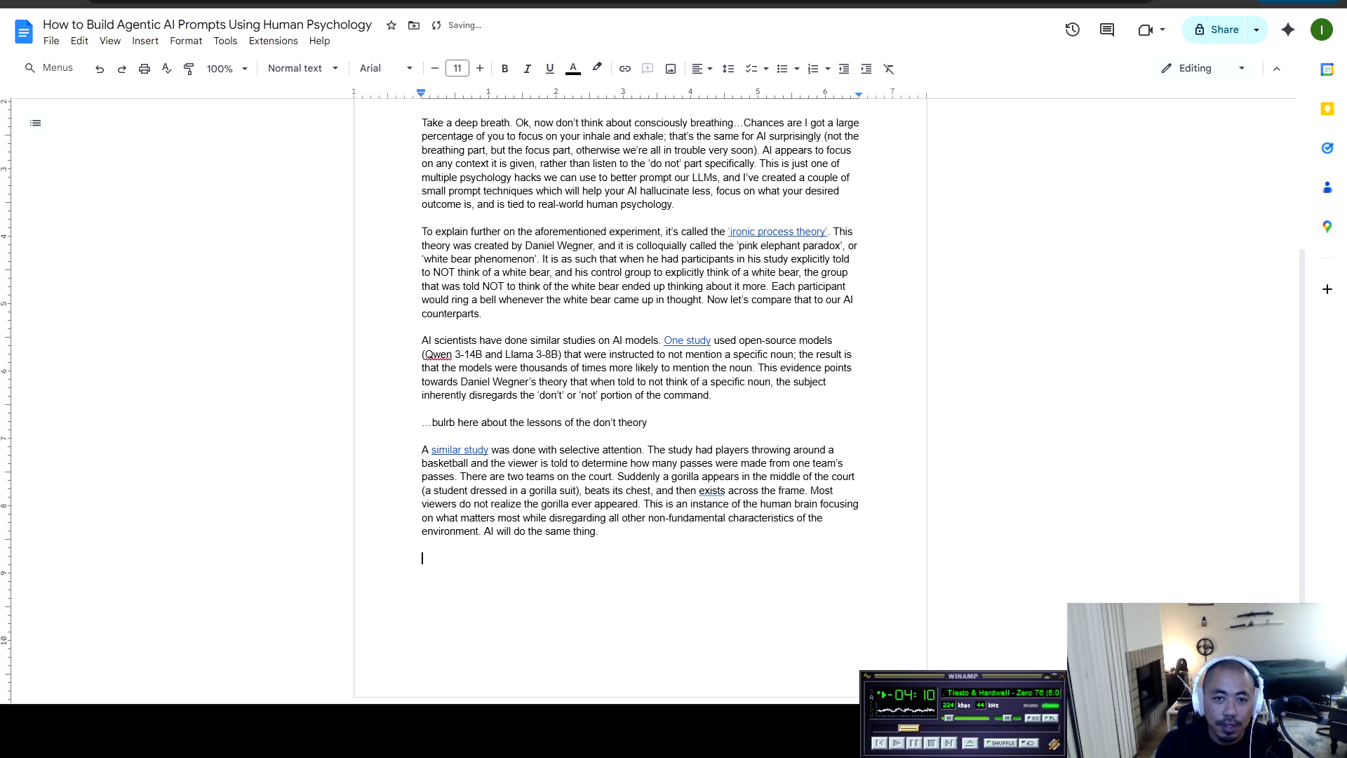
Add the note '...blurb about the sandwich theory' on not focusing on one prompt aspect, ending 'doesn't get confused'
{"action": "type", "text": ".."}
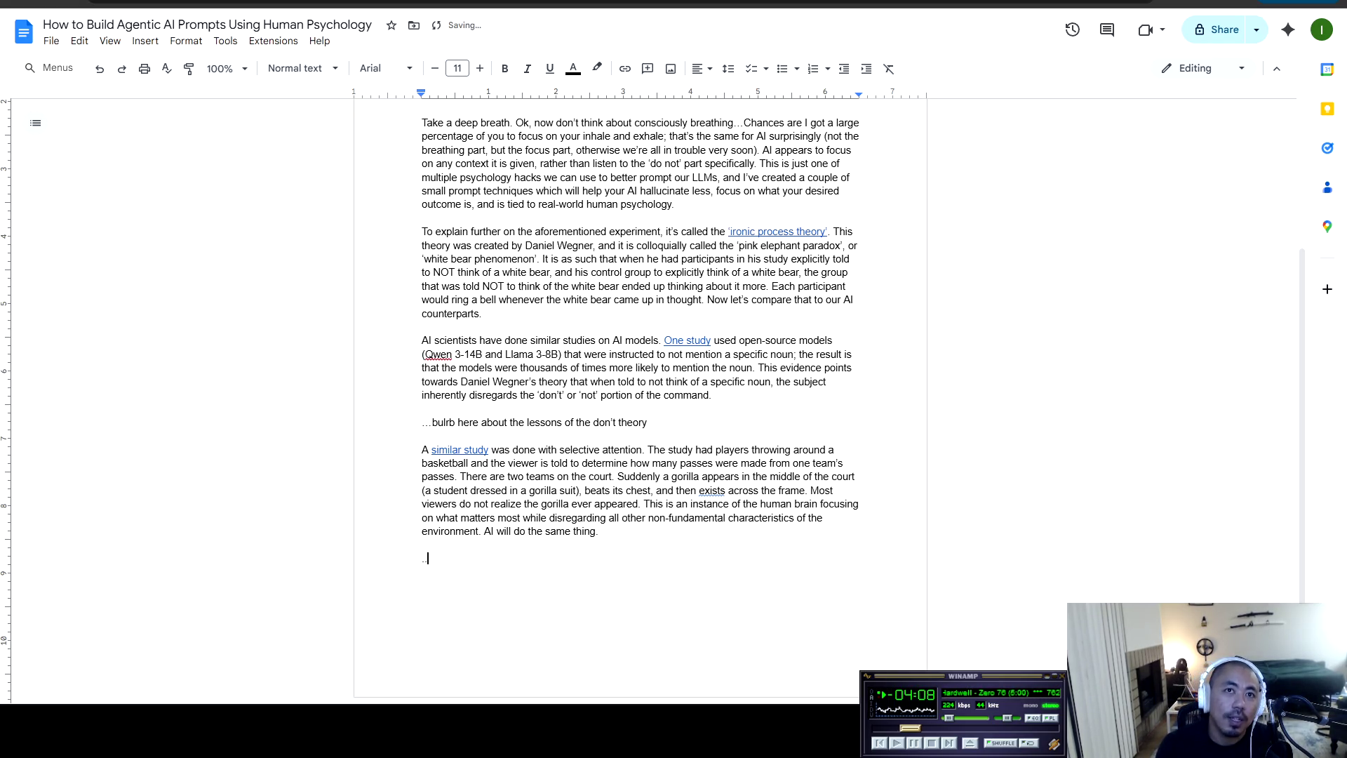
{"action": "type", "text": ".bu"}
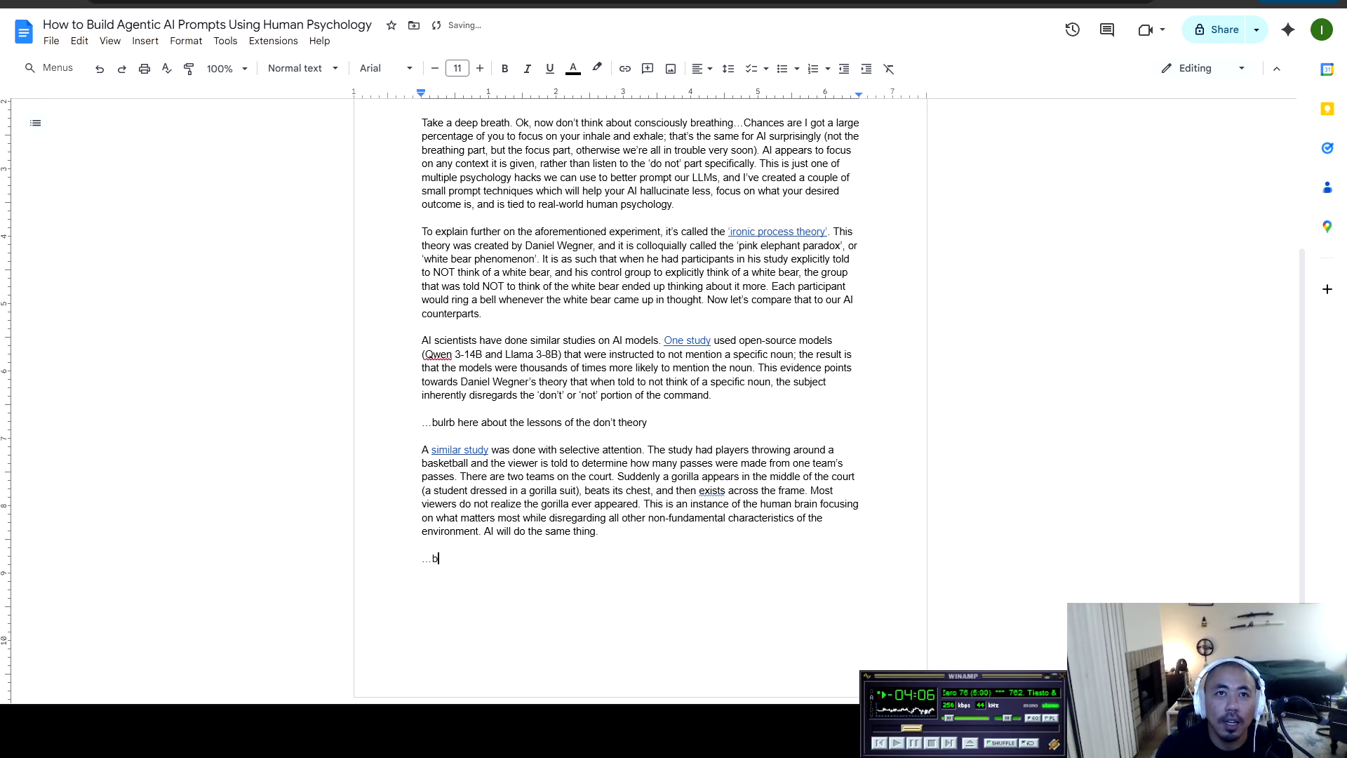
{"action": "key", "text": "BackSpace"}
{"action": "type", "text": "lu"}
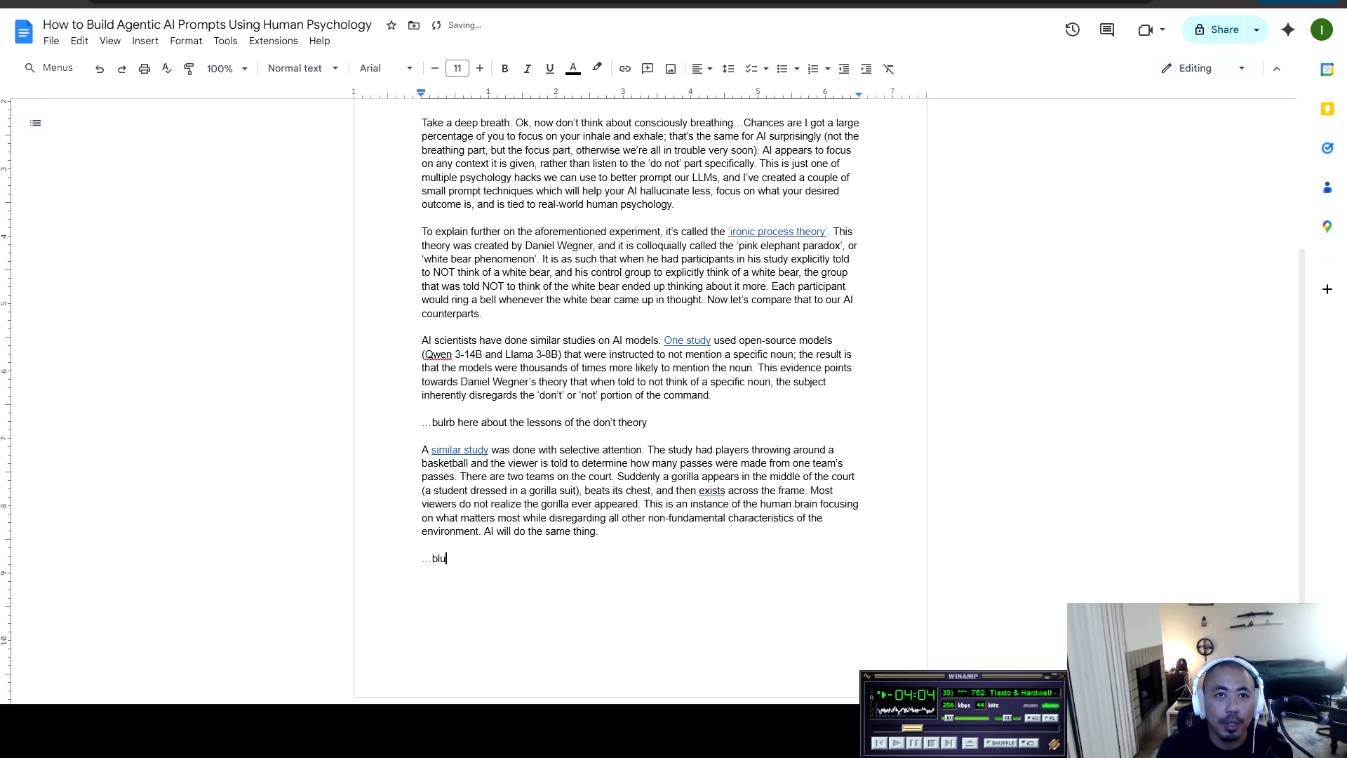
{"action": "type", "text": "rb about "}
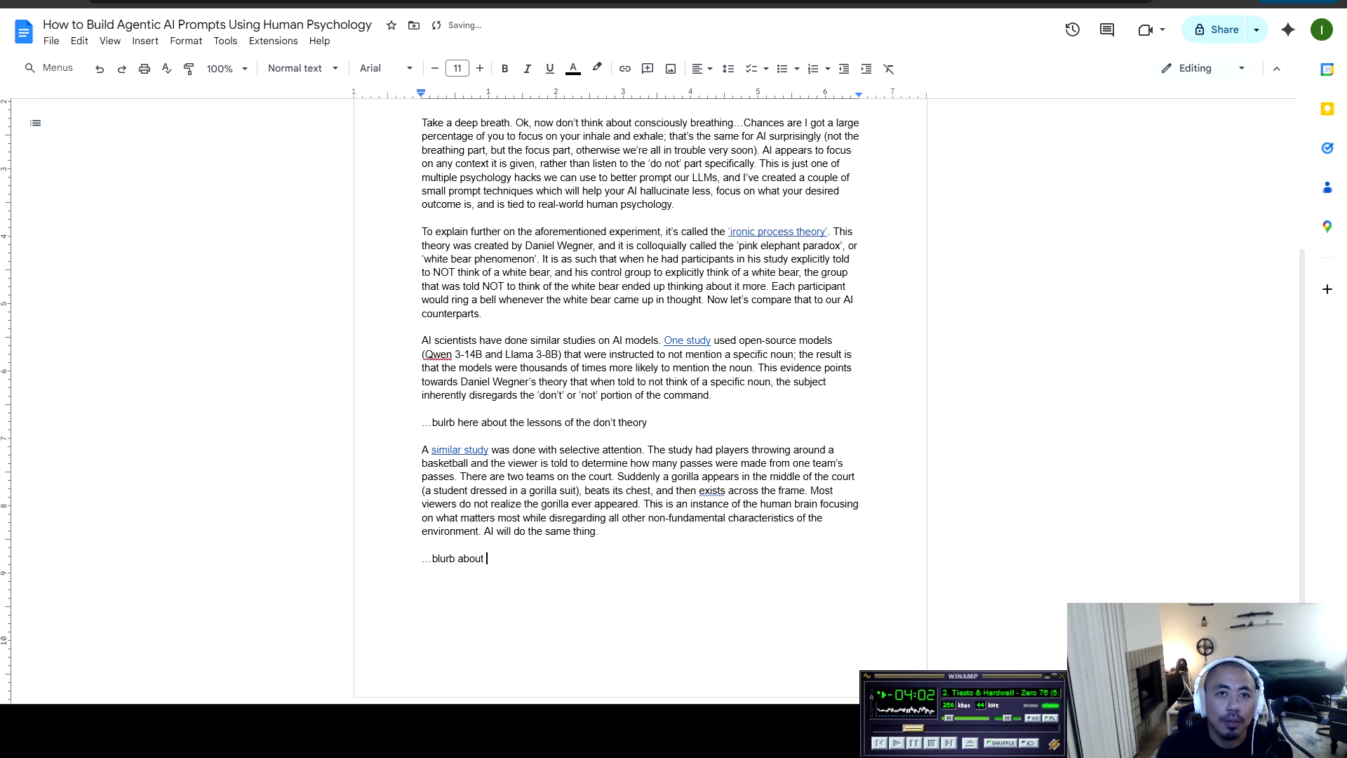
{"action": "type", "text": "the sand"}
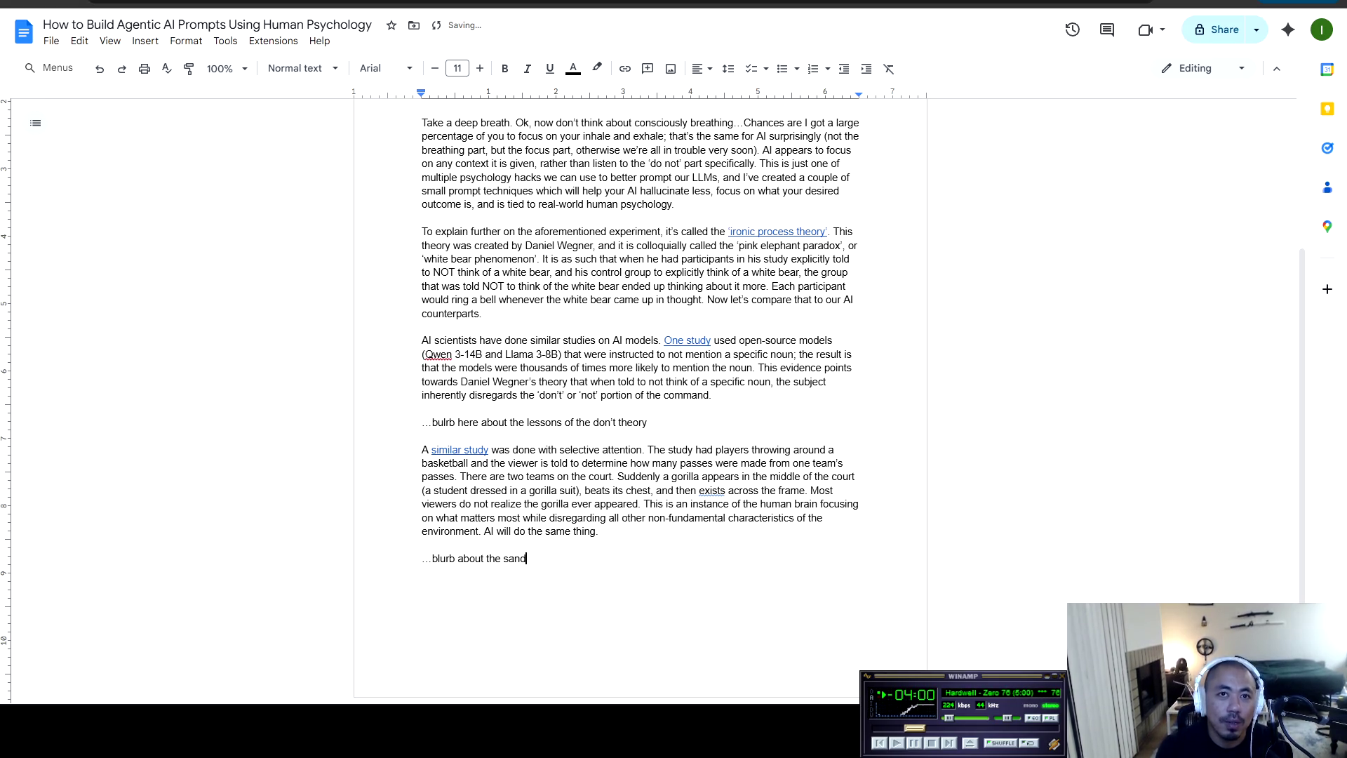
{"action": "type", "text": "wich theory of "}
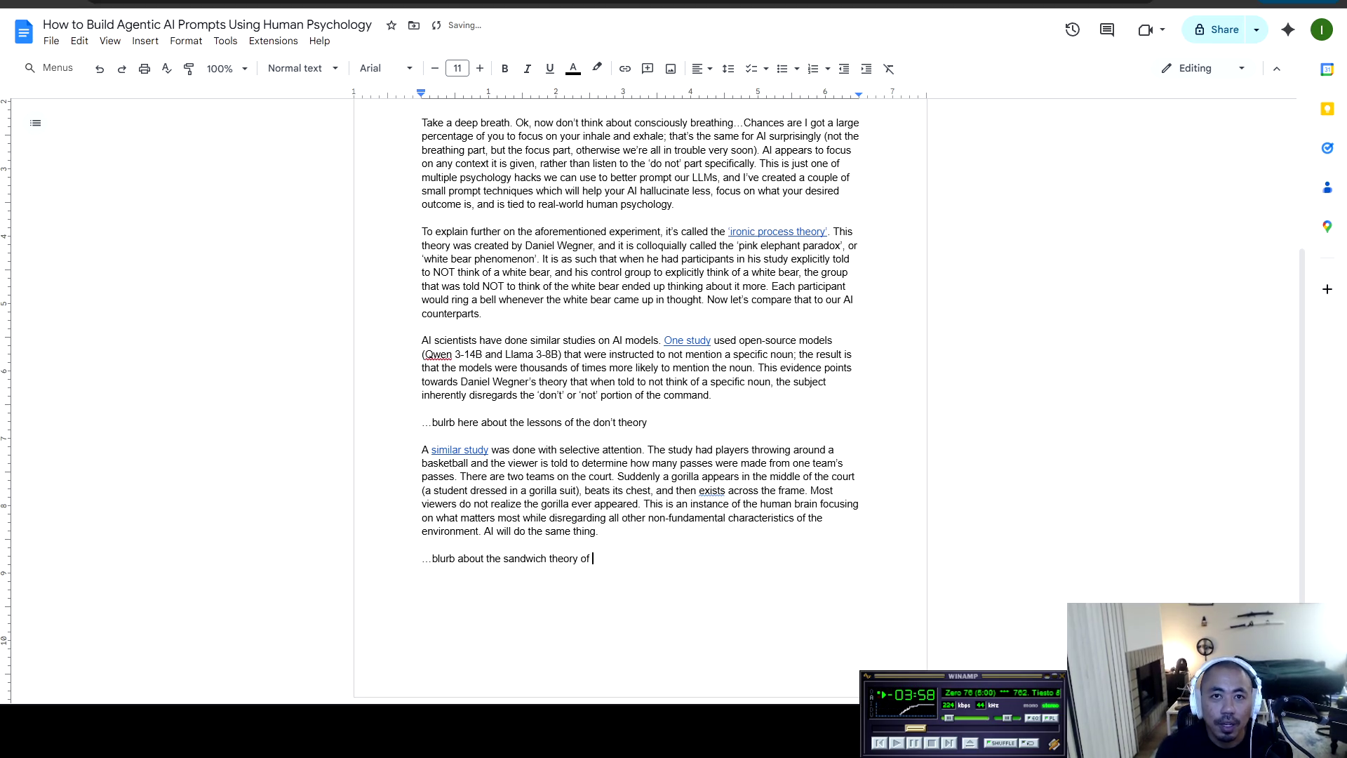
{"action": "type", "text": "not focusing one "}
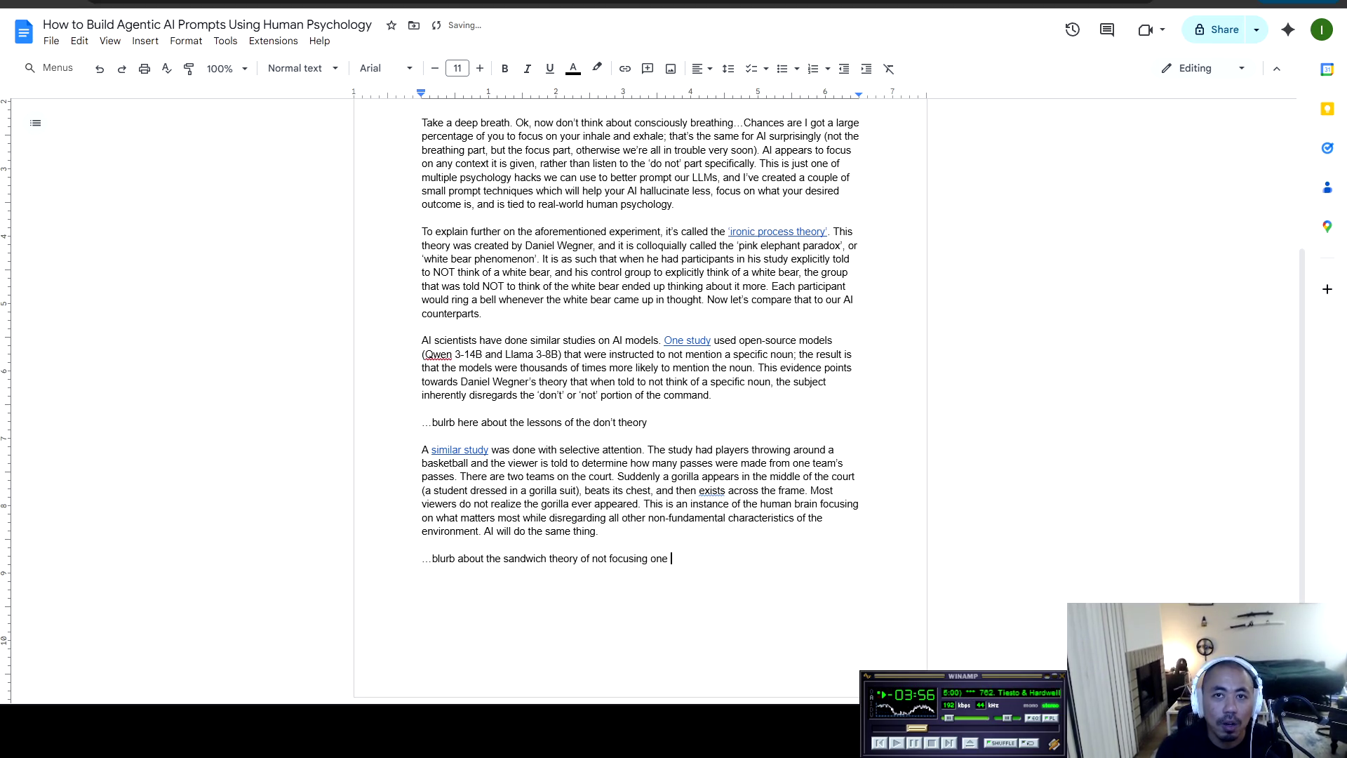
{"action": "key", "text": "BackSpace"}
{"action": "key", "text": "BackSpace"}
{"action": "type", "text": " one particu"}
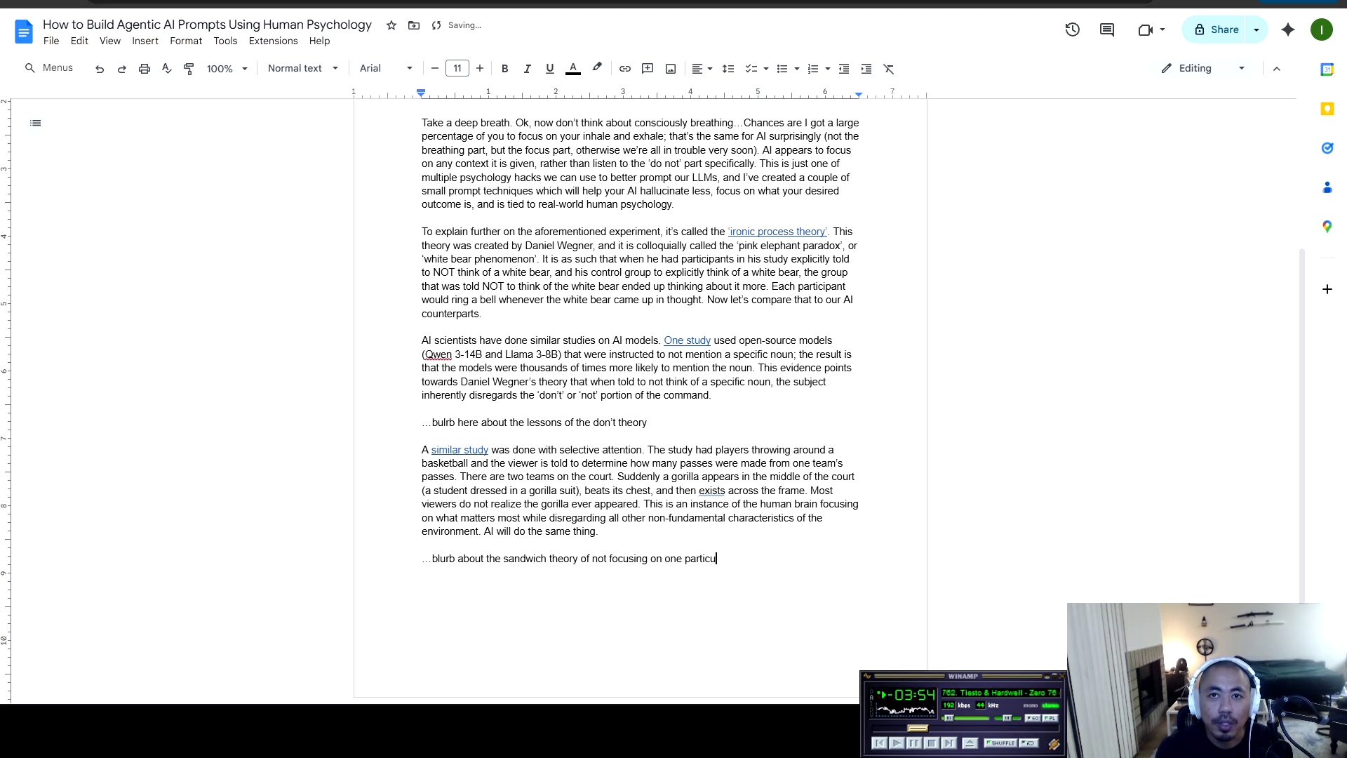
{"action": "type", "text": "lar aspect "}
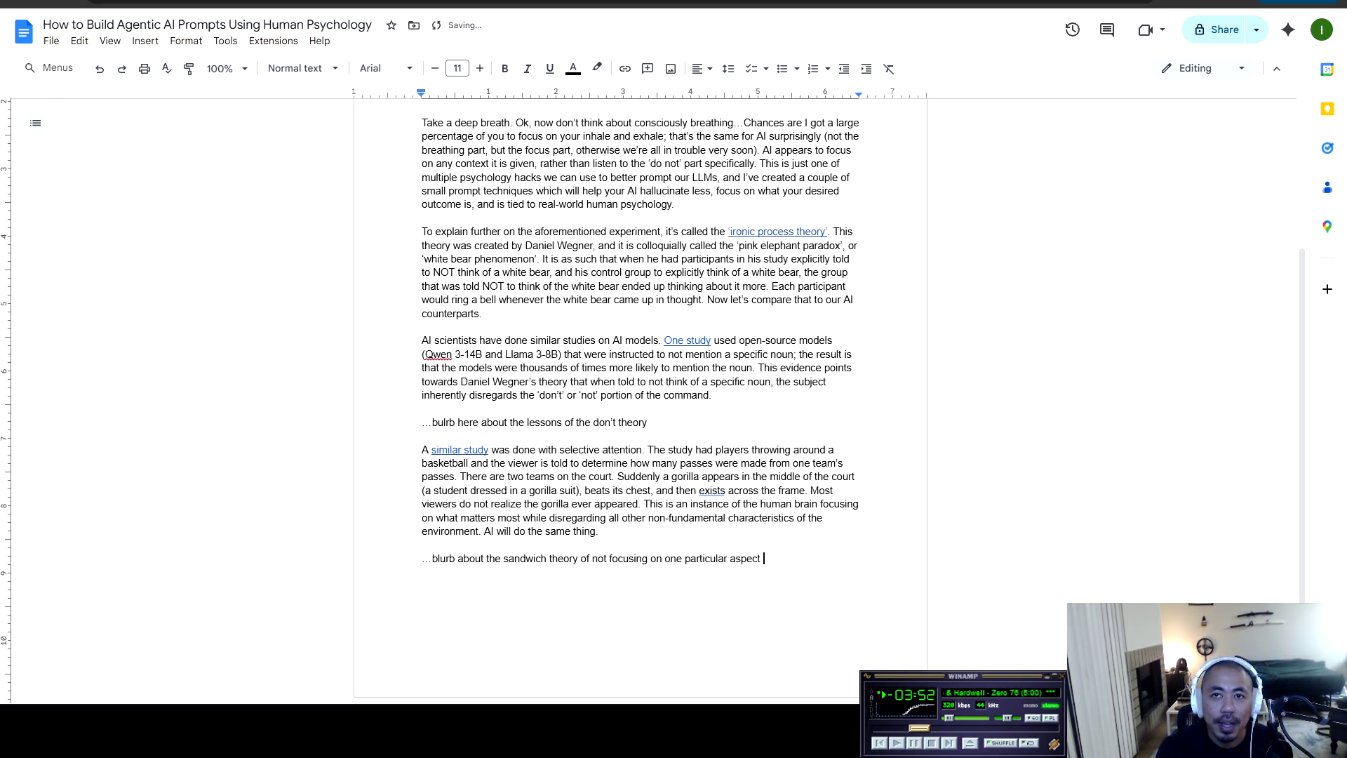
{"action": "type", "text": "of the prompt "}
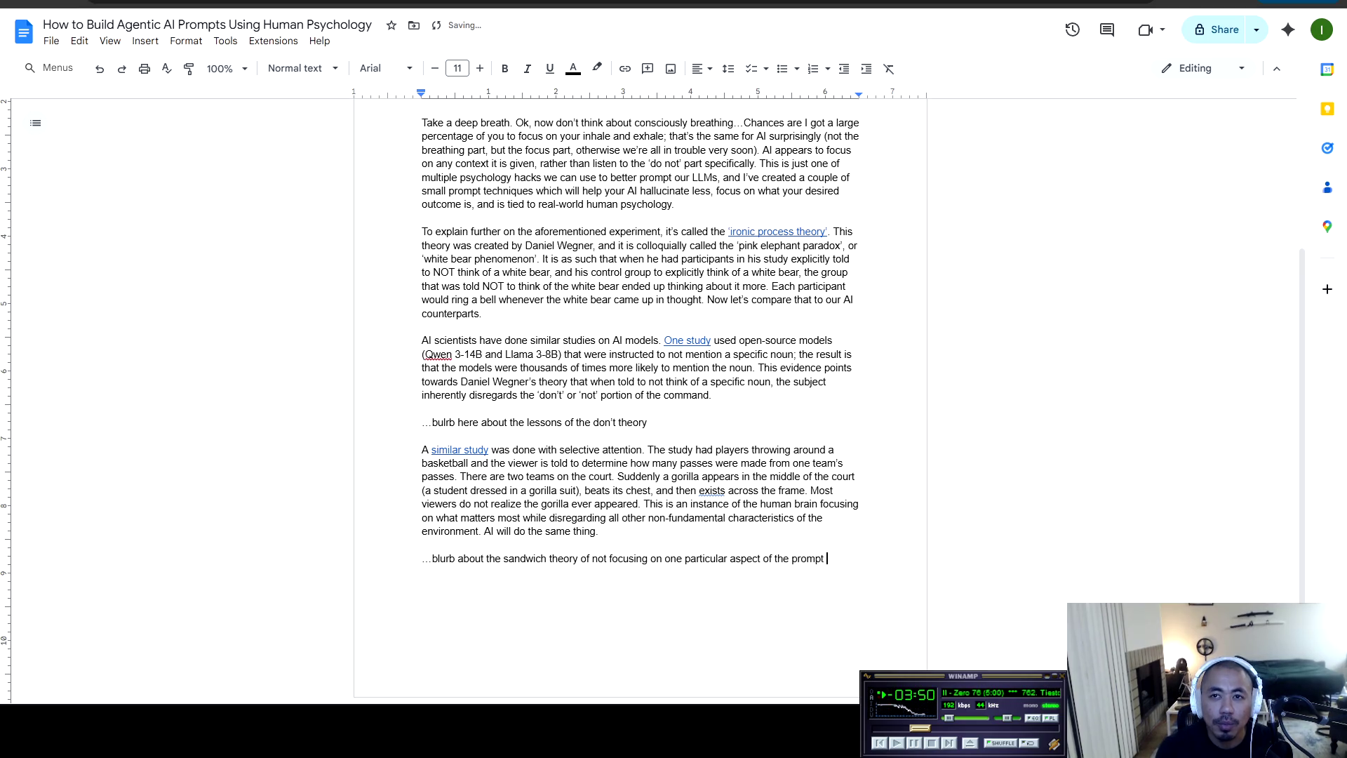
{"action": "type", "text": "instructions so that the ai doesn;'"}
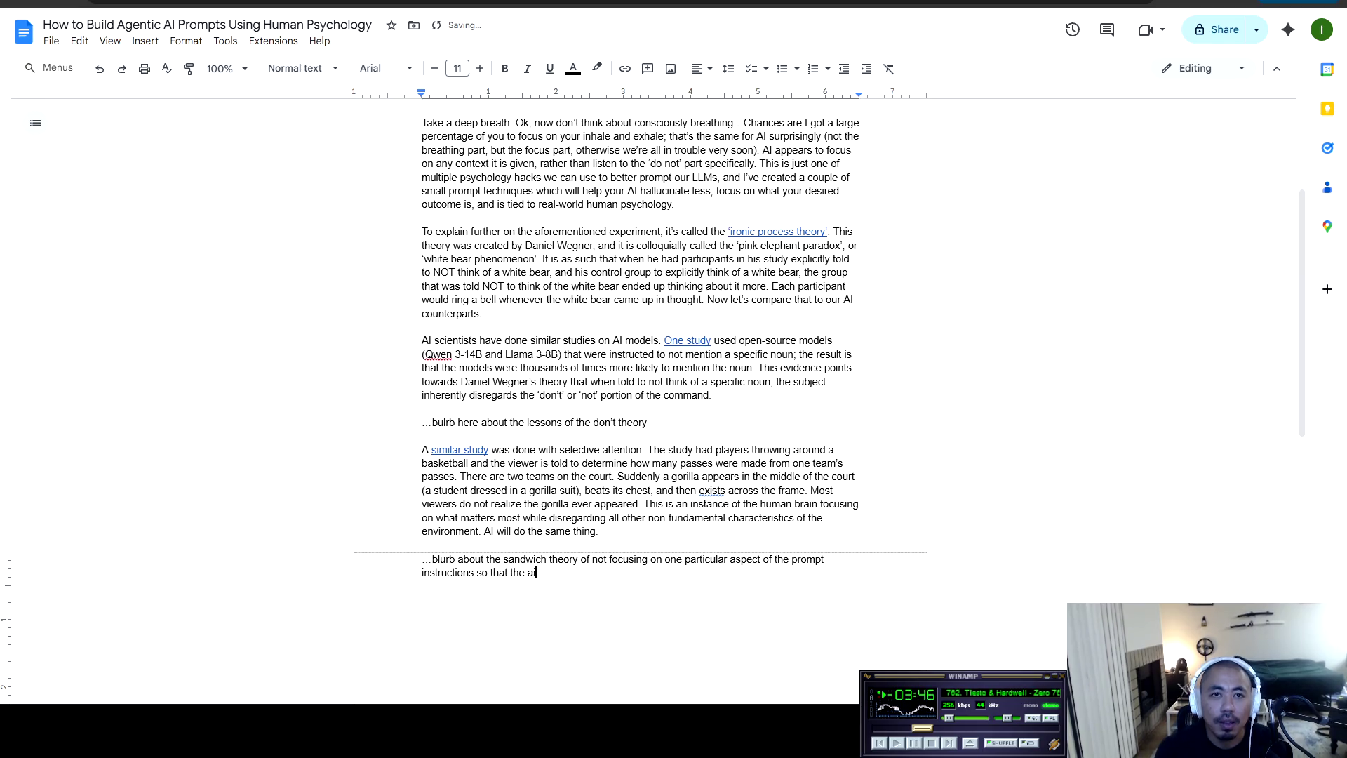
{"action": "key", "text": "BackSpace"}
{"action": "key", "text": "BackSpace"}
{"action": "key", "text": "BackSpace"}
{"action": "type", "text": "'t get co"}
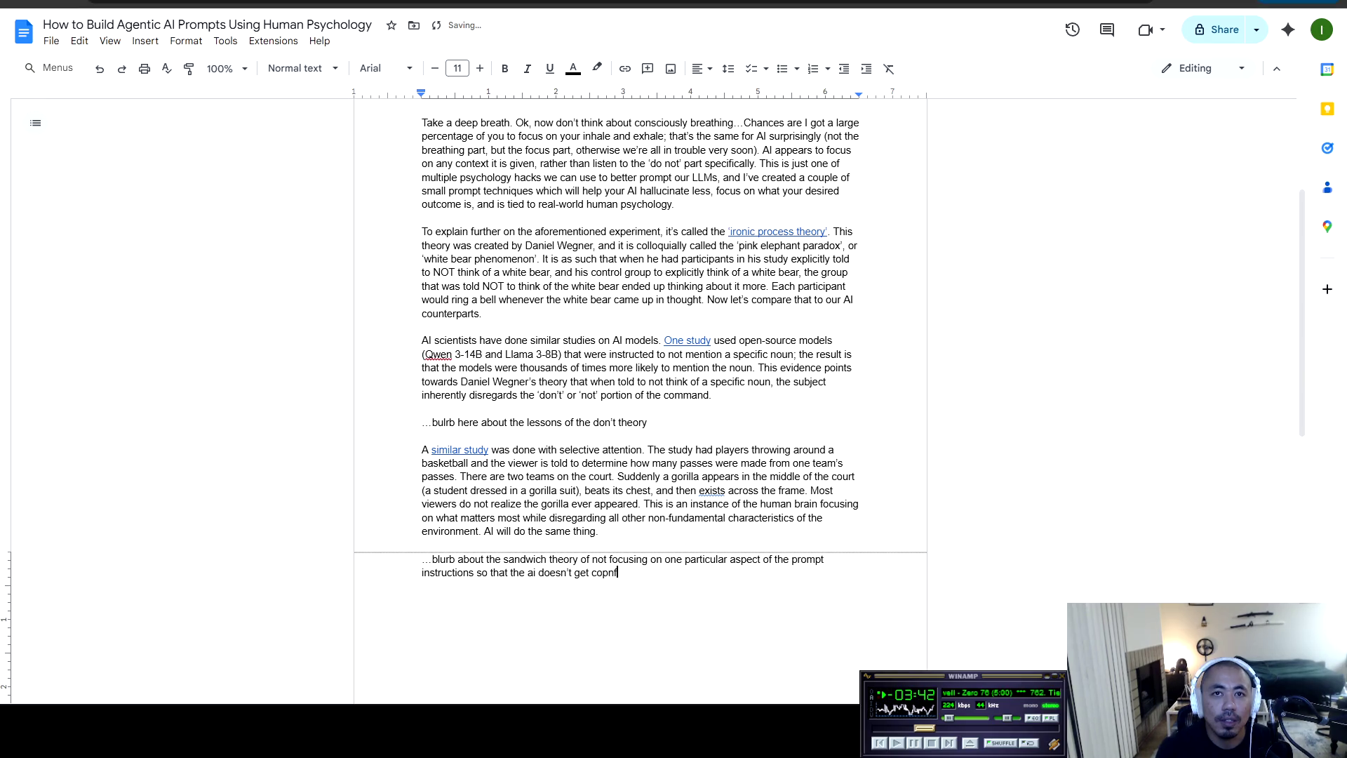
{"action": "type", "text": "nfused"}
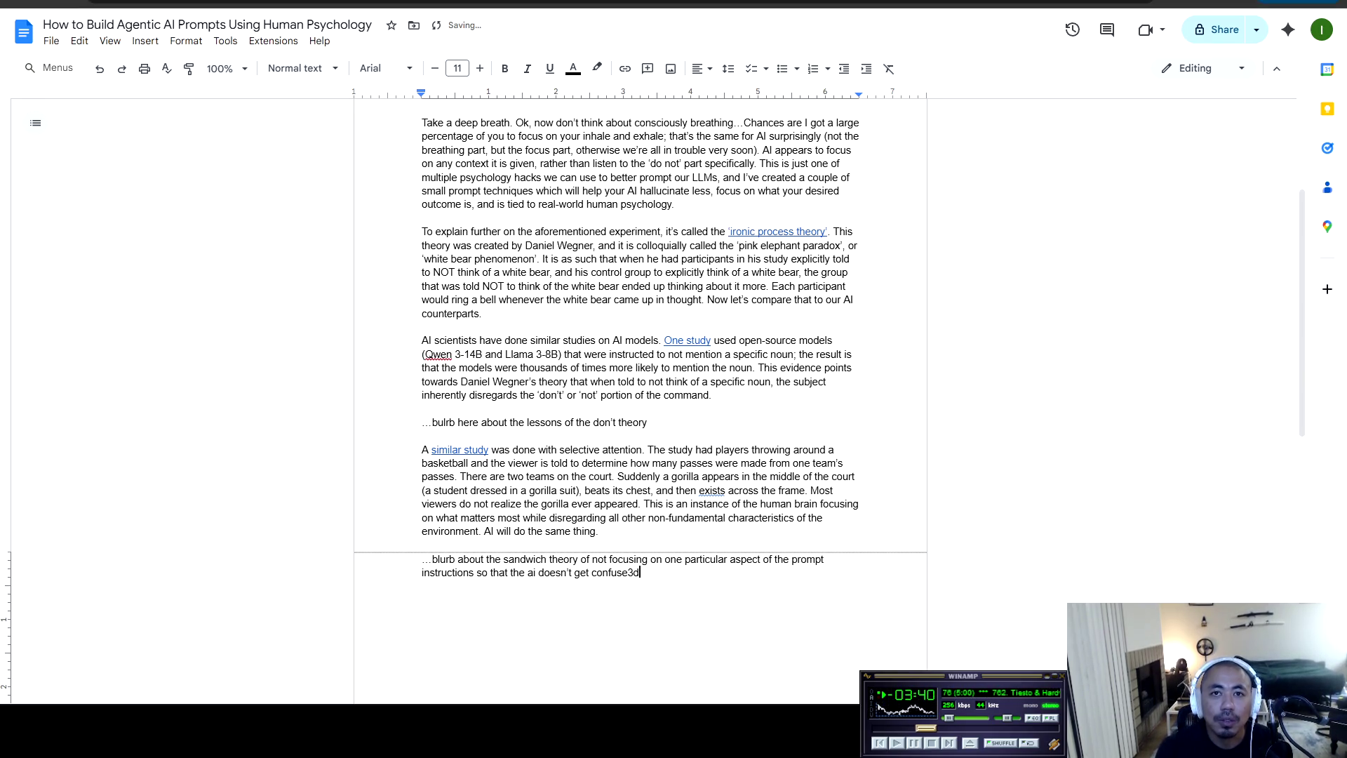
{"action": "key", "text": "Return"}
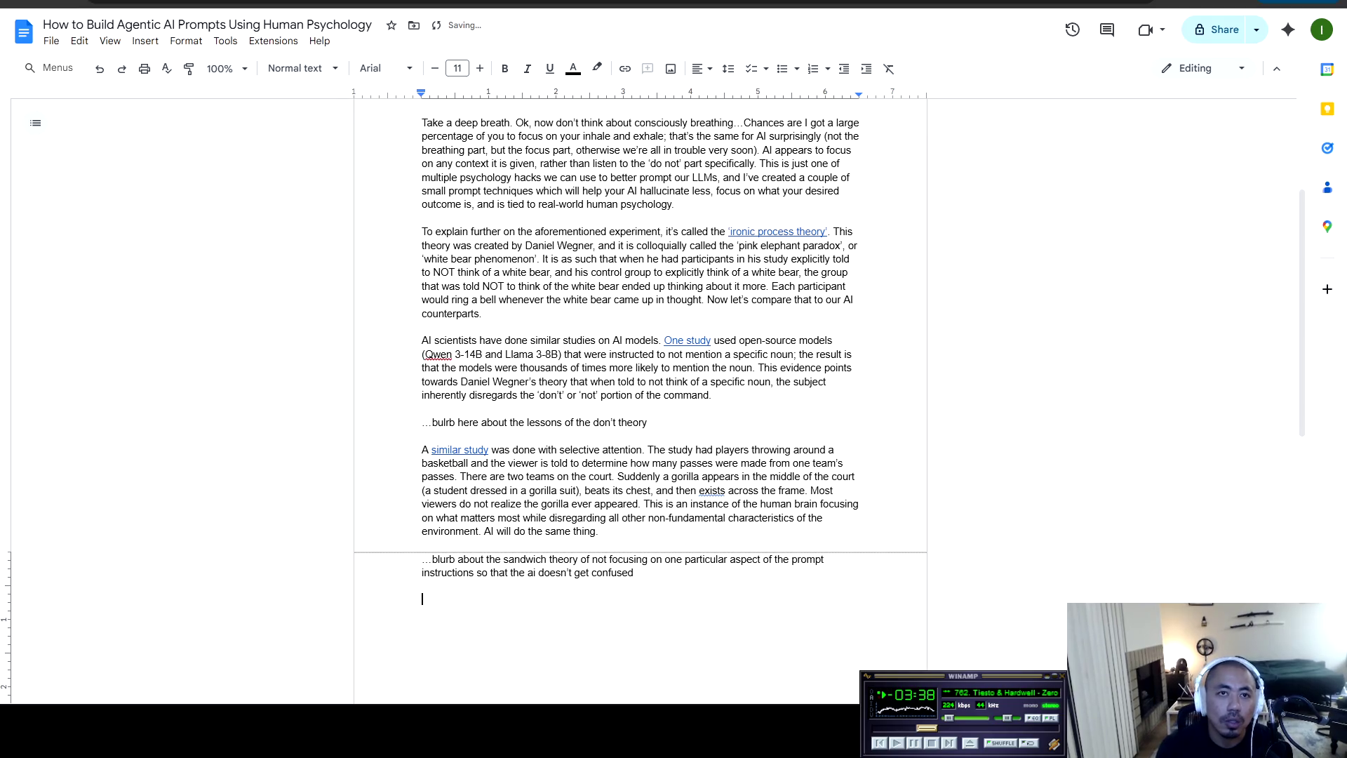
{"action": "scroll", "coordinate": [640, 400], "scroll_direction": "up", "scroll_amount": 3}
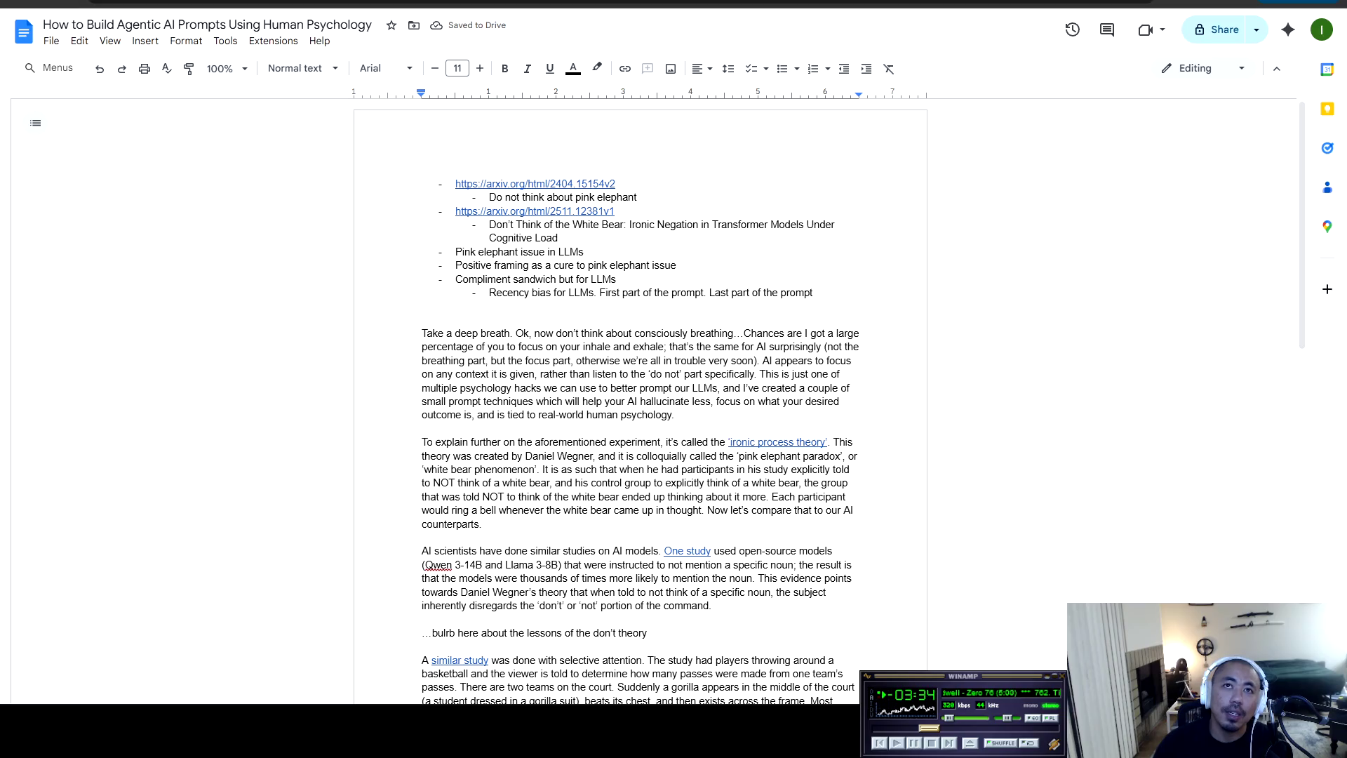
Below the don't-theory note, add '...blurb about the compliment sandwich and study of that'
{"action": "left_click", "coordinate": [617, 279]}
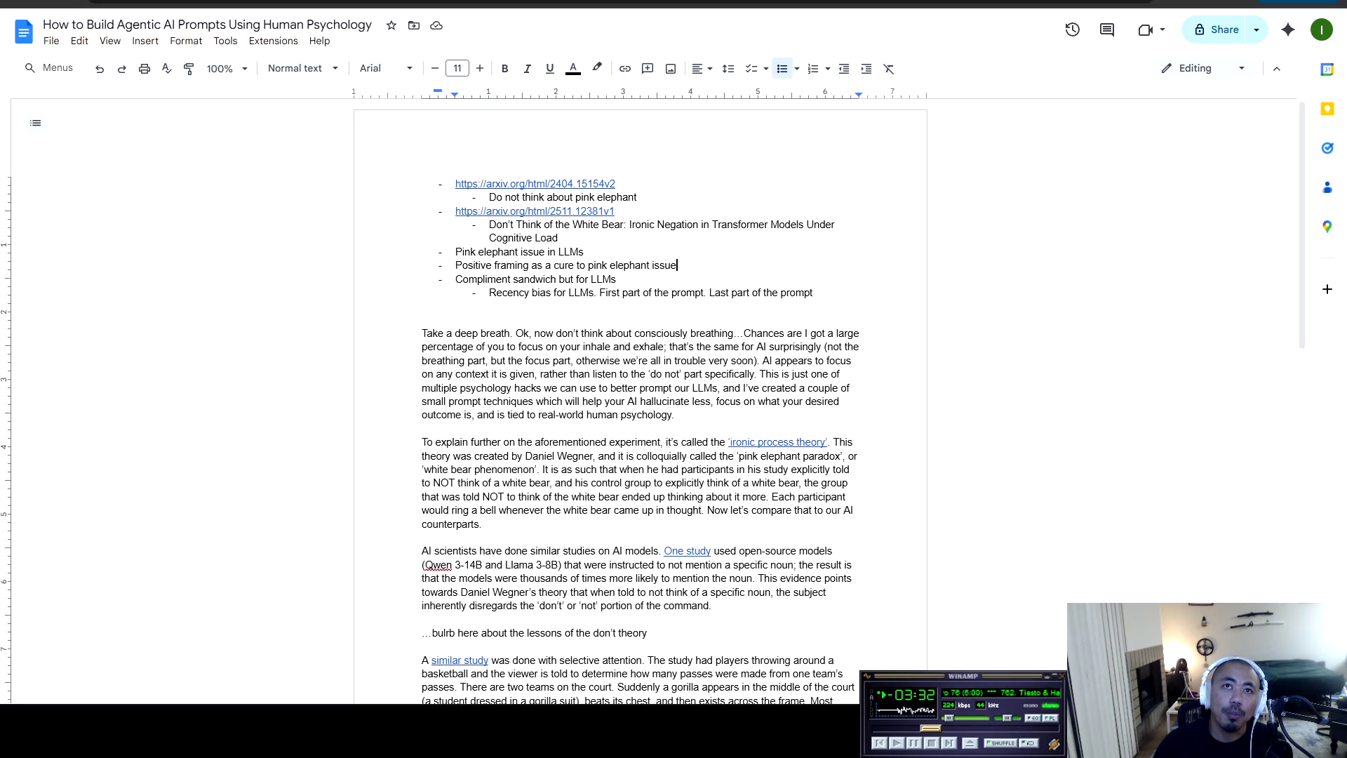
{"action": "scroll", "coordinate": [640, 400], "scroll_direction": "down", "scroll_amount": 4}
{"action": "left_click", "coordinate": [712, 324]}
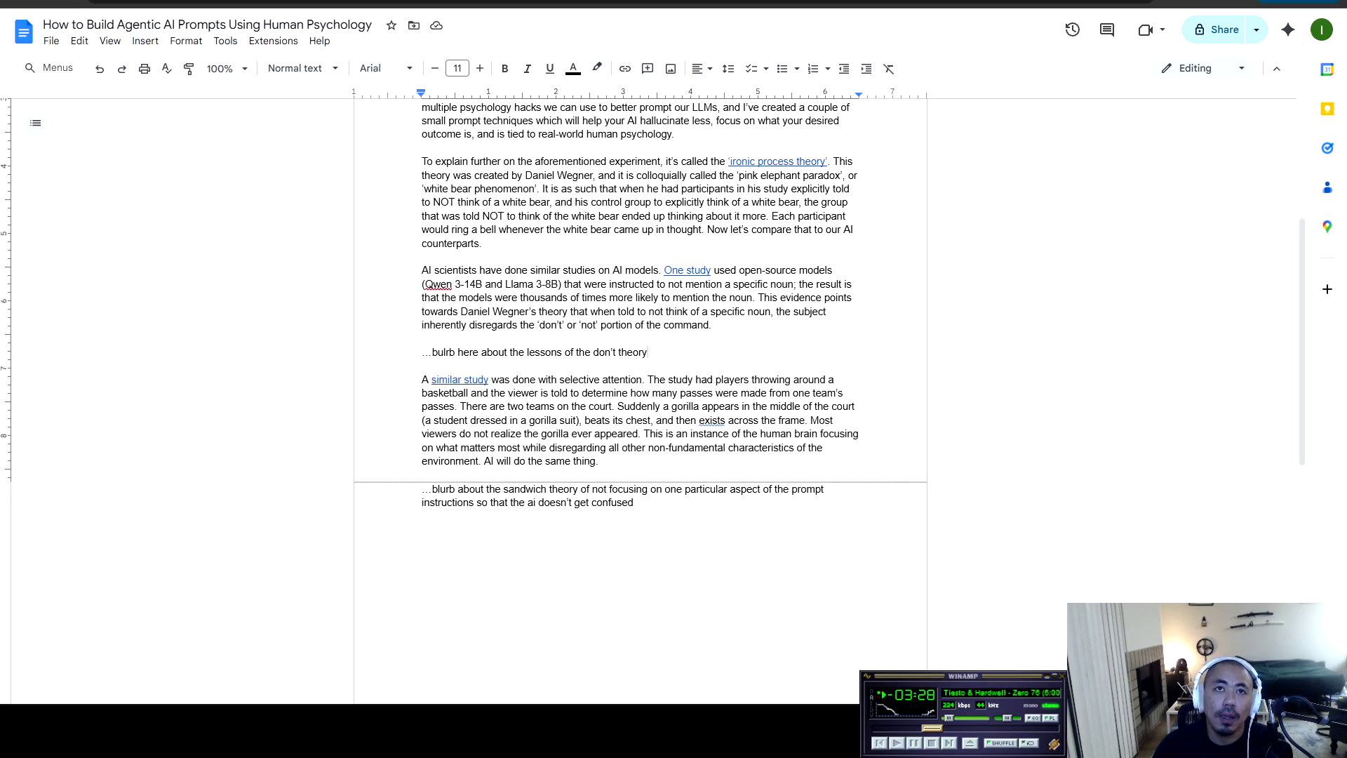
{"action": "key", "text": "Return"}
{"action": "key", "text": "Return"}
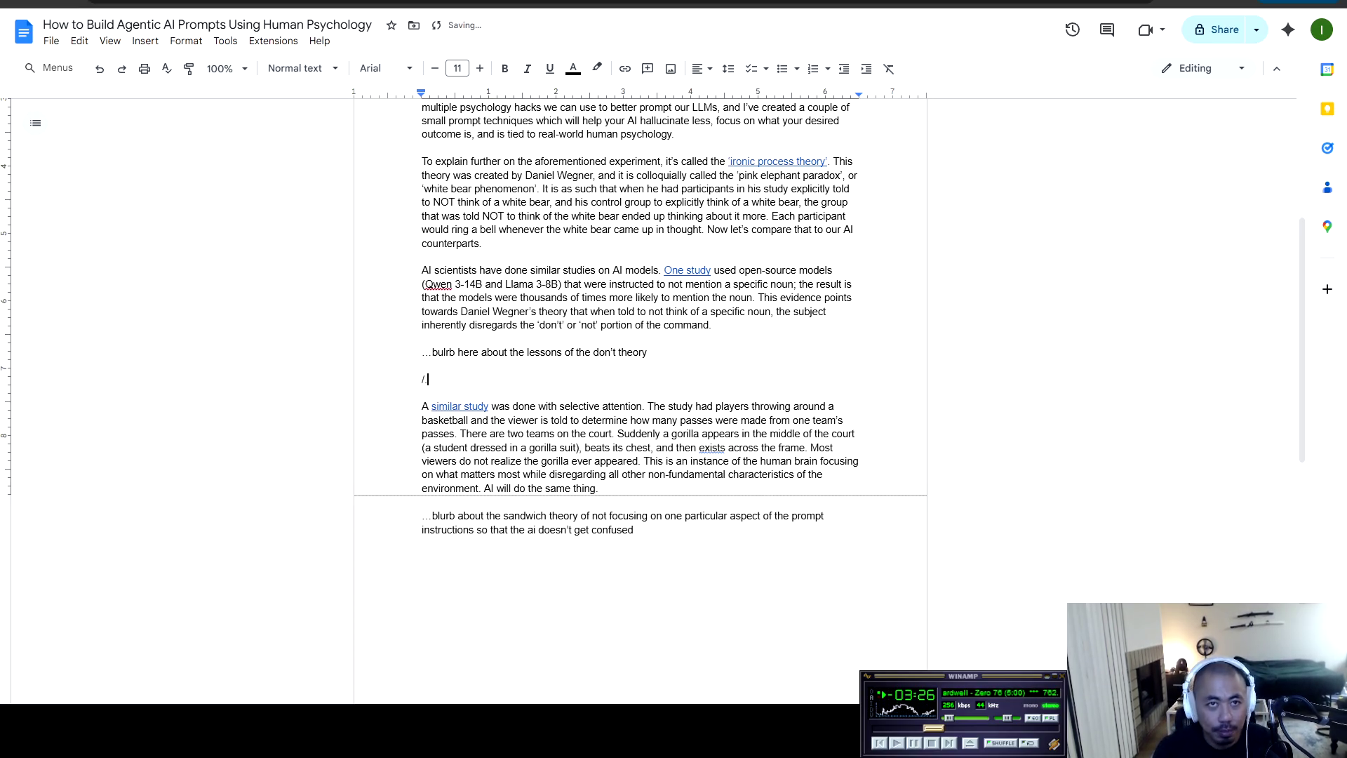
{"action": "type", "text": "..."}
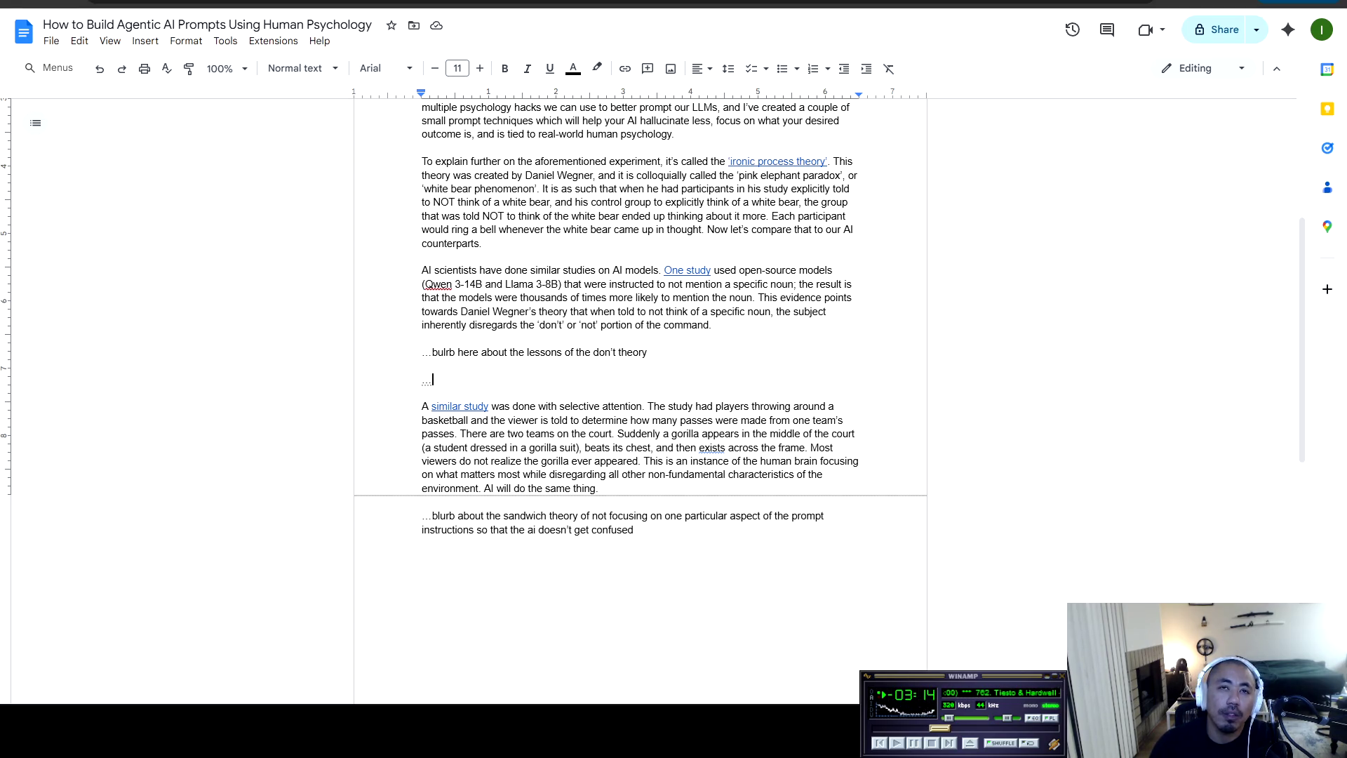
{"action": "type", "text": "blurb about the"}
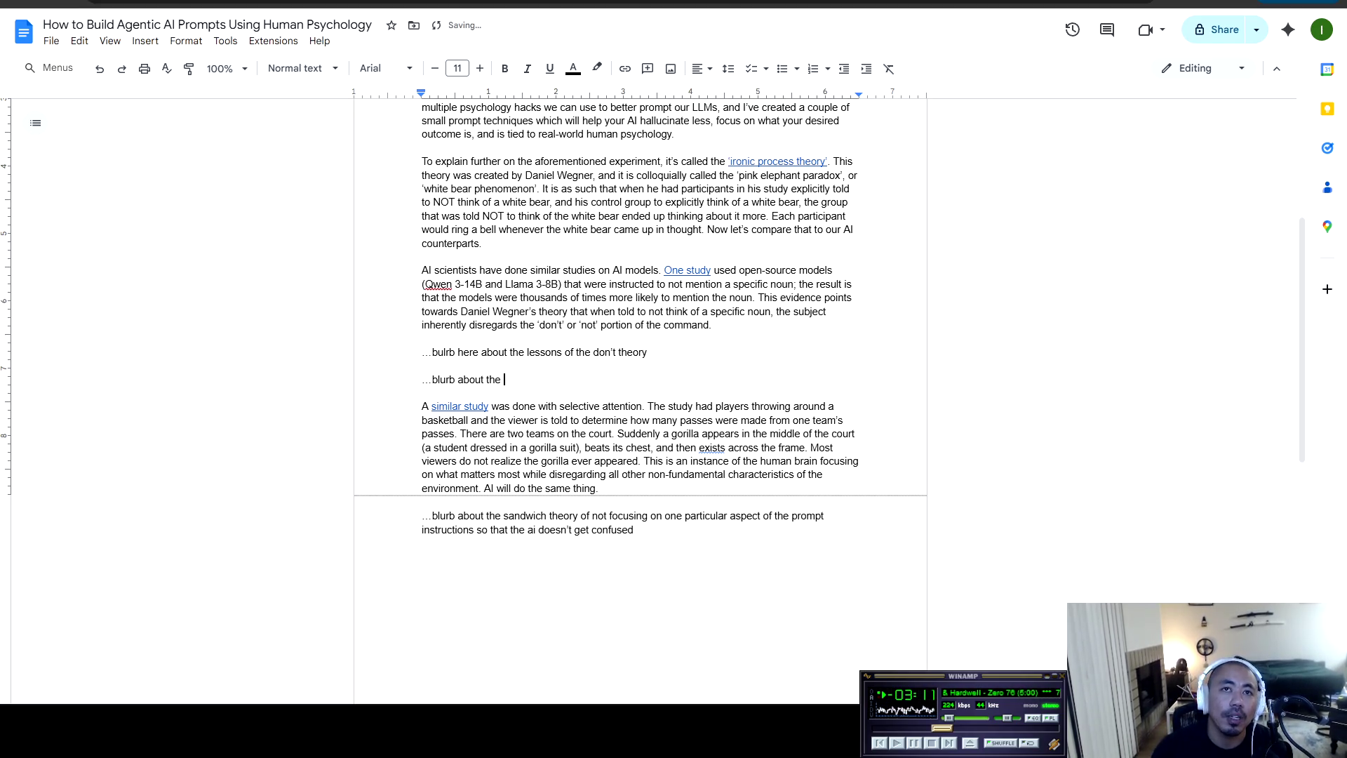
{"action": "scroll", "coordinate": [640, 351], "scroll_direction": "up", "scroll_amount": 4}
{"action": "scroll", "coordinate": [639, 351], "scroll_direction": "down", "scroll_amount": 1}
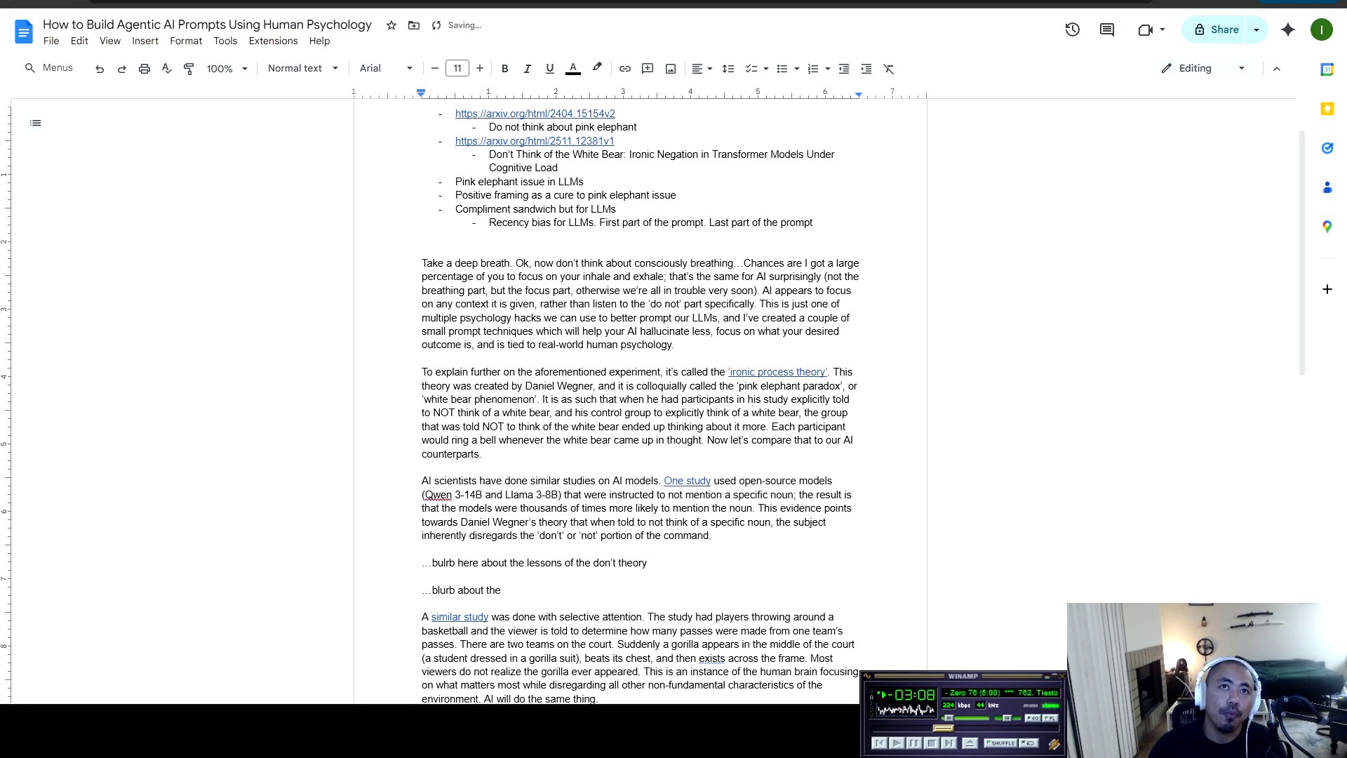
{"action": "type", "text": " s"}
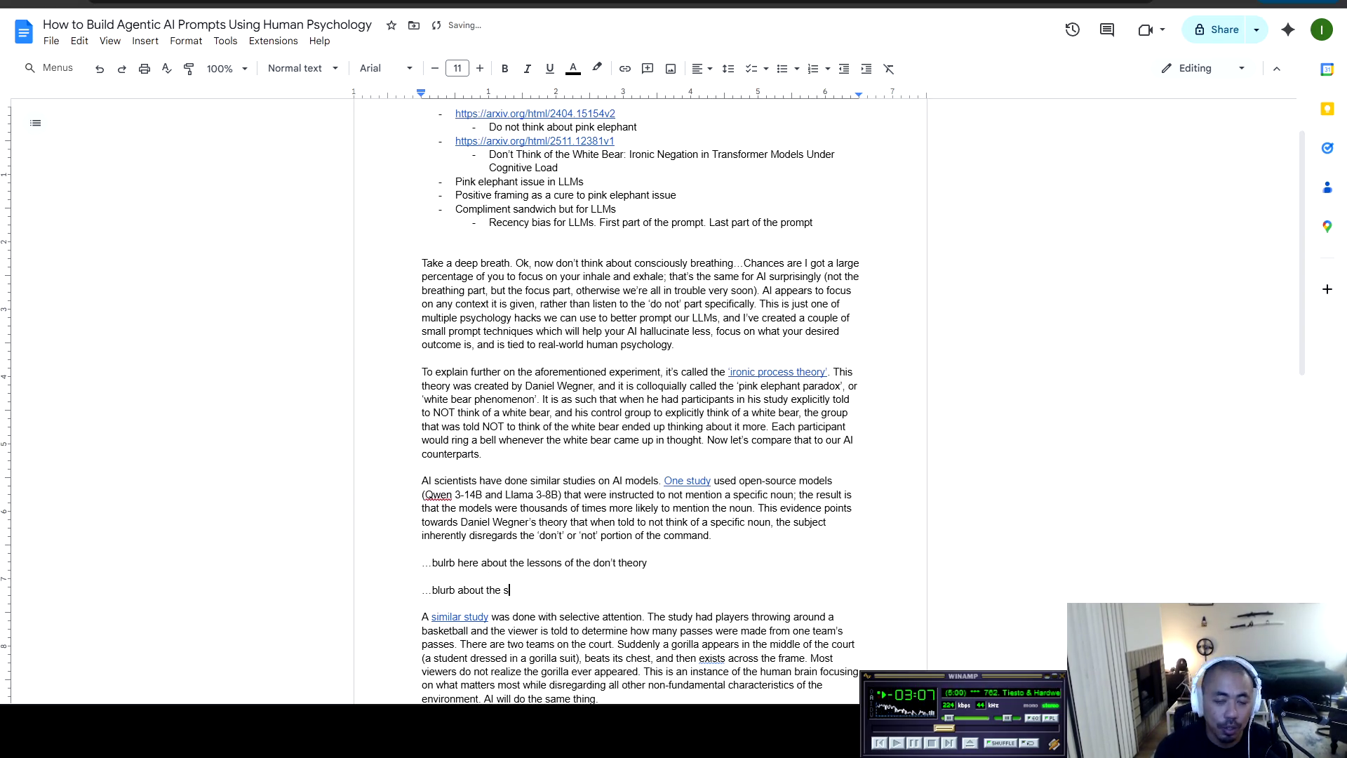
{"action": "key", "text": "BackSpace"}
{"action": "type", "text": "co"}
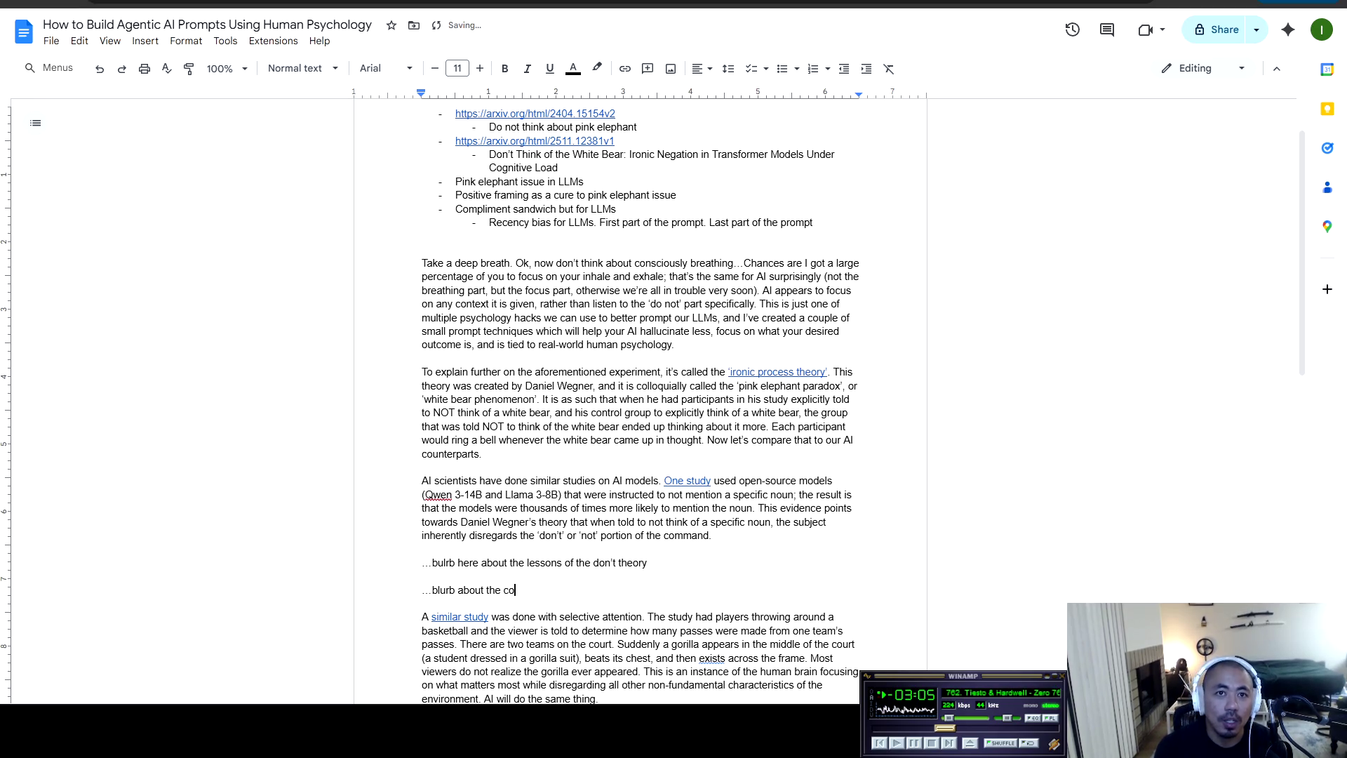
{"action": "type", "text": "mpliment sandwich "}
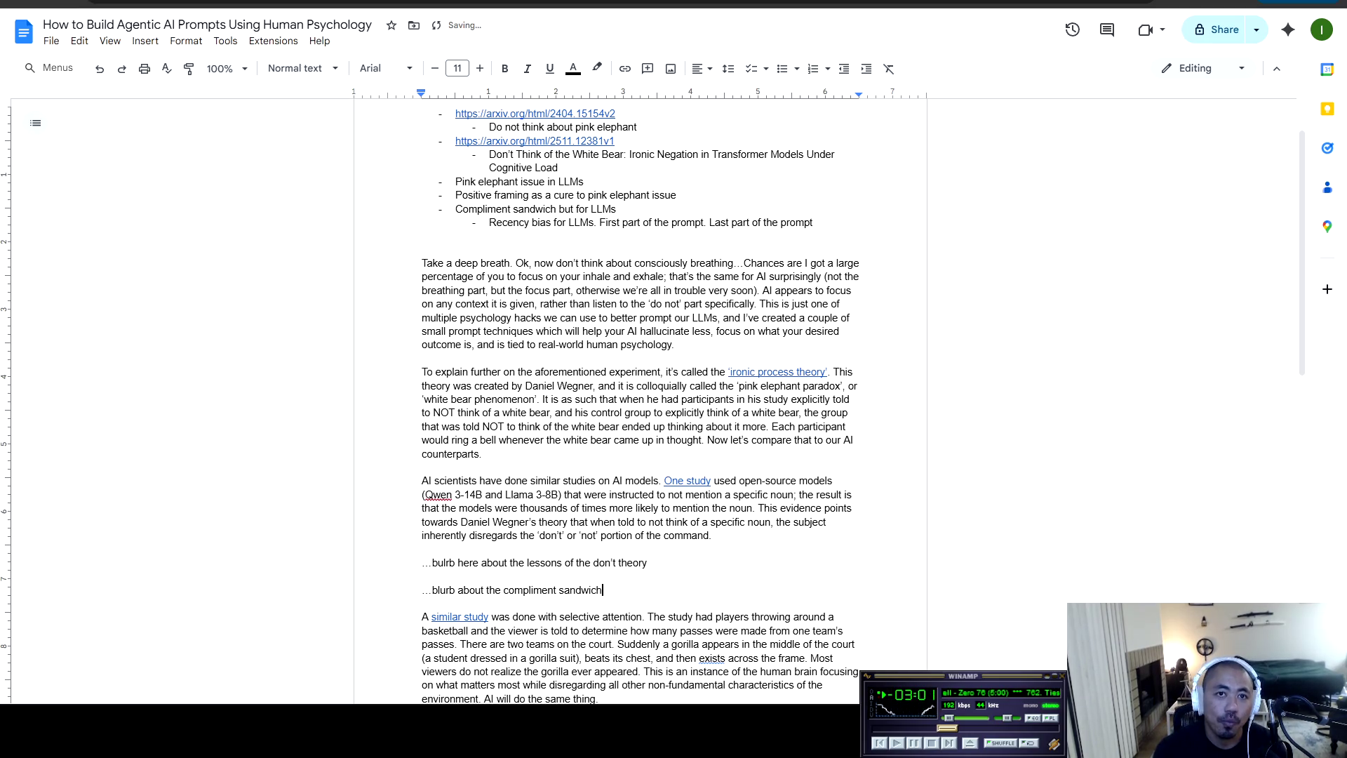
{"action": "type", "text": "and studyof t"}
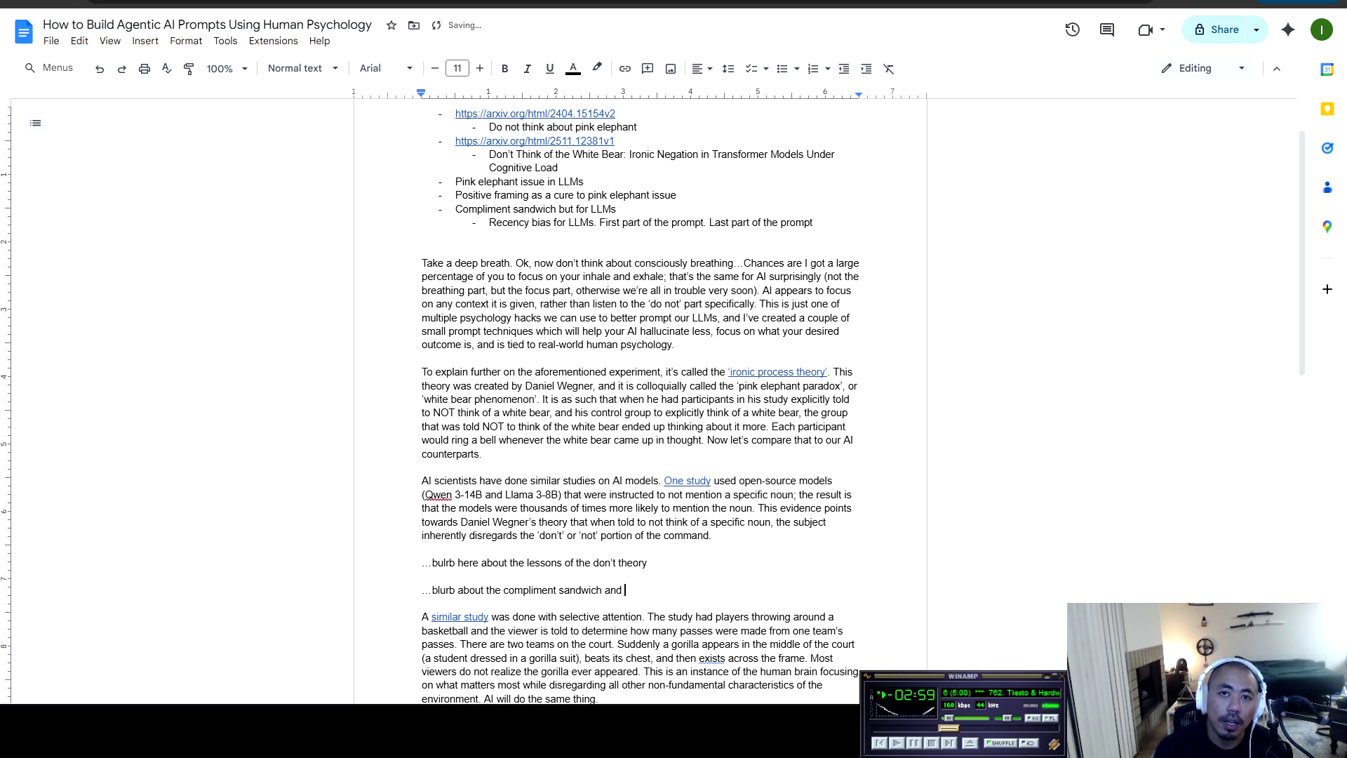
{"action": "key", "text": "BackSpace"}
{"action": "key", "text": "BackSpace"}
{"action": "key", "text": "BackSpace"}
{"action": "type", "text": "of the"}
{"action": "key", "text": "BackSpace"}
{"action": "key", "text": "BackSpace"}
{"action": "key", "text": "BackSpace"}
{"action": "type", "text": "that"}
{"action": "key", "text": "Return"}
{"action": "key", "text": "Return"}
Add a note on using the compliment sandwich with LLMs, first idea/last idea, and recency bias
{"action": "type", "text": "-"}
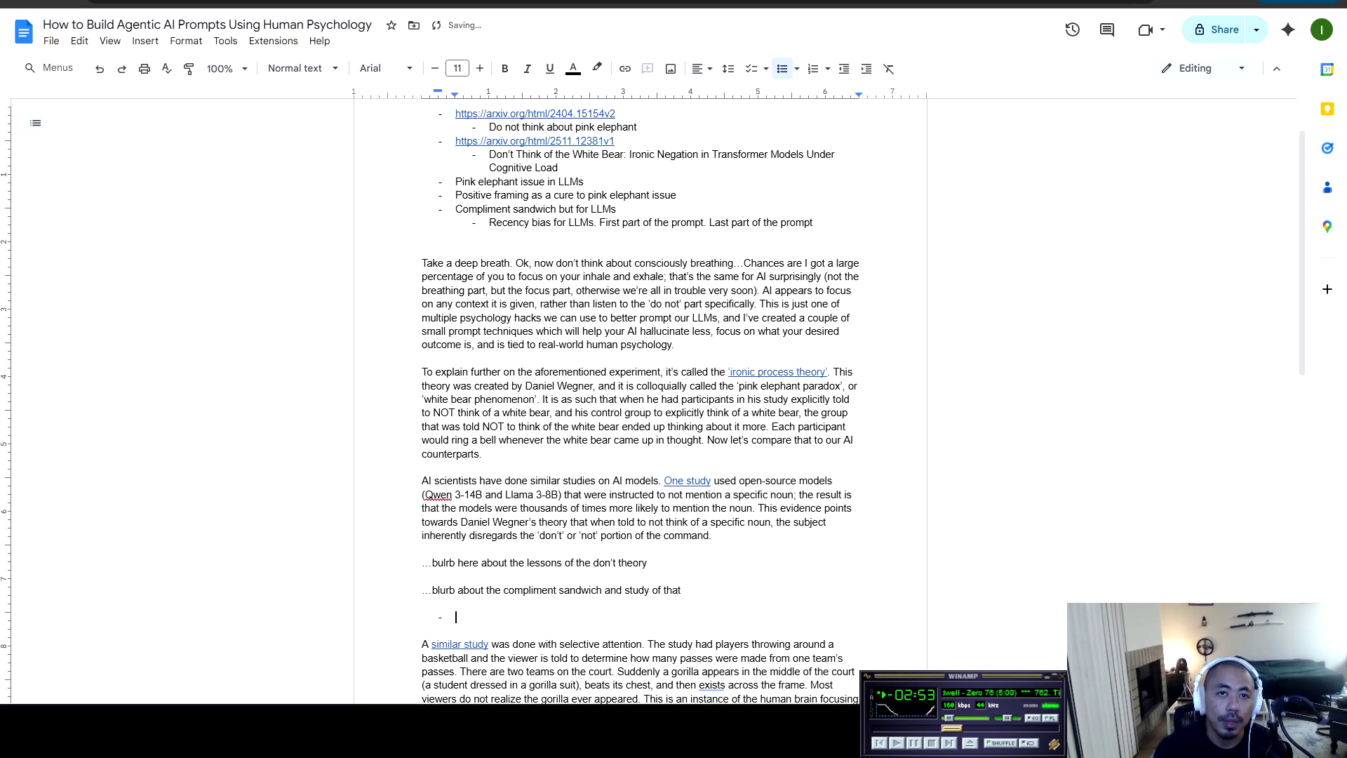
{"action": "key", "text": "BackSpace"}
{"action": "type", "text": ".."}
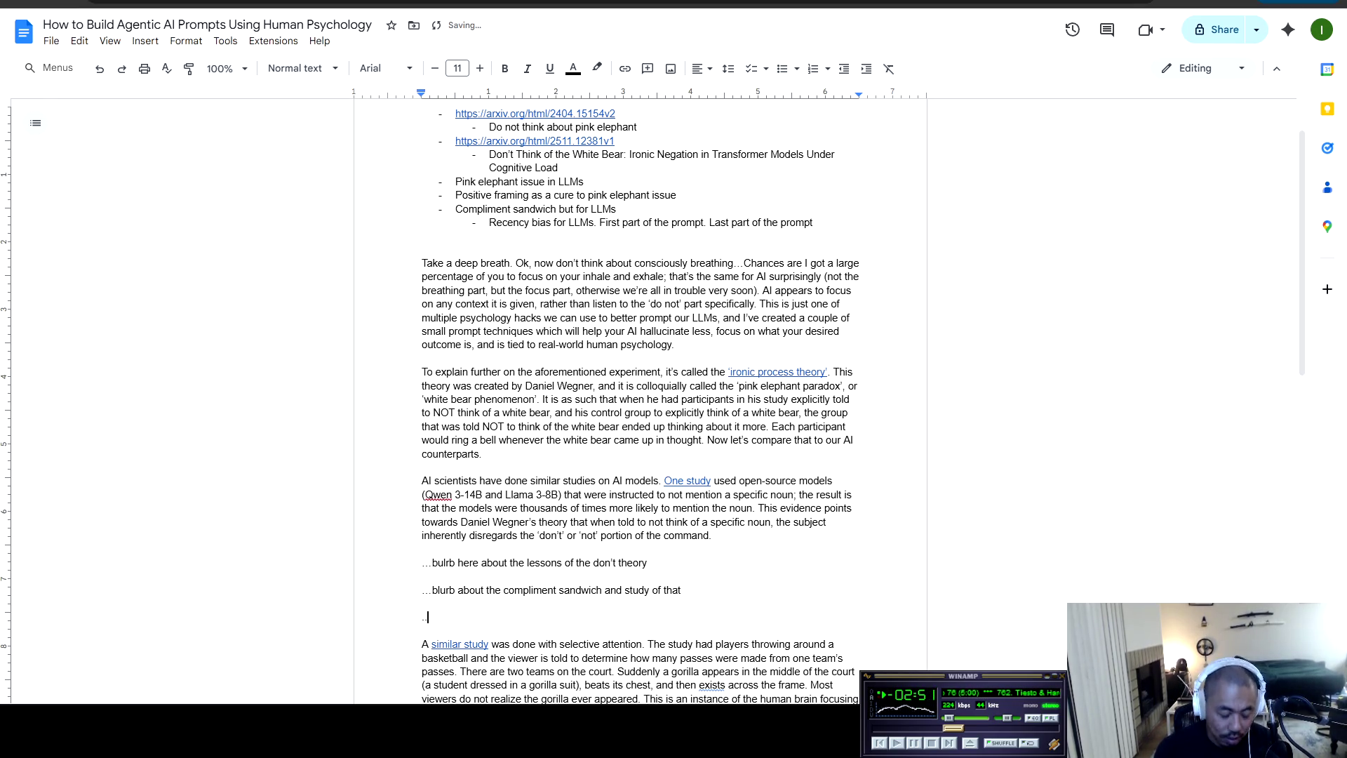
{"action": "type", "text": ".blurd "}
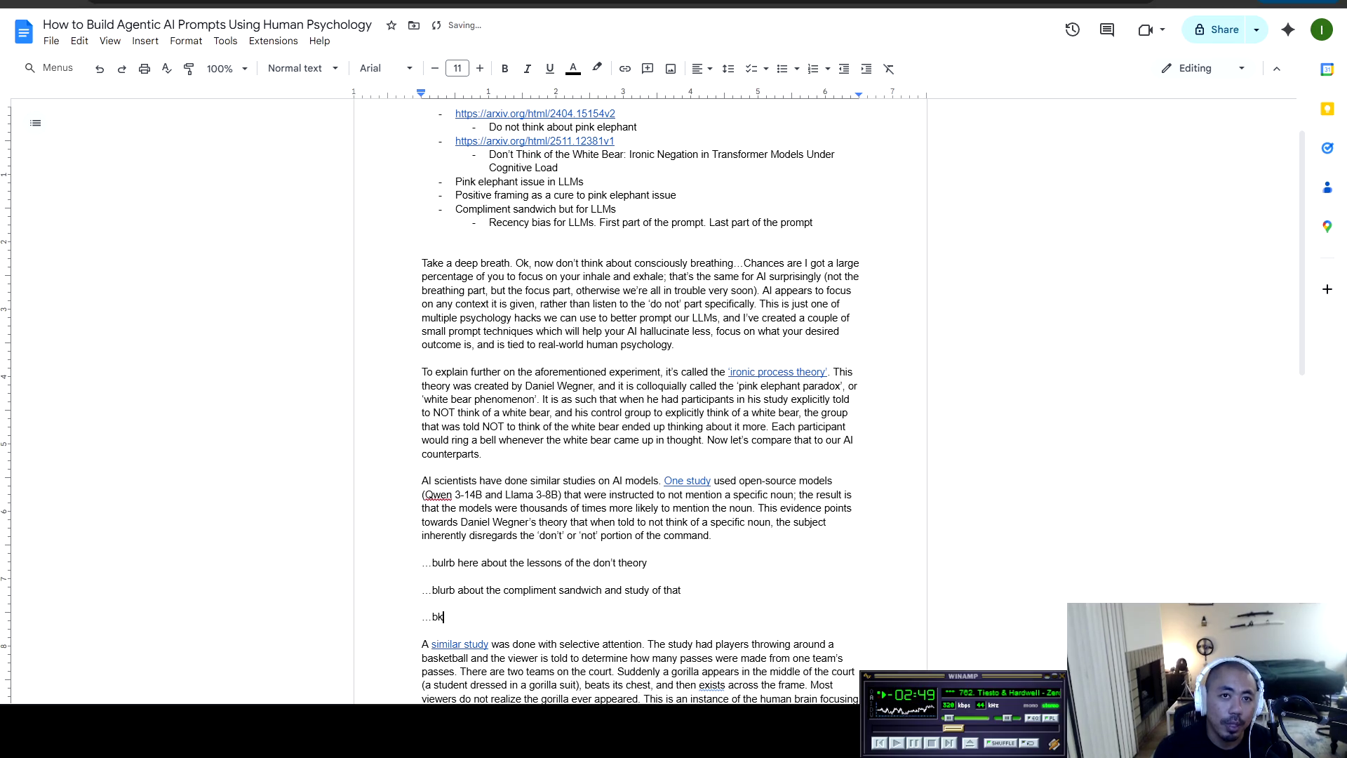
{"action": "type", "text": "b about s"}
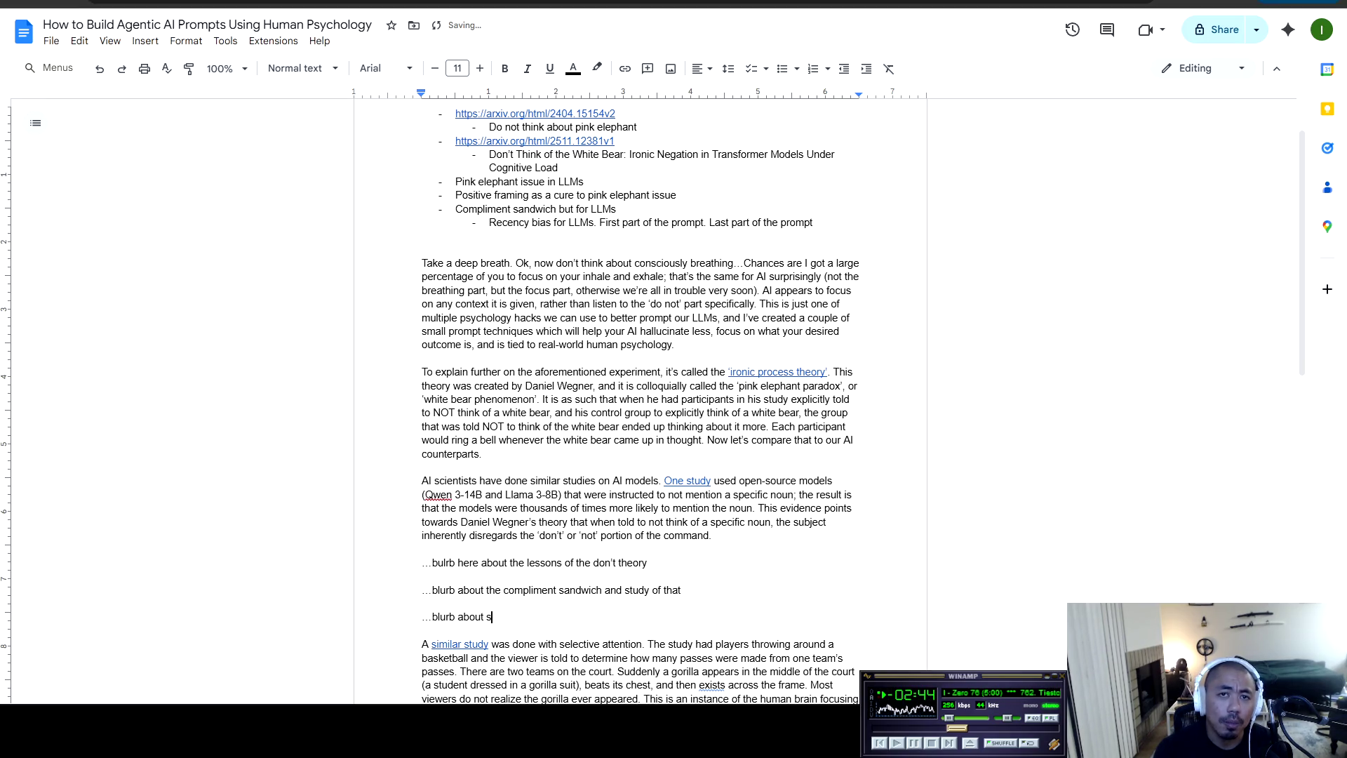
{"action": "key", "text": "BackSpace"}
{"action": "type", "text": "using the c"}
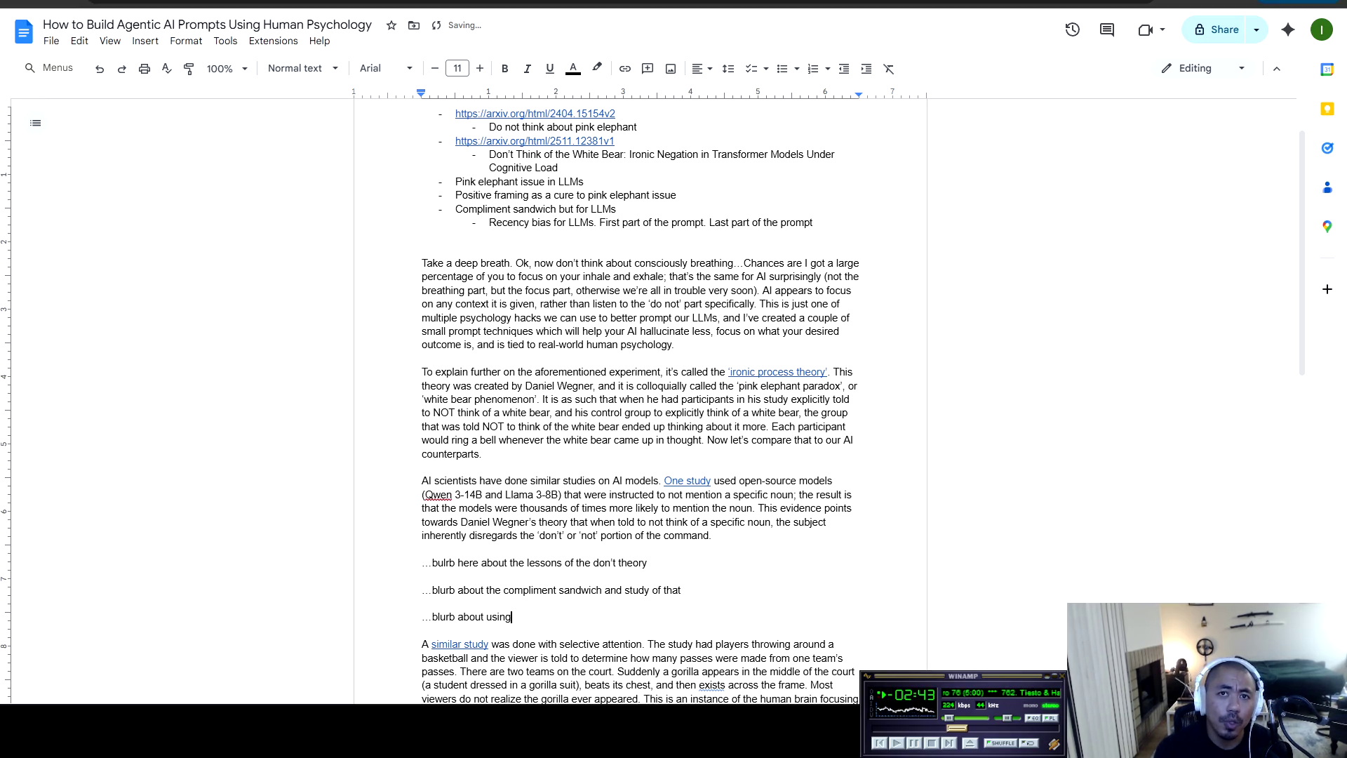
{"action": "type", "text": "omplim"}
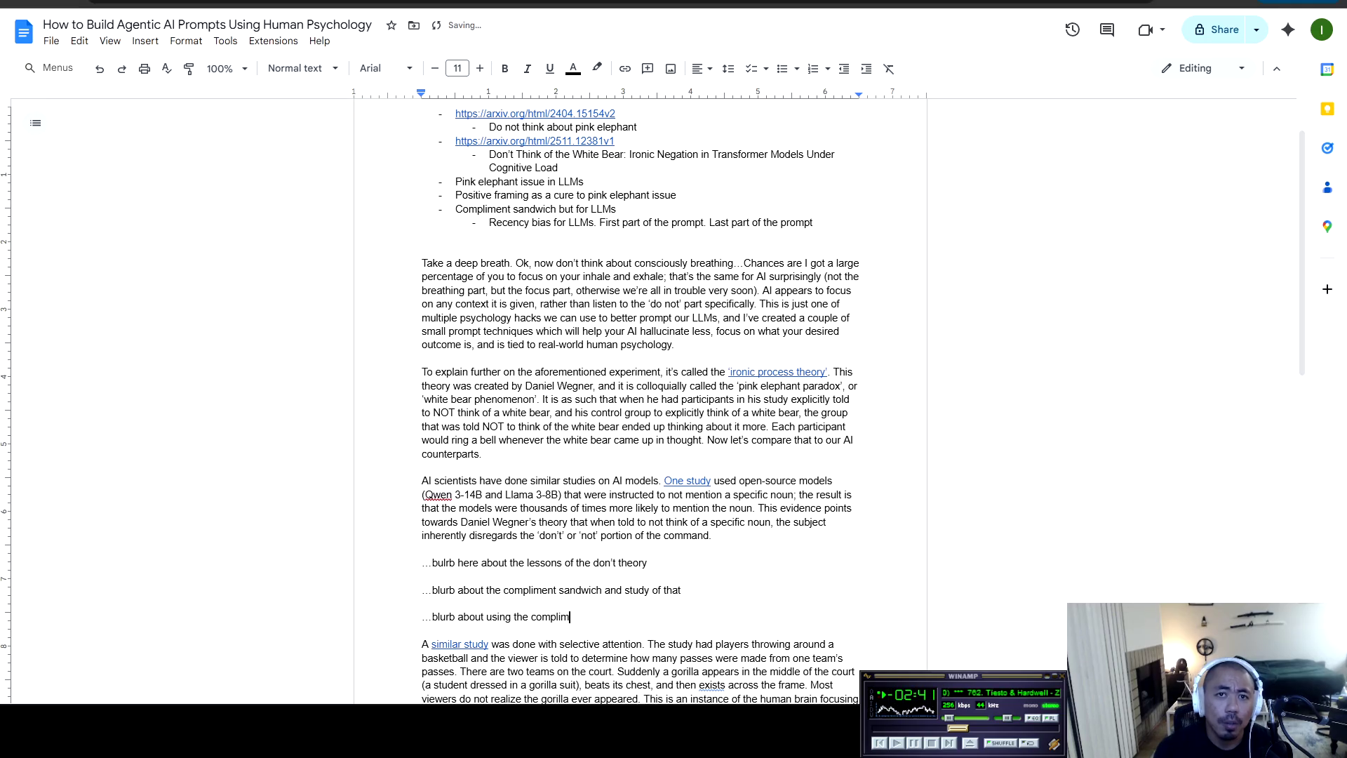
{"action": "type", "text": "ent sandwich in regard"}
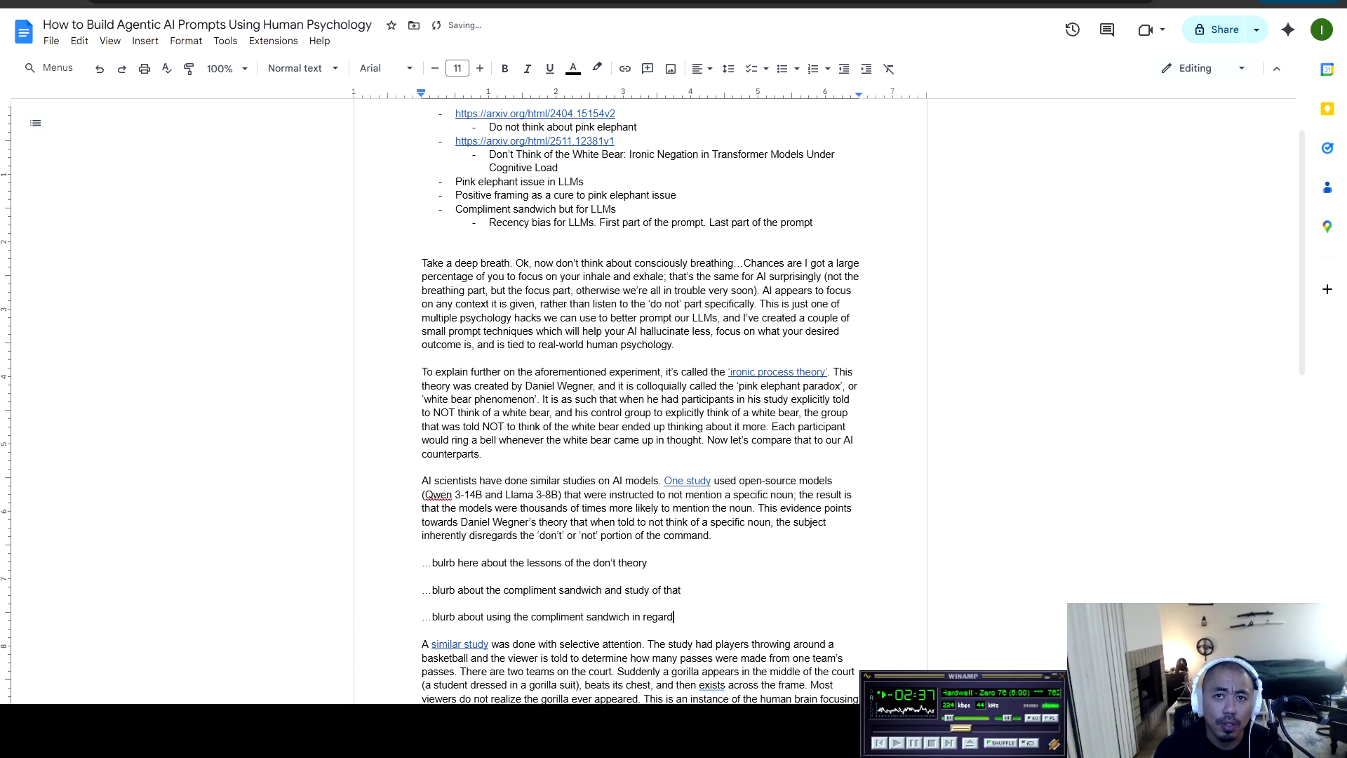
{"action": "type", "text": "s to "}
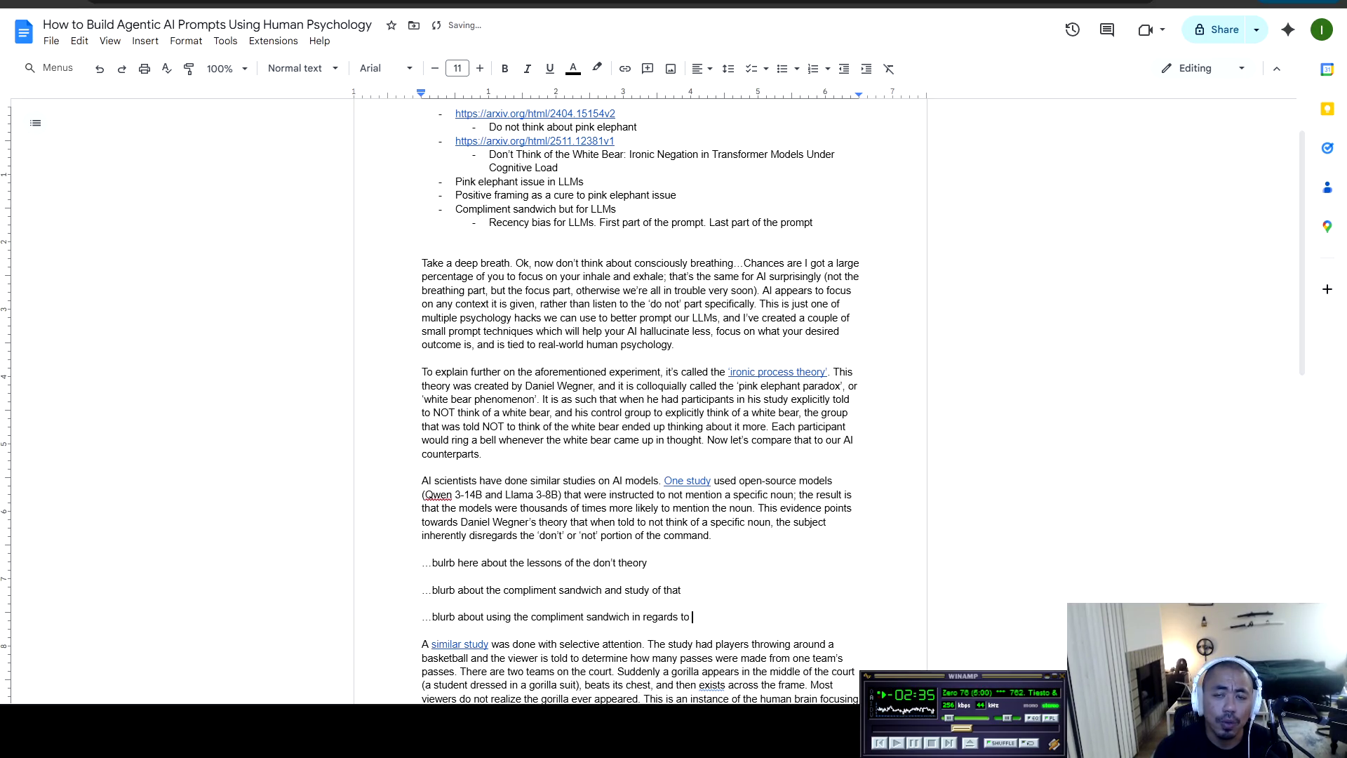
{"action": "type", "text": "LLMs "}
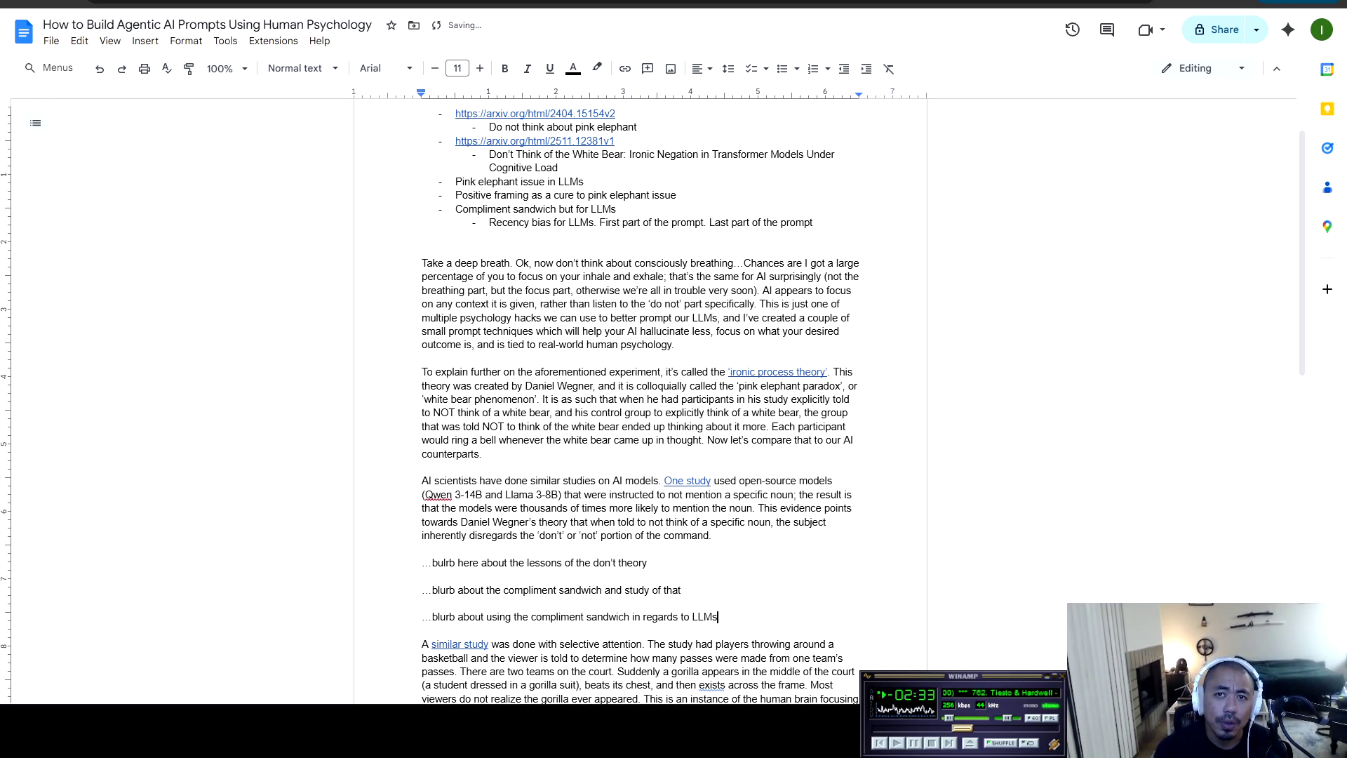
{"action": "type", "text": "and the "}
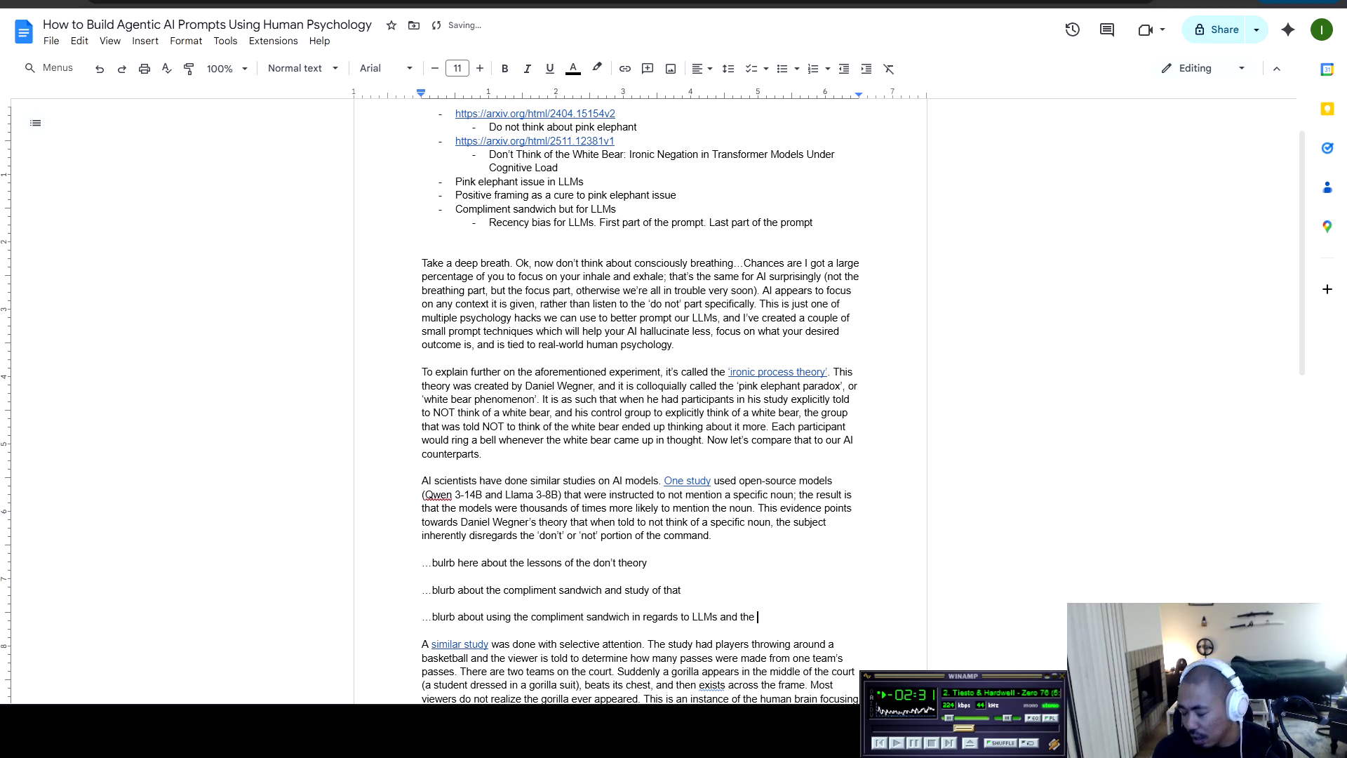
{"action": "type", "text": "idea of "}
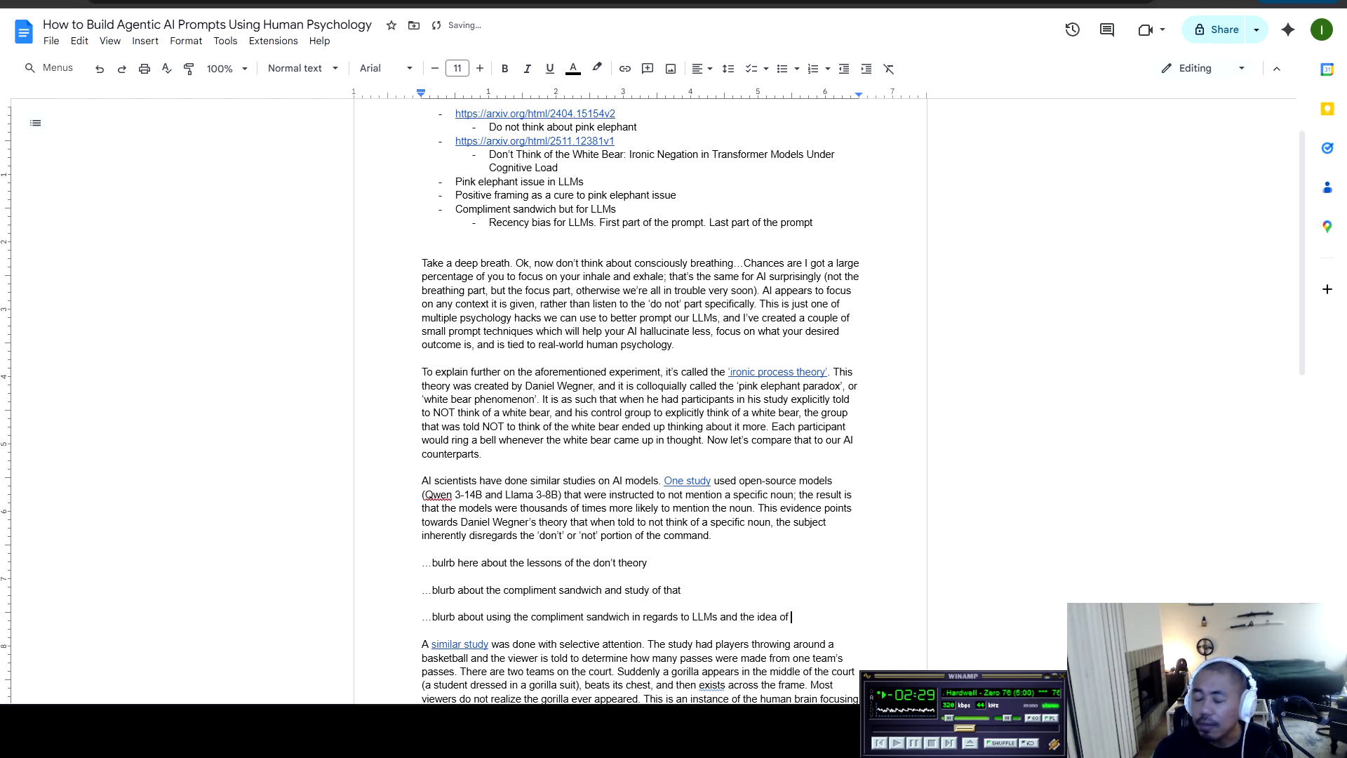
{"action": "type", "text": "first ide"}
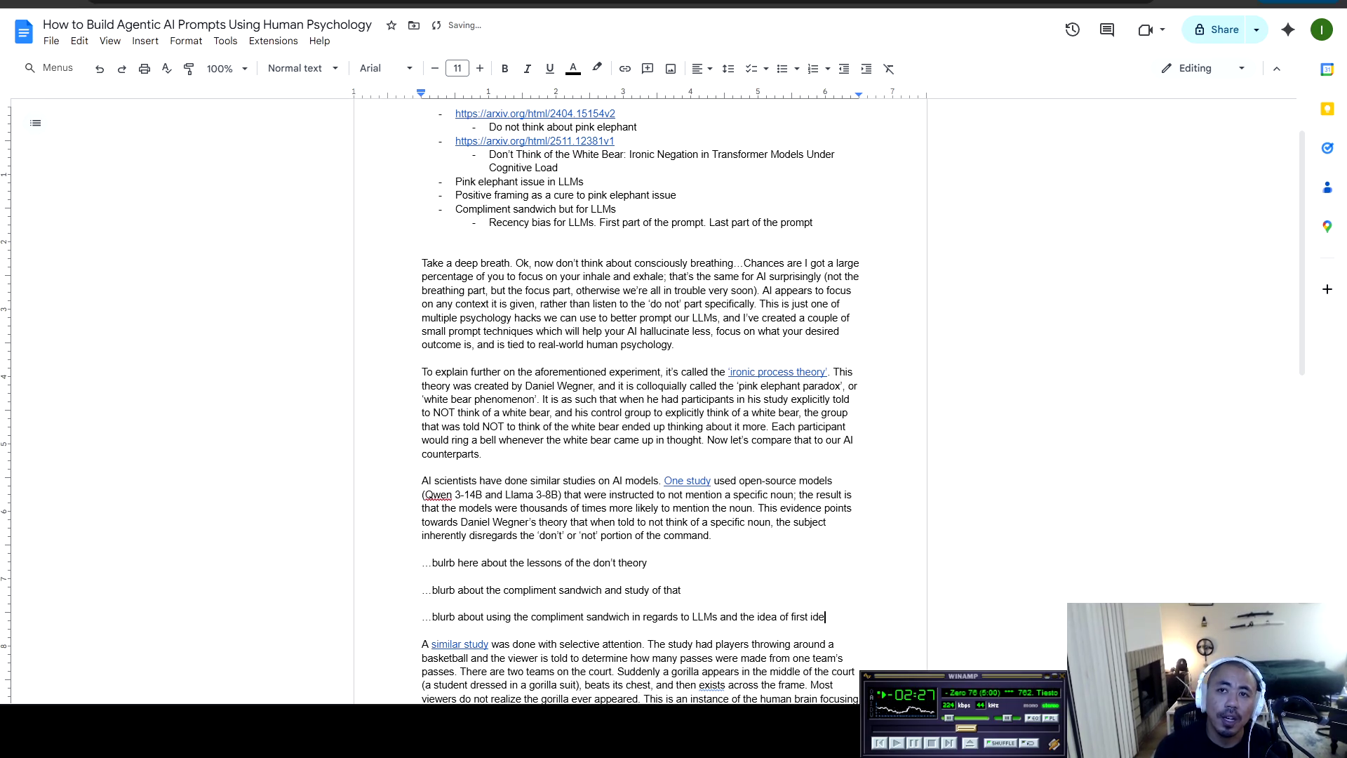
{"action": "type", "text": "a last idea.,"}
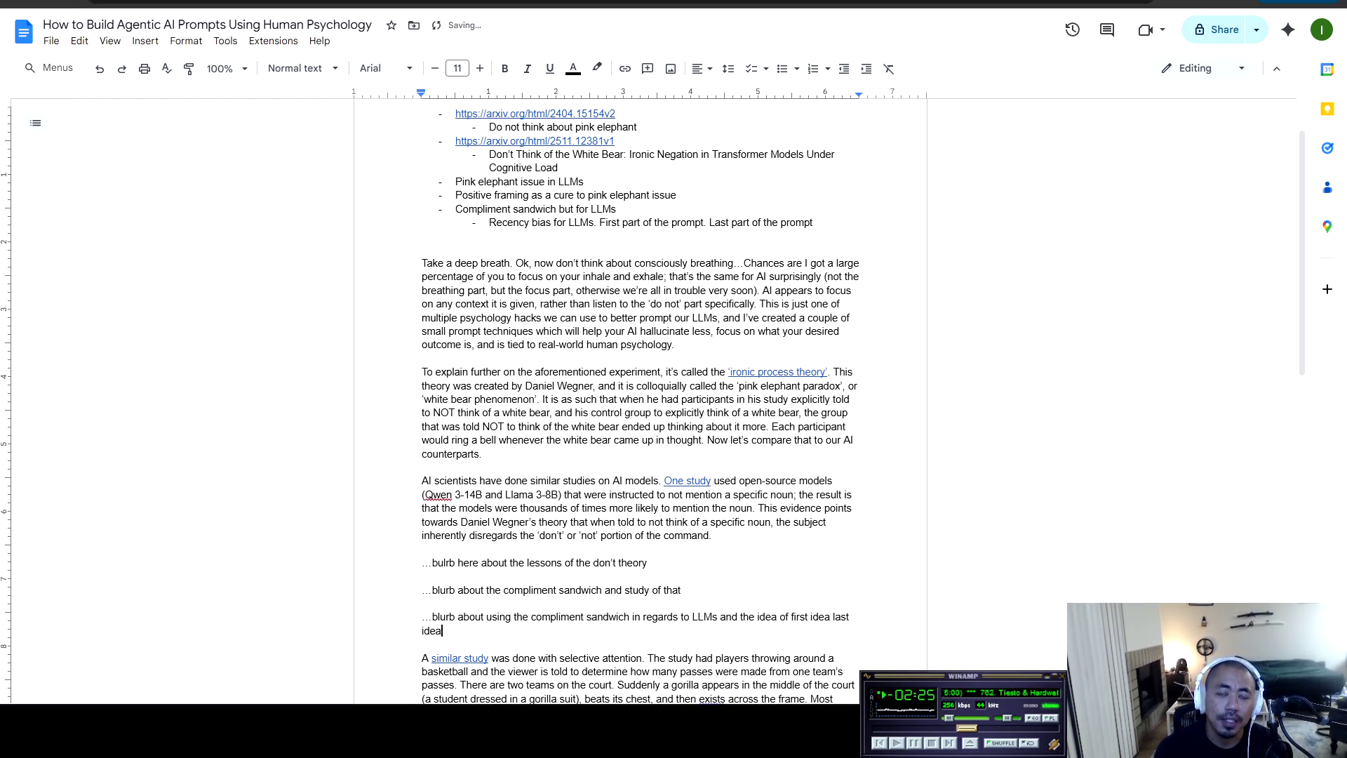
{"action": "key", "text": "BackSpace"}
{"action": "key", "text": "BackSpace"}
{"action": "type", "text": "and recenc"}
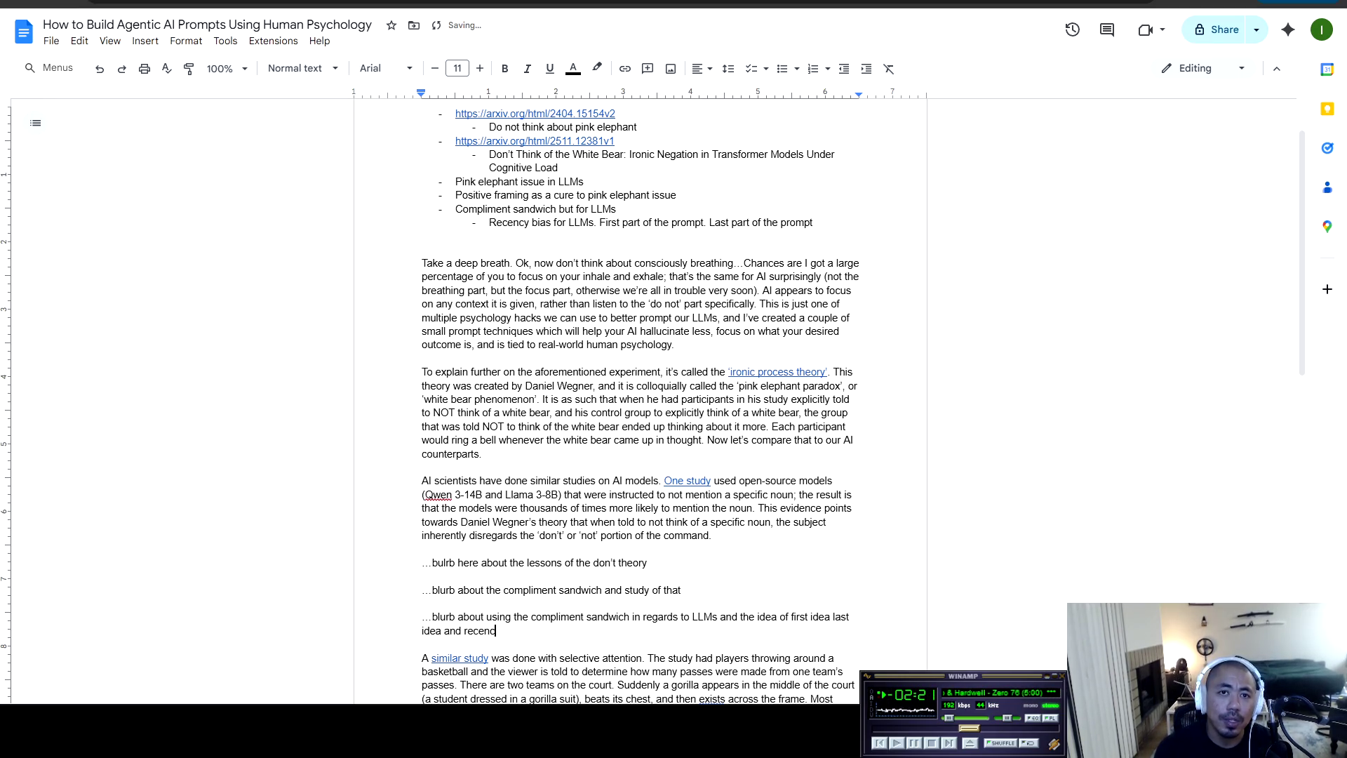
{"action": "type", "text": "y bias"}
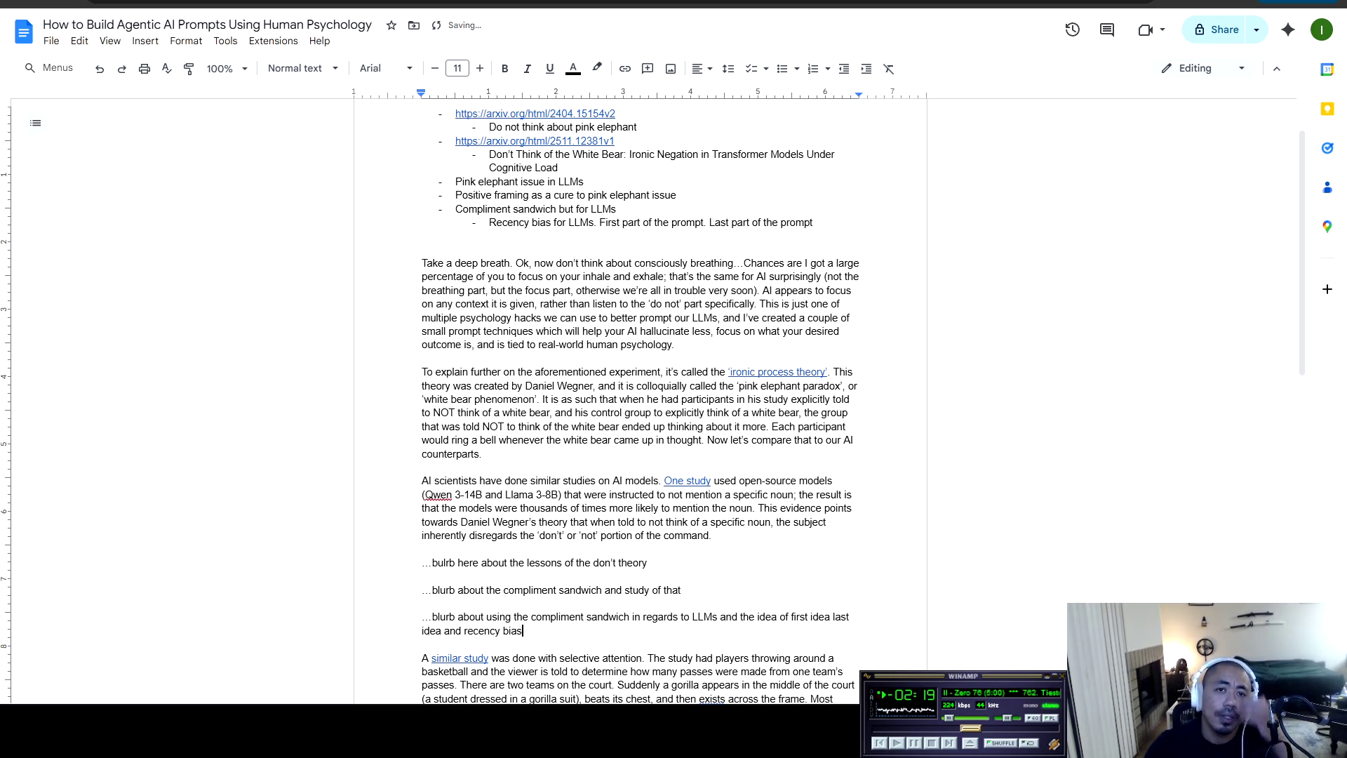
Cut the 'A similar study' gorilla paragraph together with its sandwich-theory note
{"action": "scroll", "coordinate": [640, 400], "scroll_direction": "down", "scroll_amount": 4}
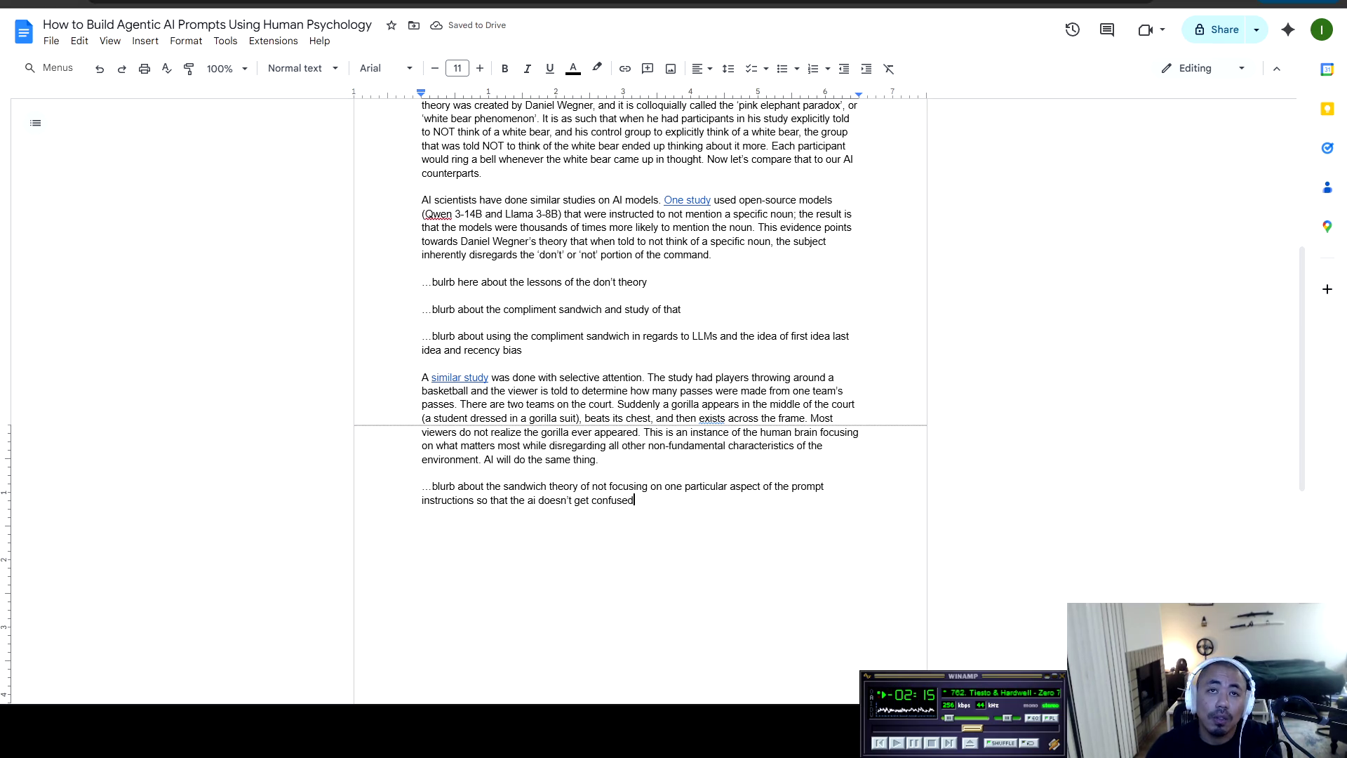
{"action": "left_click", "coordinate": [643, 446]}
{"action": "left_click", "coordinate": [422, 513]}
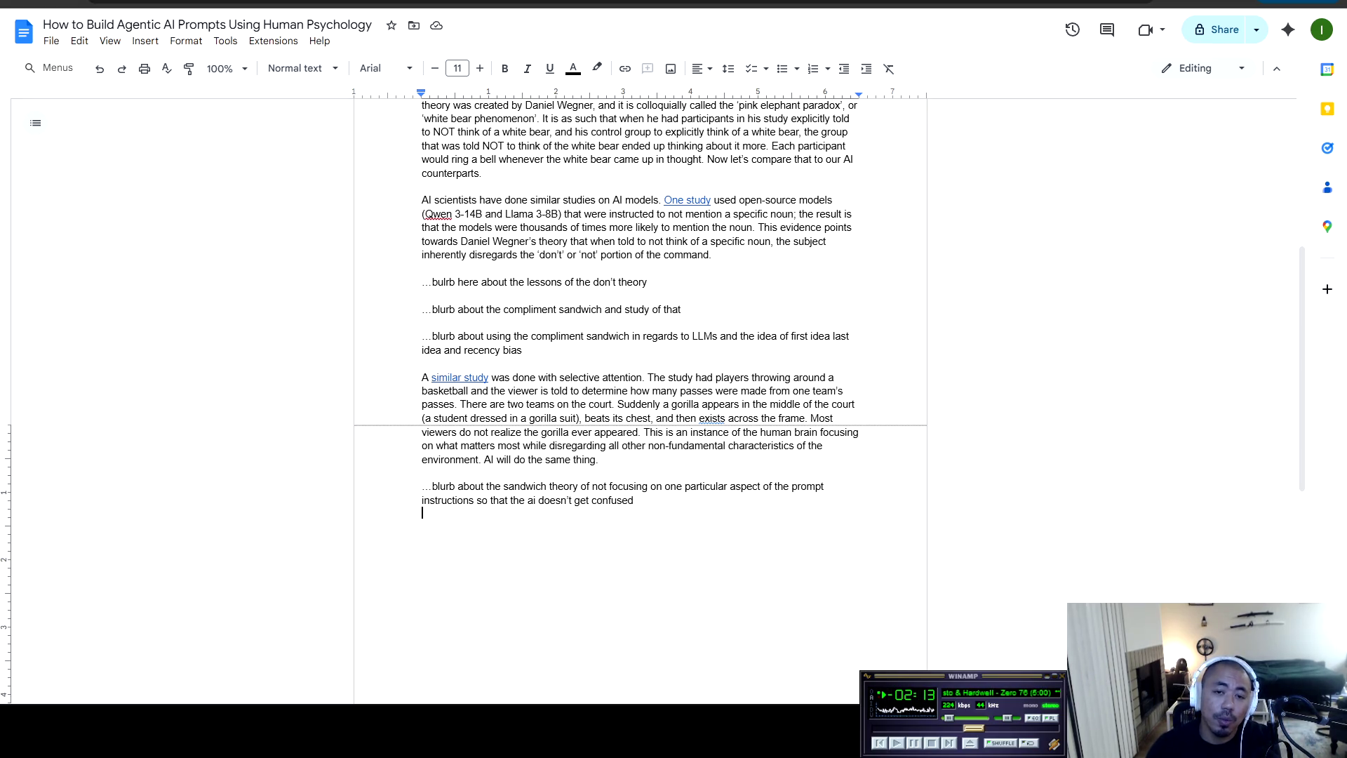
{"action": "key", "text": "BackSpace"}
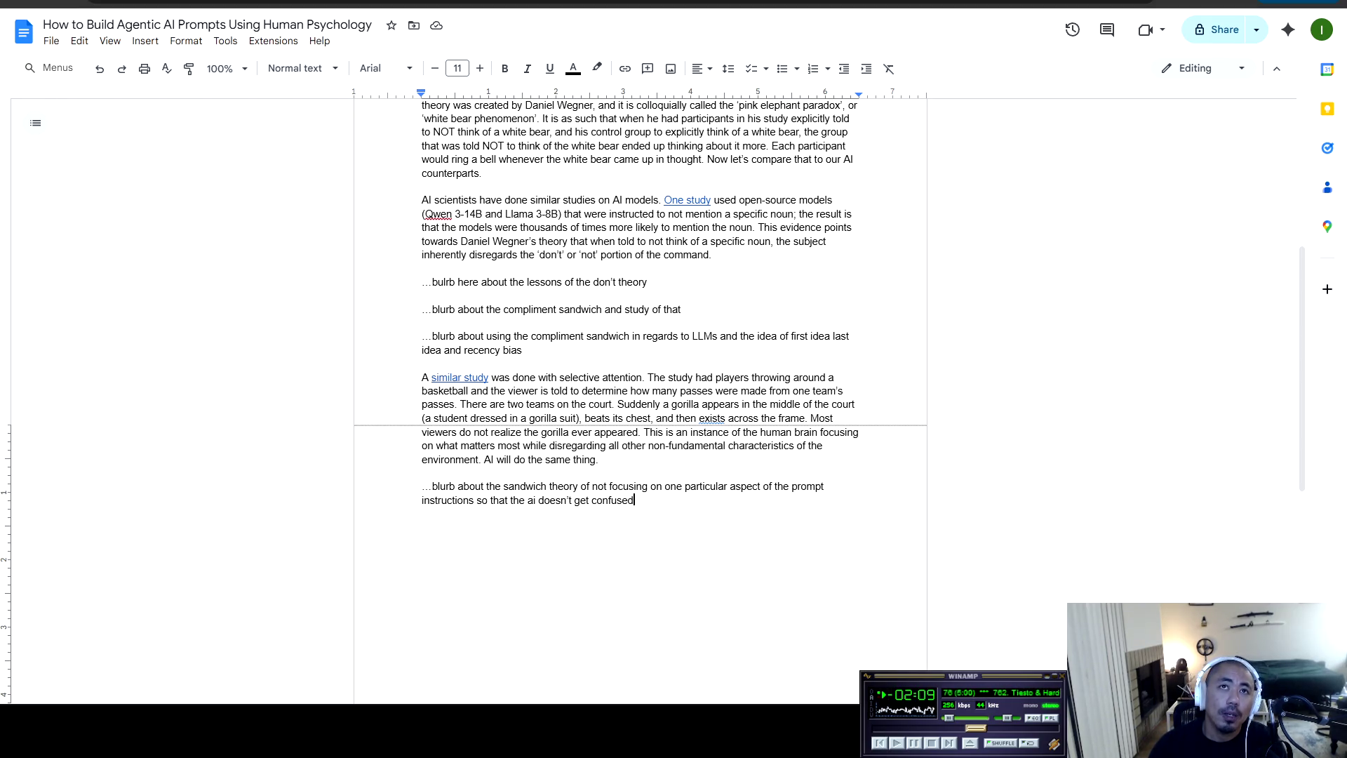
{"action": "scroll", "coordinate": [639, 400], "scroll_direction": "up", "scroll_amount": 1}
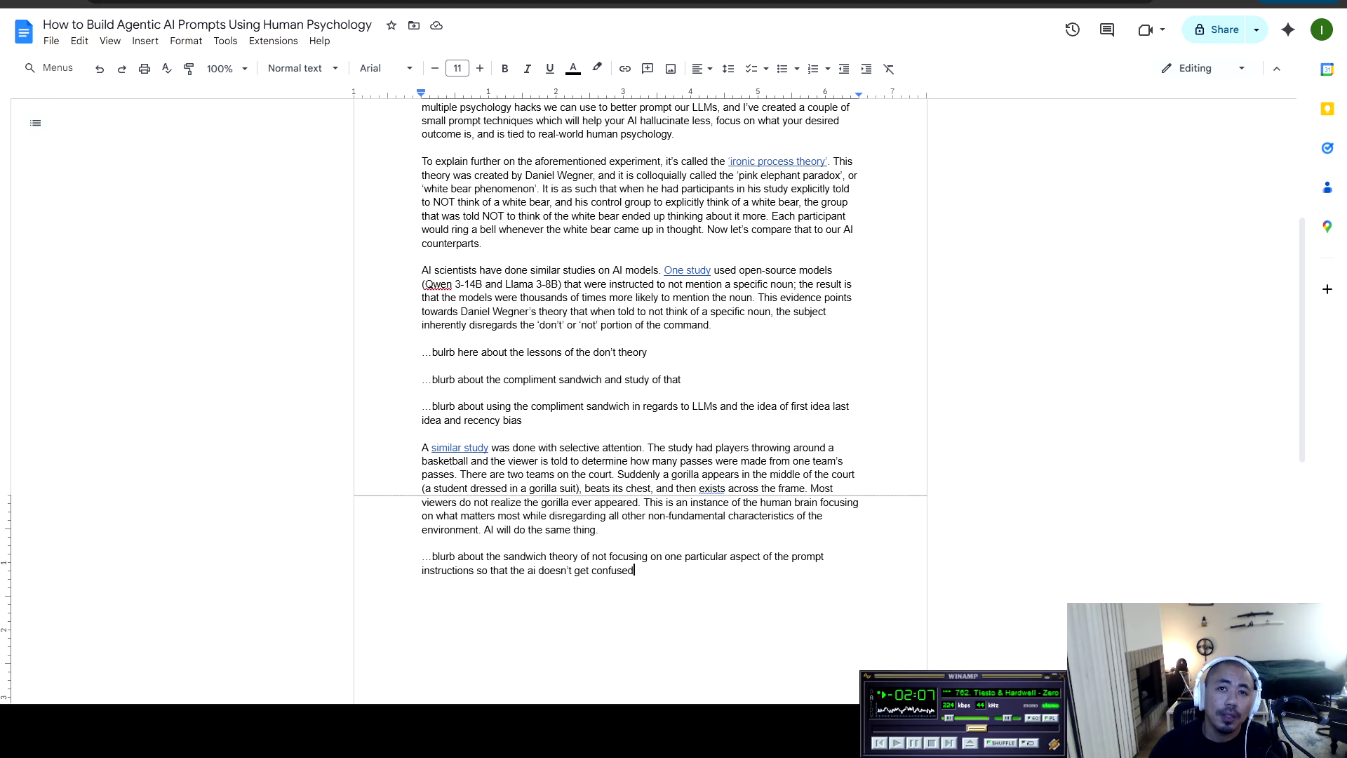
{"action": "key", "text": "ctrl+shift+Up"}
{"action": "key", "text": "ctrl+shift+Up"}
{"action": "key", "text": "ctrl+shift+Up"}
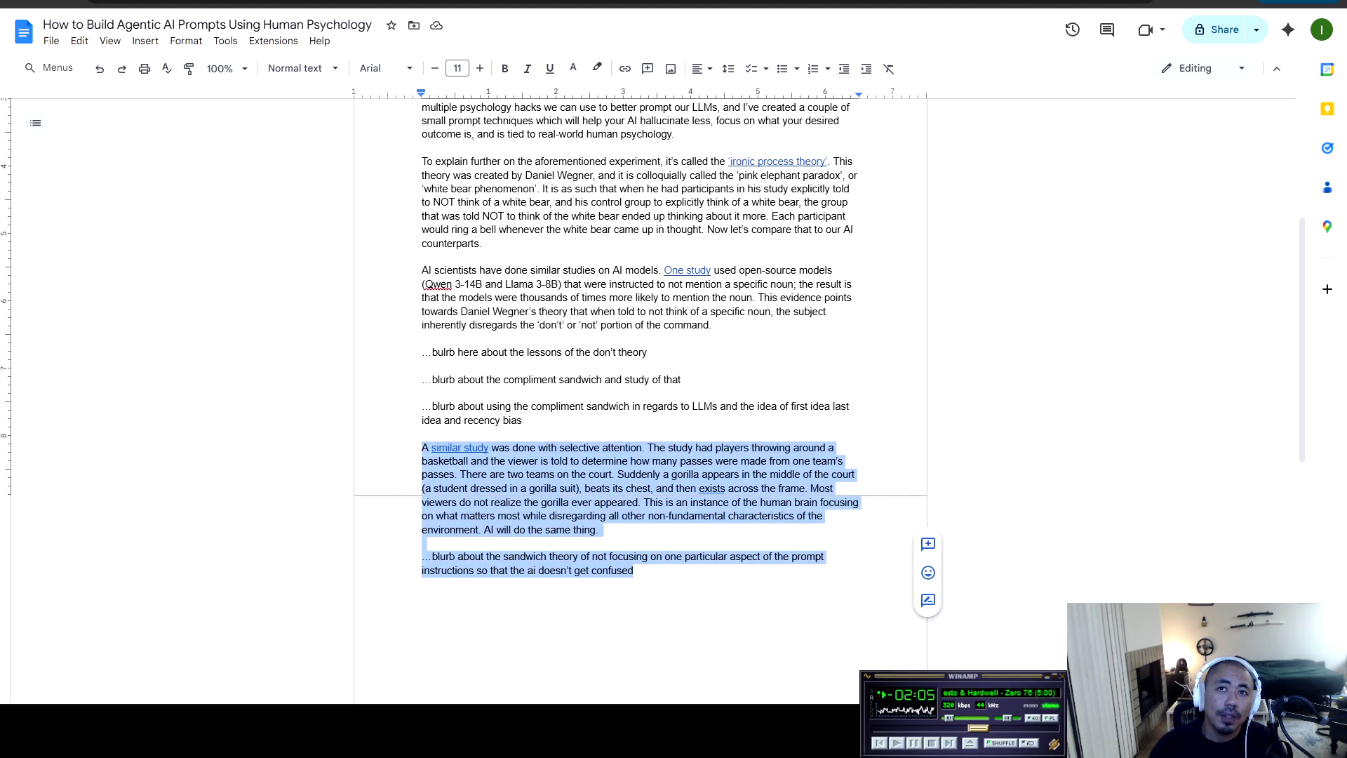
{"action": "key", "text": "BackSpace"}
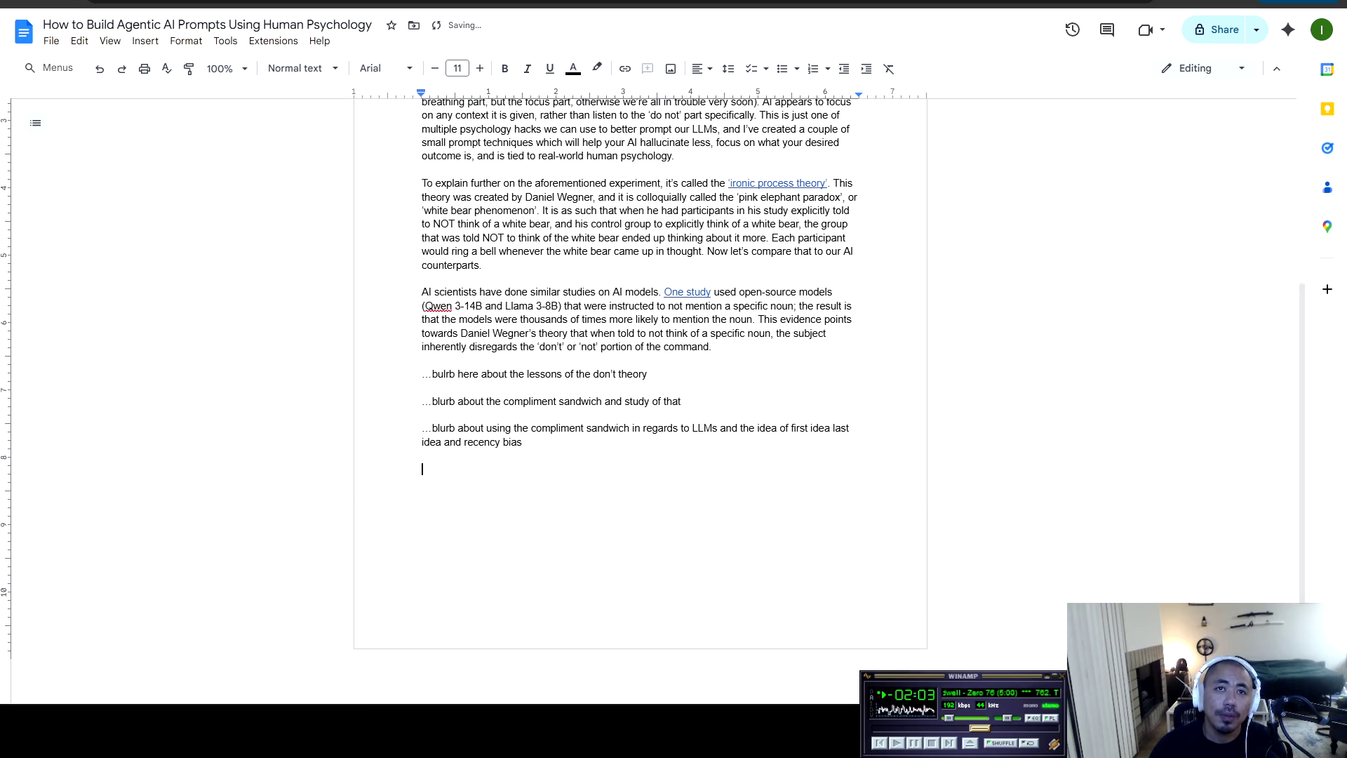
{"action": "key", "text": "BackSpace"}
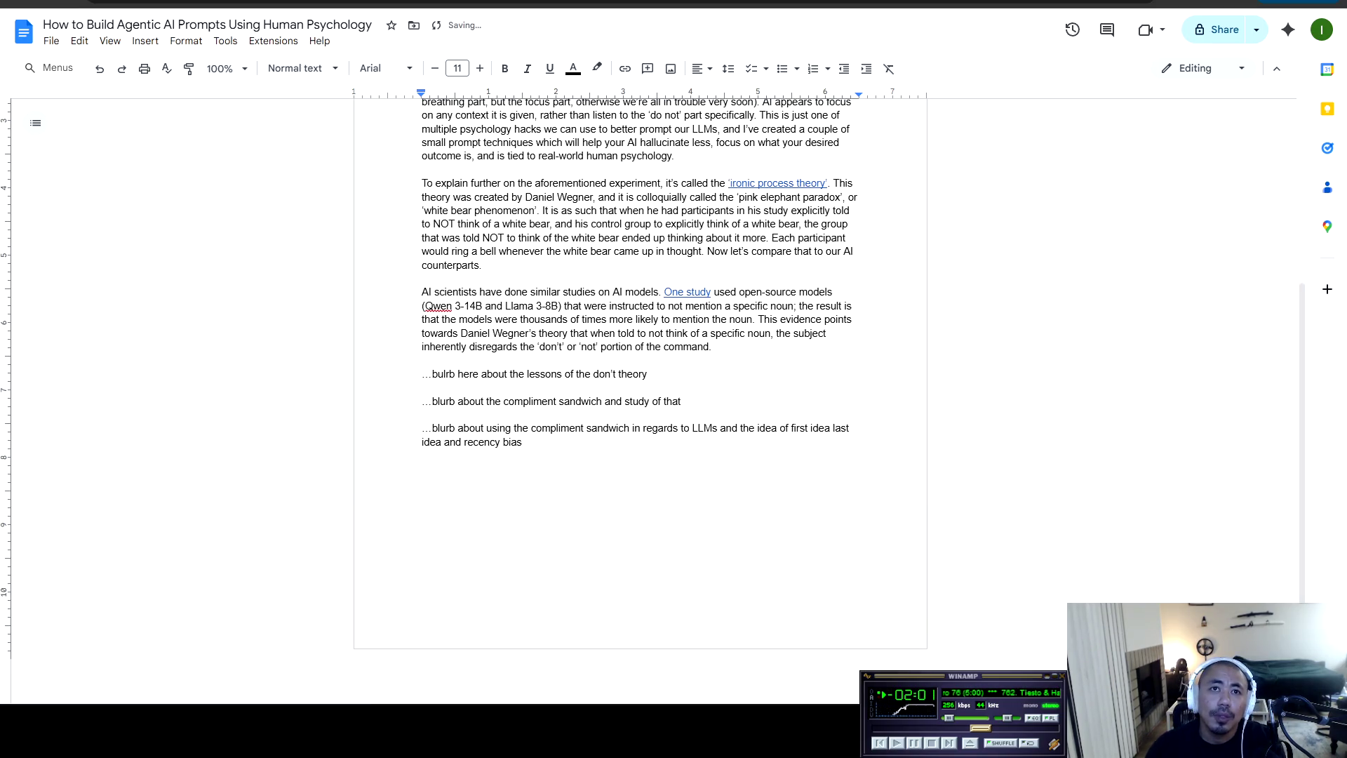
Paste the gorilla paragraph and note on a new line after the compliment-sandwich note
{"action": "left_click", "coordinate": [681, 401]}
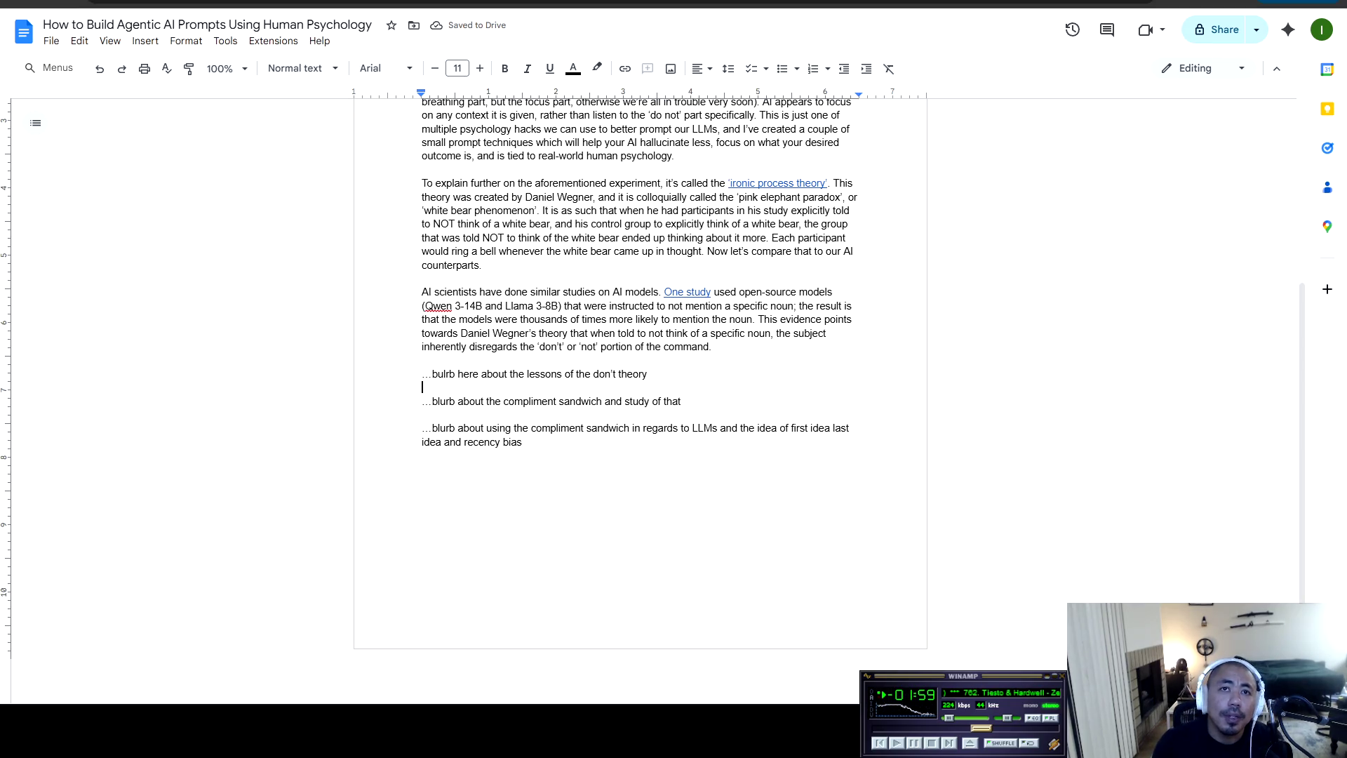
{"action": "key", "text": "Return"}
{"action": "key", "text": "Return"}
{"action": "type", "text": "A similar study was done with selective attention. The study had players throwing around a basketball and the viewer is told to determine how many passes were made from one team’s passes. There are two teams on the court. Suddenly a gorilla appears in the middle of the court (a student dressed in a gorilla suit), beats its chest, and then exists across the frame. Most viewers do not realize the gorilla ever appeared. This is an instance of the human brain focusing on what matters most while disregarding all other non-fundamental characteristics of the environment. AI will do the same thing.  …blurb about the sandwich theory of not focusing on one particular aspect of the prompt instructions so that the ai doesn’t get confused"}
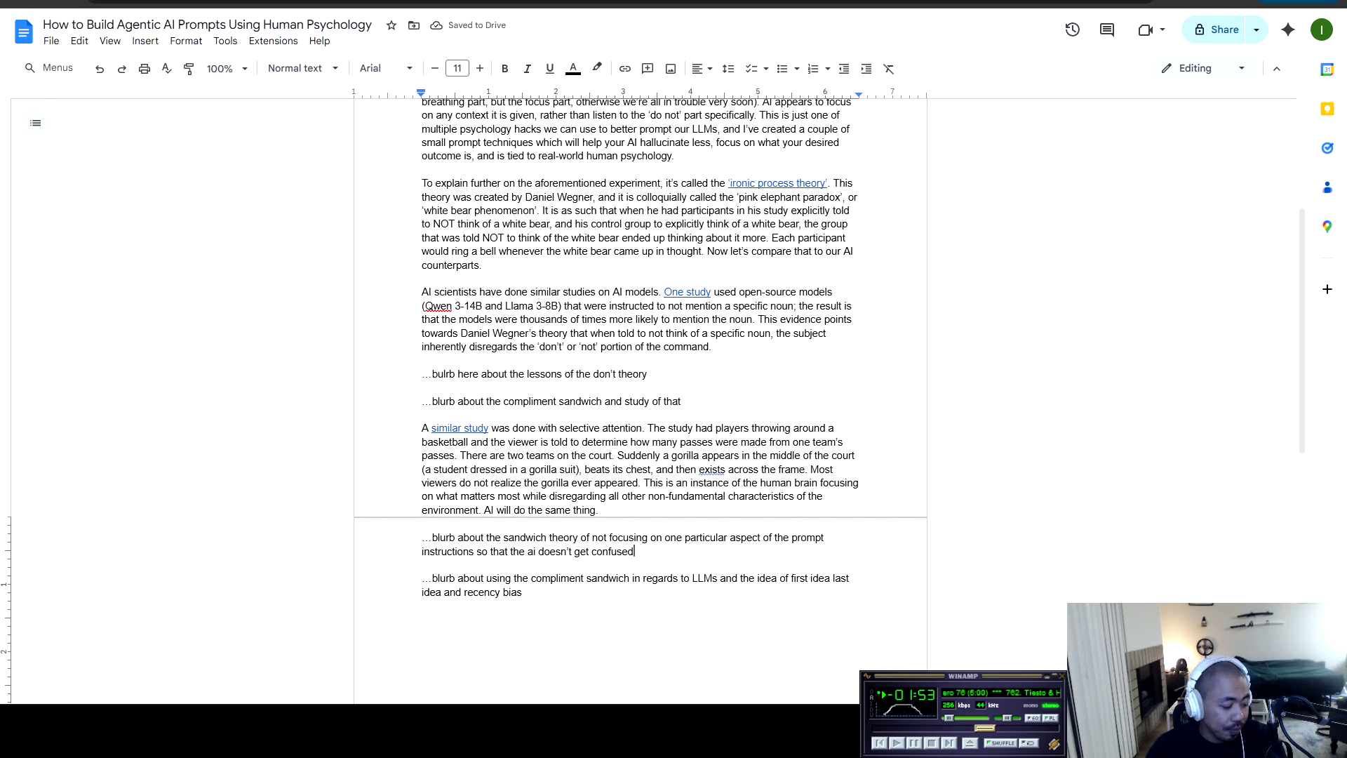
{"action": "left_click", "coordinate": [630, 497]}
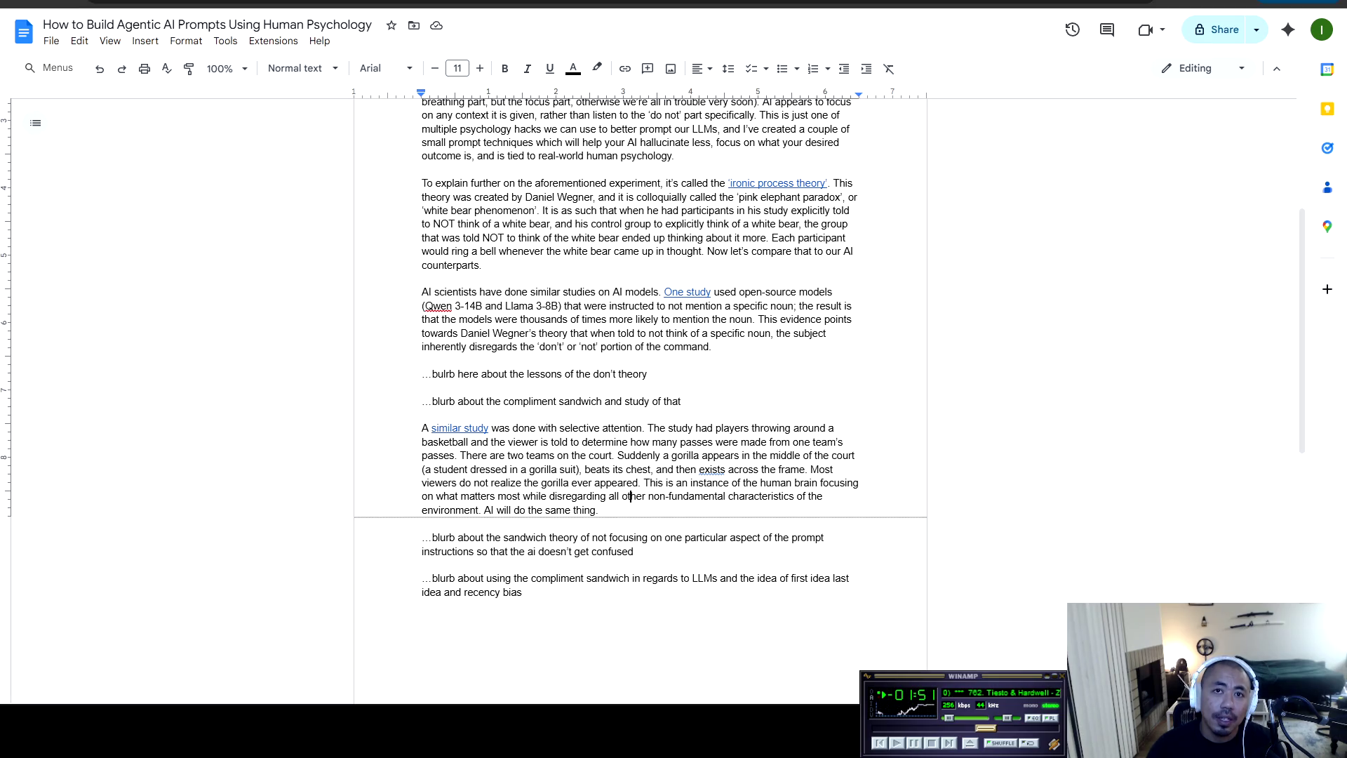
Add a final '...Conclusion' line below the recency-bias note at the end of the draft
{"action": "mouse_move", "coordinate": [438, 402]}
{"action": "left_mouse_down"}
{"action": "mouse_move", "coordinate": [624, 428]}
{"action": "mouse_move", "coordinate": [824, 579]}
{"action": "mouse_move", "coordinate": [635, 554]}
{"action": "left_mouse_up"}
{"action": "left_click", "coordinate": [670, 537]}
{"action": "key", "text": "ctrl+End"}
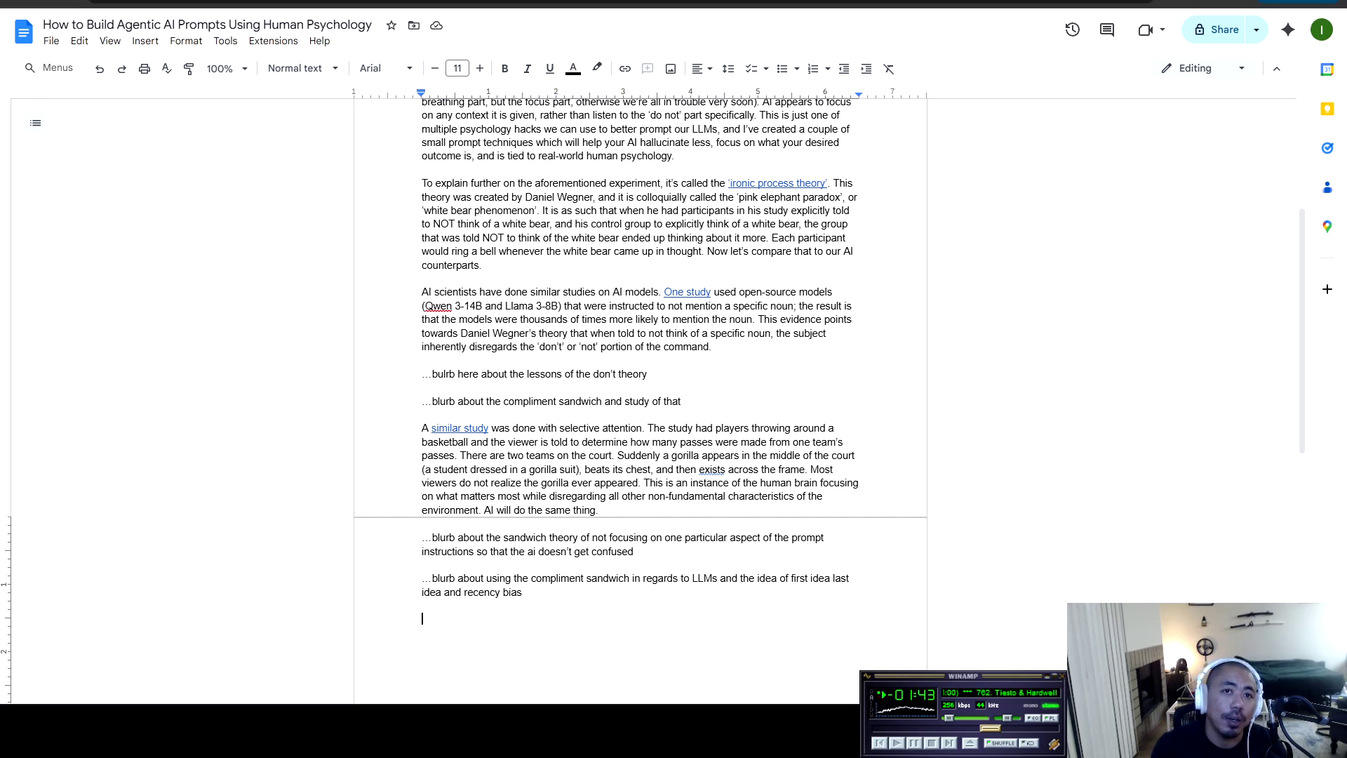
{"action": "type", "text": "Conclusion"}
{"action": "key", "text": "Return"}
{"action": "key", "text": "Up"}
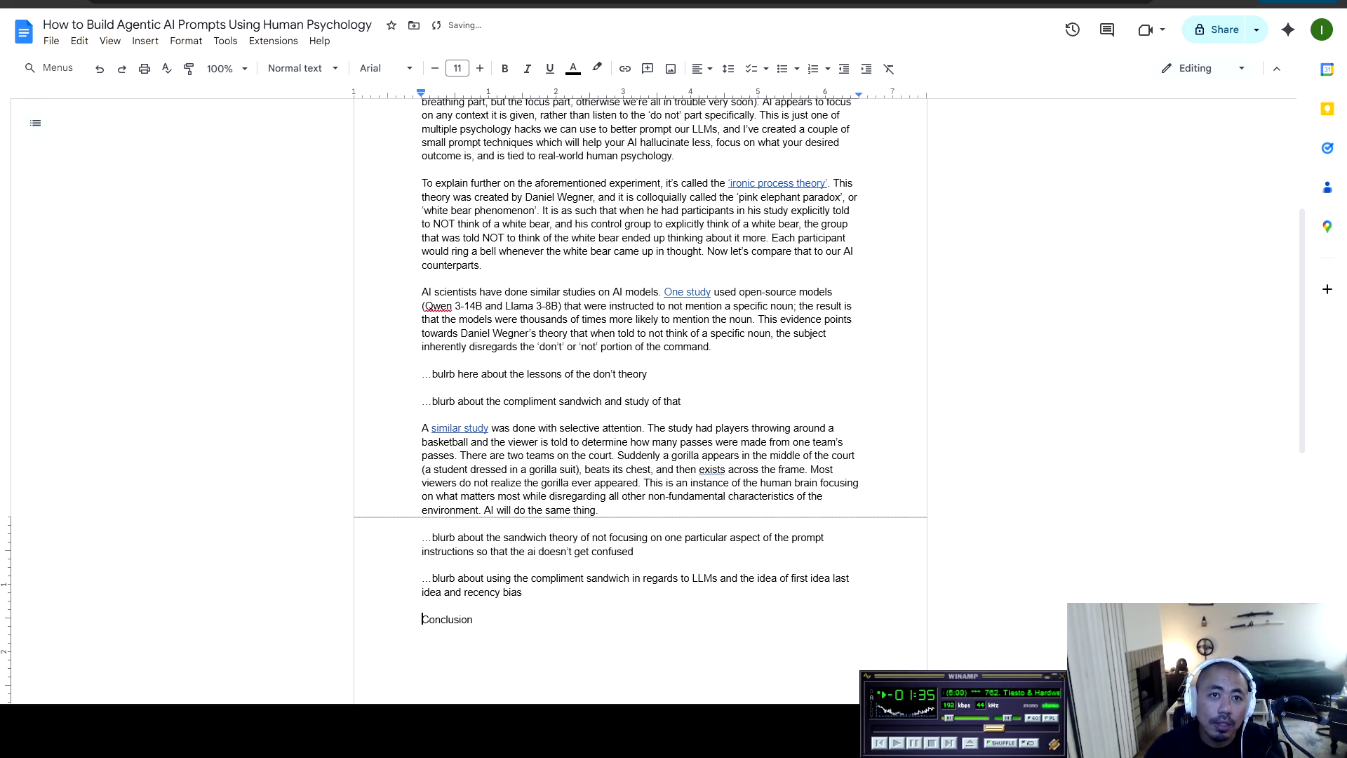
{"action": "type", "text": "..."}
{"action": "key", "text": "Down"}
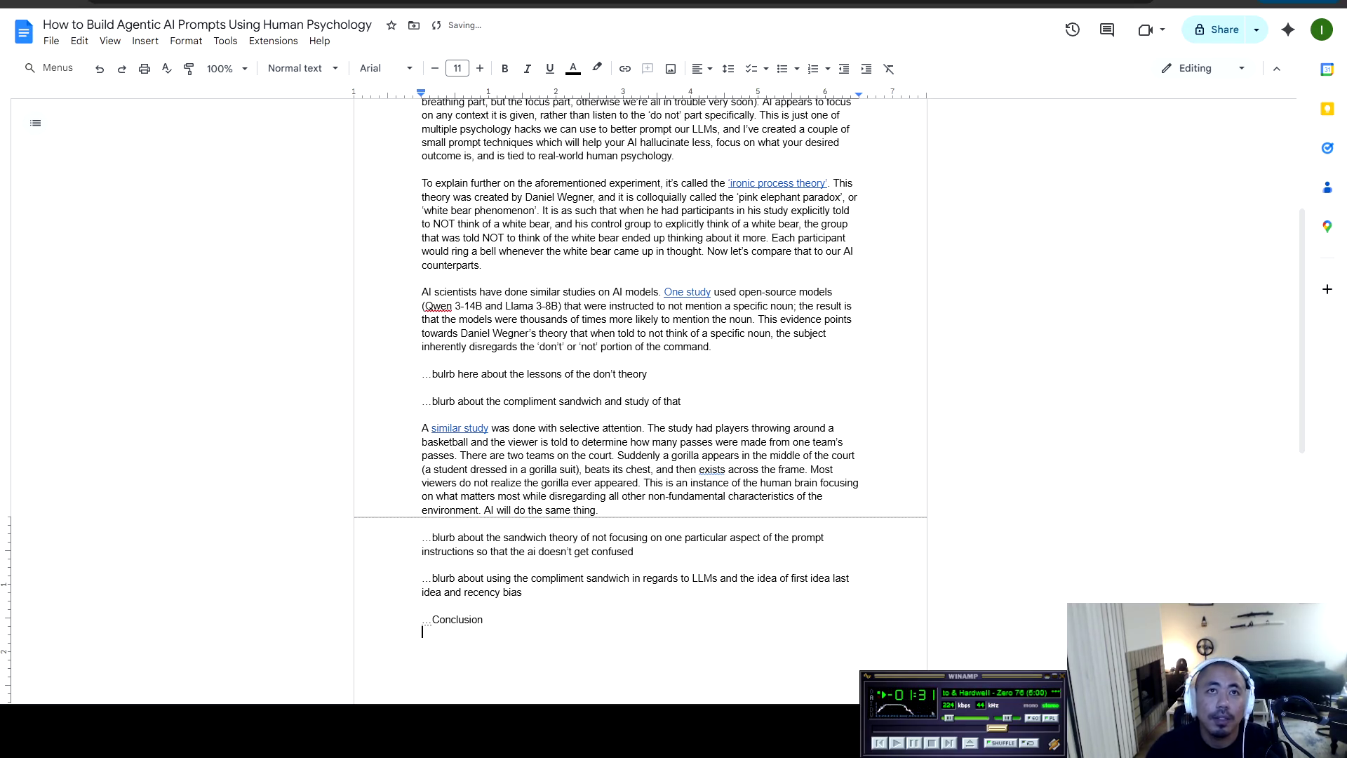
{"action": "scroll", "coordinate": [640, 400], "scroll_direction": "up", "scroll_amount": 4}
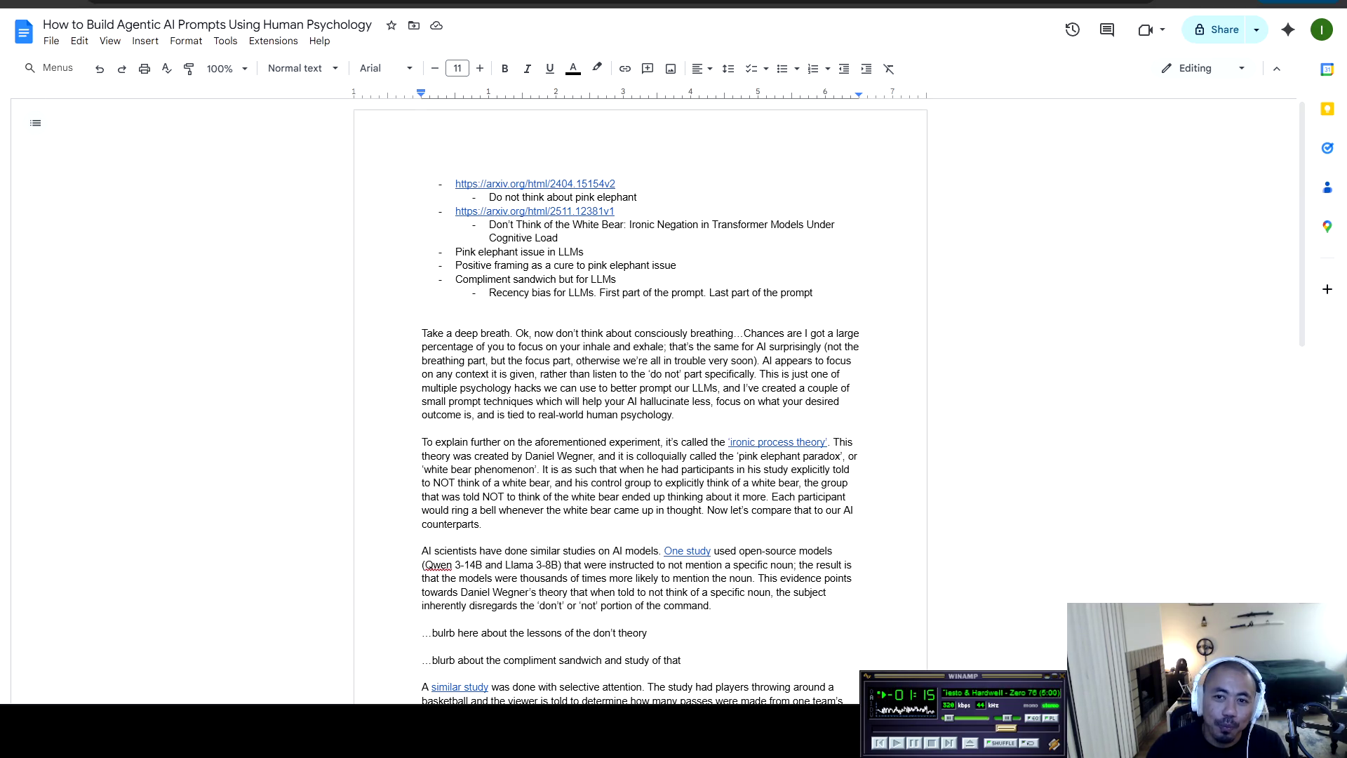
{"action": "left_click", "coordinate": [424, 428]}
{"action": "scroll", "coordinate": [640, 421], "scroll_direction": "down", "scroll_amount": 4}
{"action": "left_click", "coordinate": [449, 593], "text": "shift"}
{"action": "scroll", "coordinate": [640, 421], "scroll_direction": "up", "scroll_amount": 4}
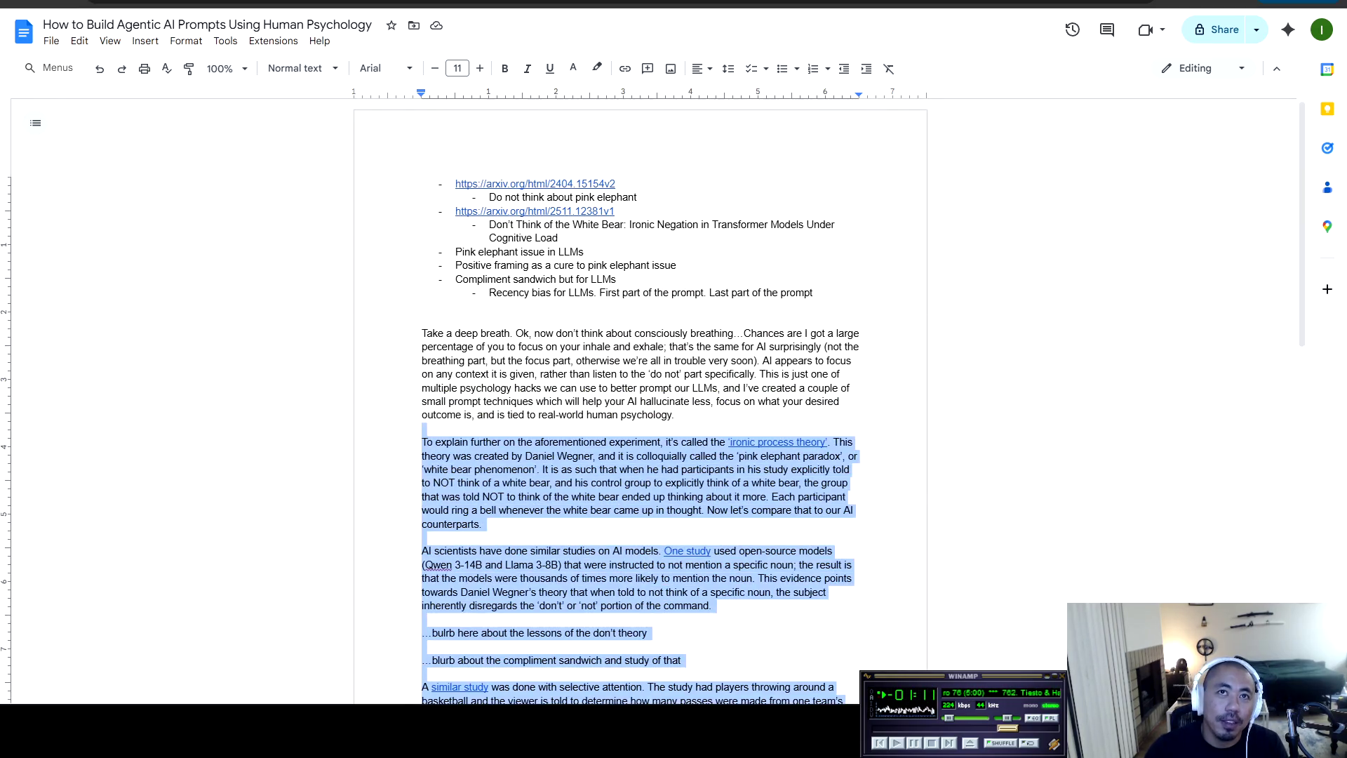
{"action": "left_click", "coordinate": [455, 183]}
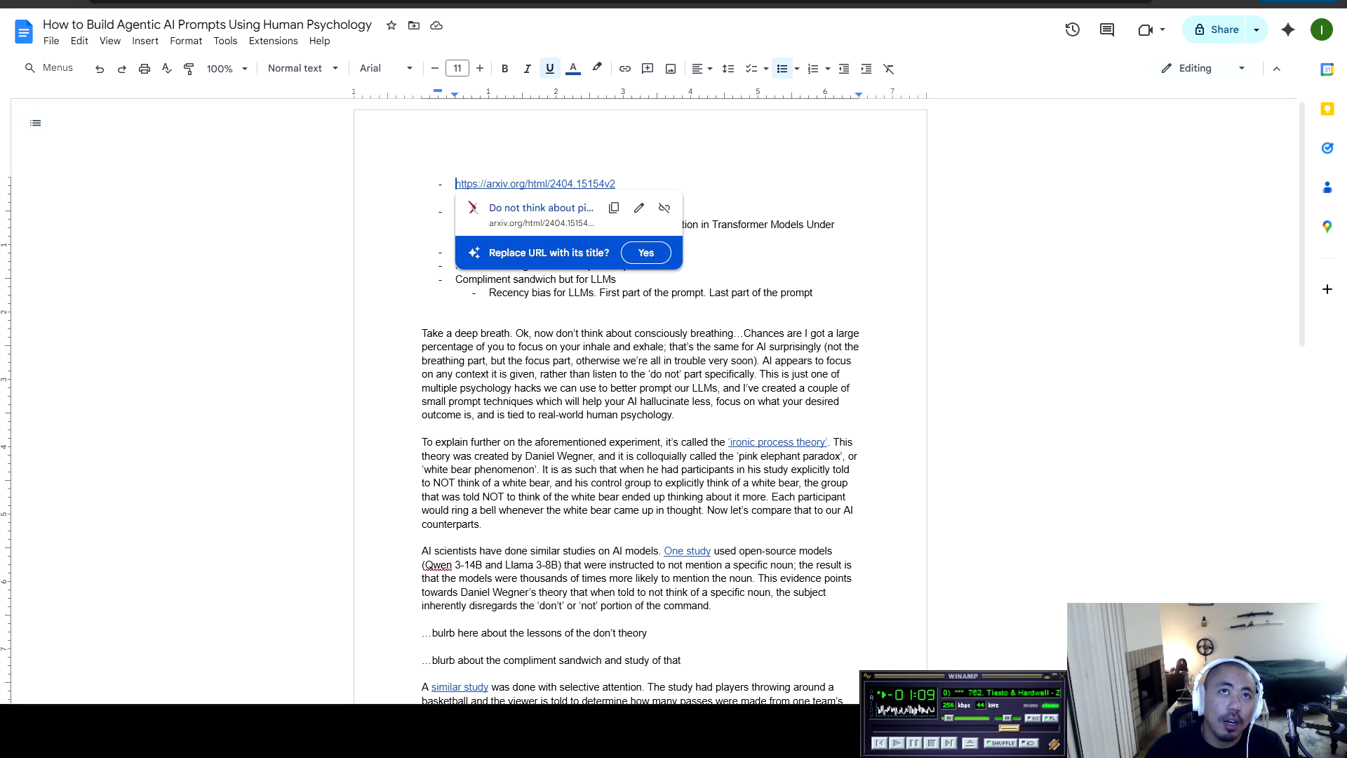
{"action": "key", "text": "shift+Down"}
{"action": "key", "text": "shift+Down"}
{"action": "key", "text": "shift+Down"}
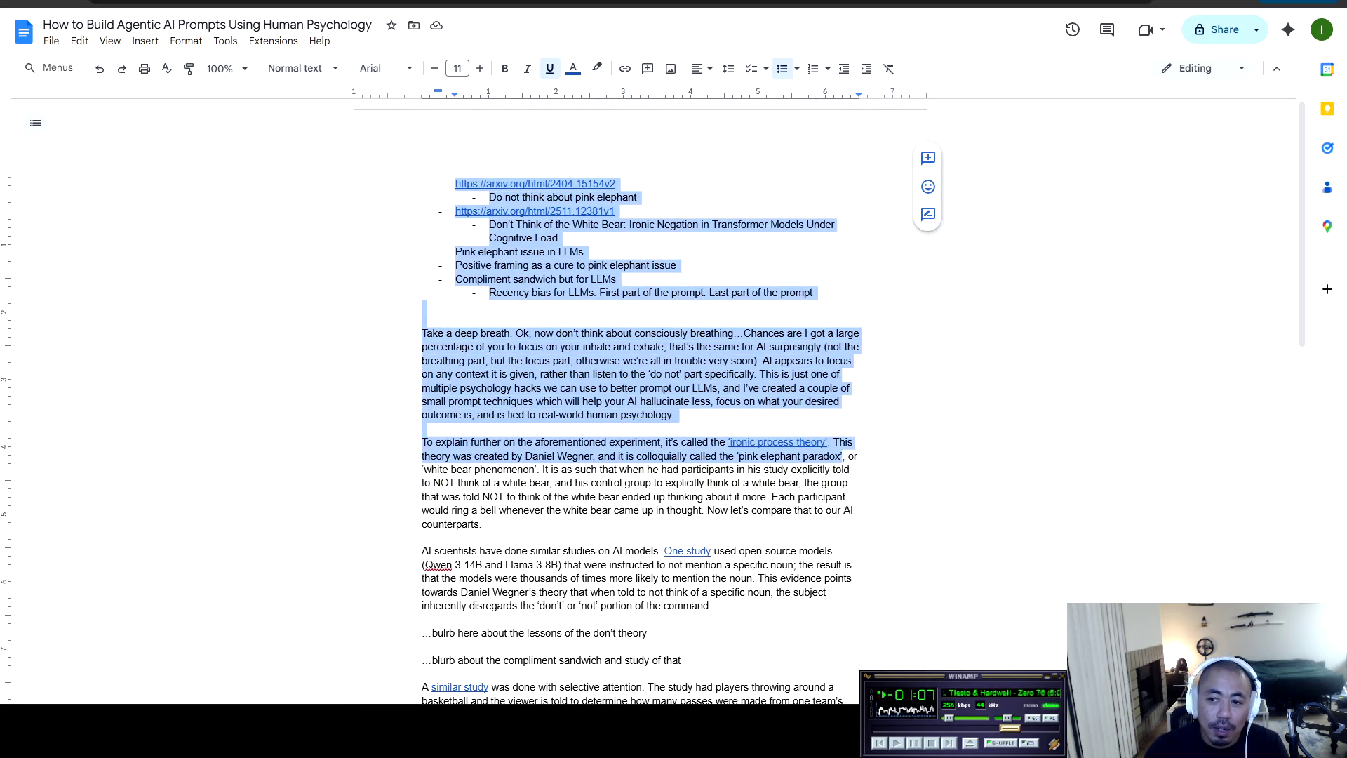
{"action": "key", "text": "shift+Down"}
{"action": "key", "text": "shift+Down"}
{"action": "key", "text": "shift+Down"}
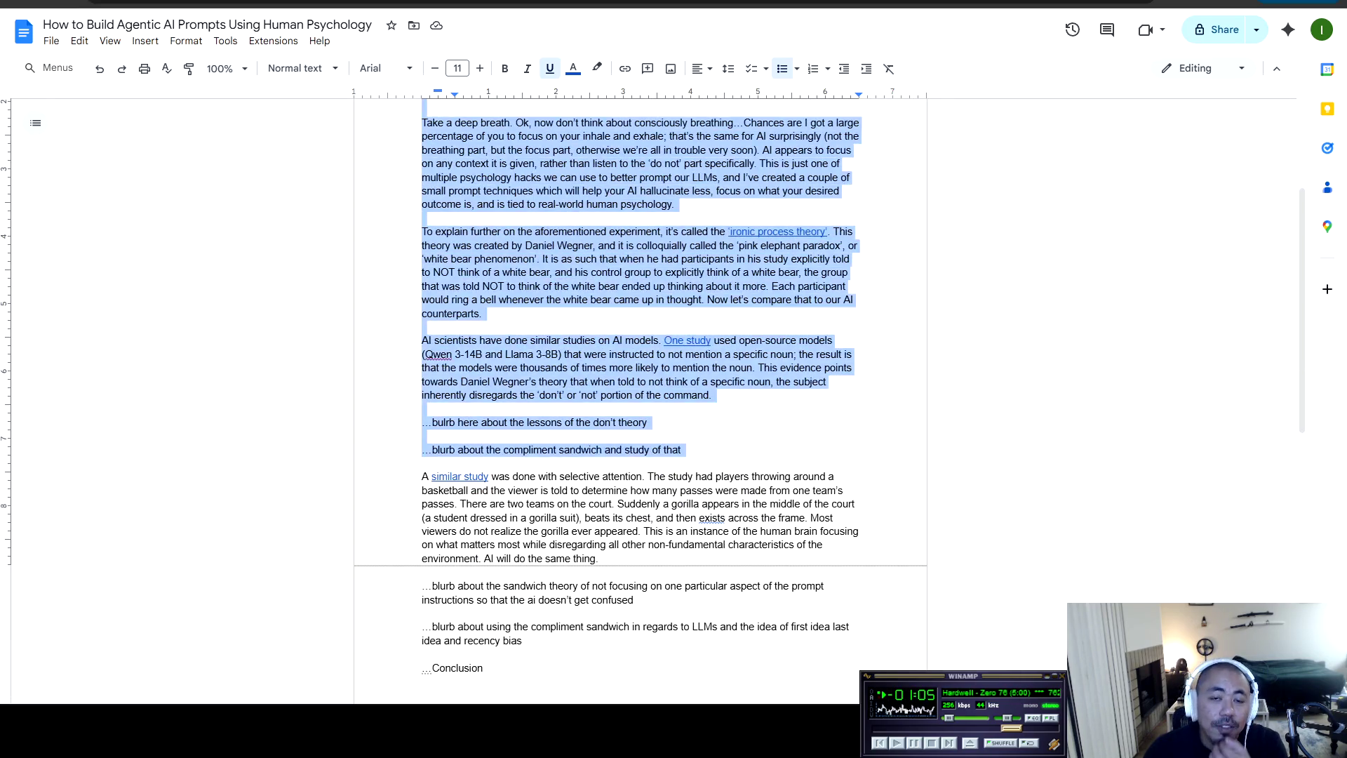
{"action": "key", "text": "shift+Down"}
{"action": "key", "text": "shift+Down"}
{"action": "key", "text": "shift+Down"}
{"action": "key", "text": "shift+Up"}
{"action": "key", "text": "shift+Up"}
{"action": "key", "text": "shift+Up"}
{"action": "key", "text": "Right"}
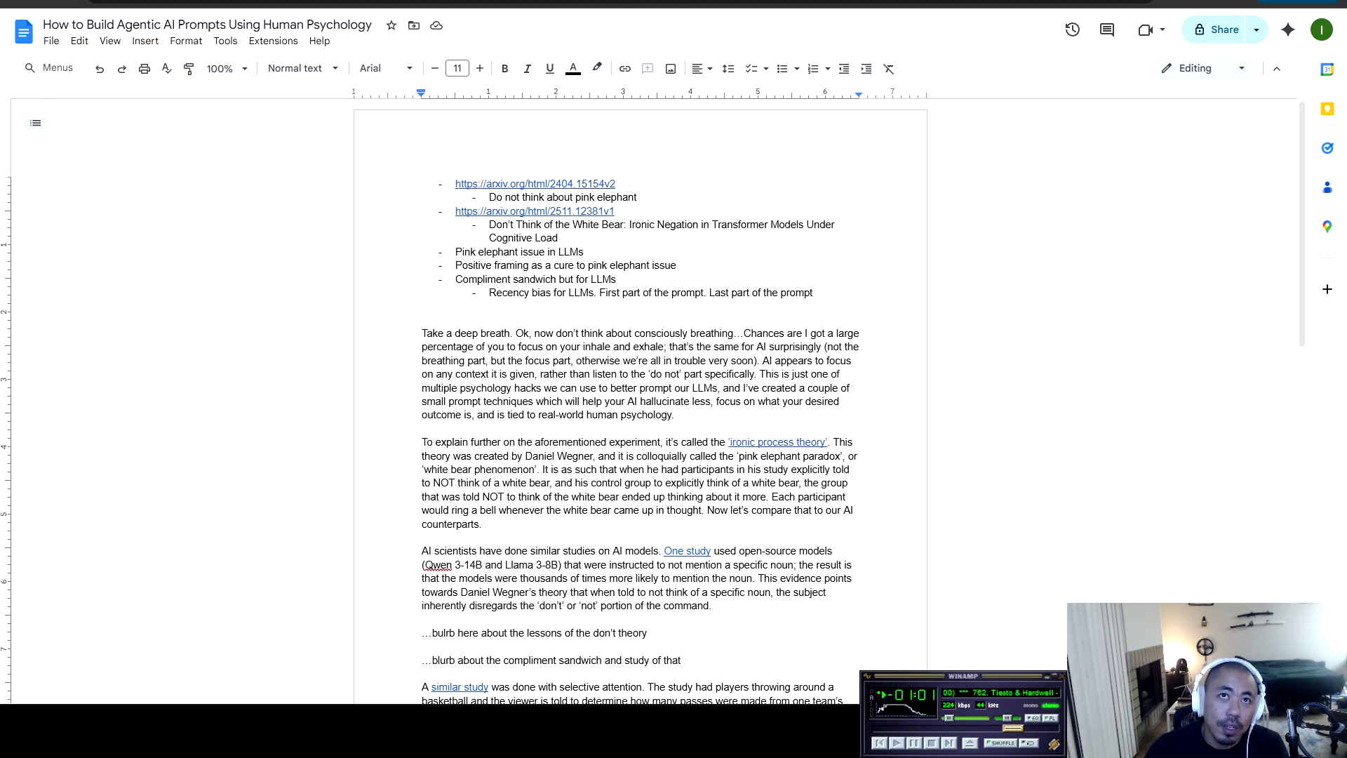
{"action": "scroll", "coordinate": [640, 400], "scroll_direction": "down", "scroll_amount": 3}
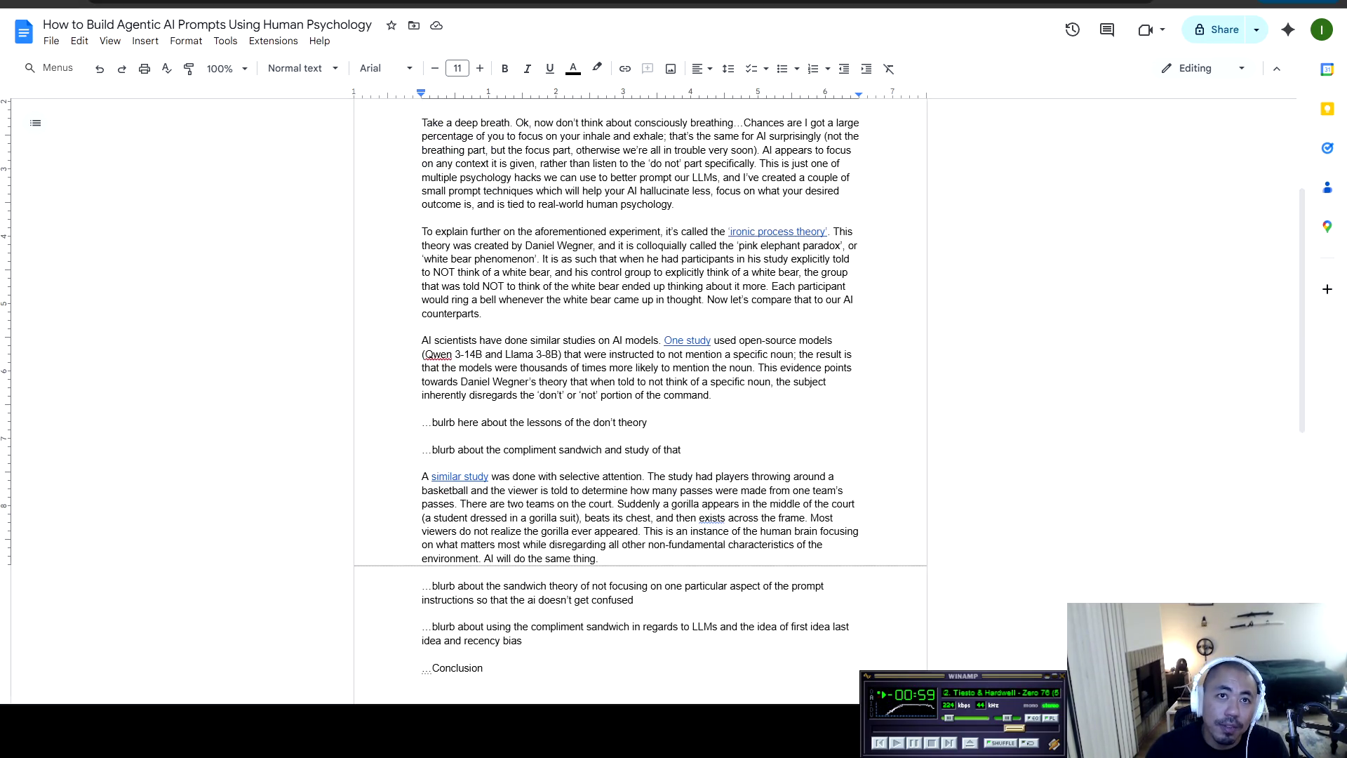
{"action": "scroll", "coordinate": [640, 400], "scroll_direction": "down", "scroll_amount": 3}
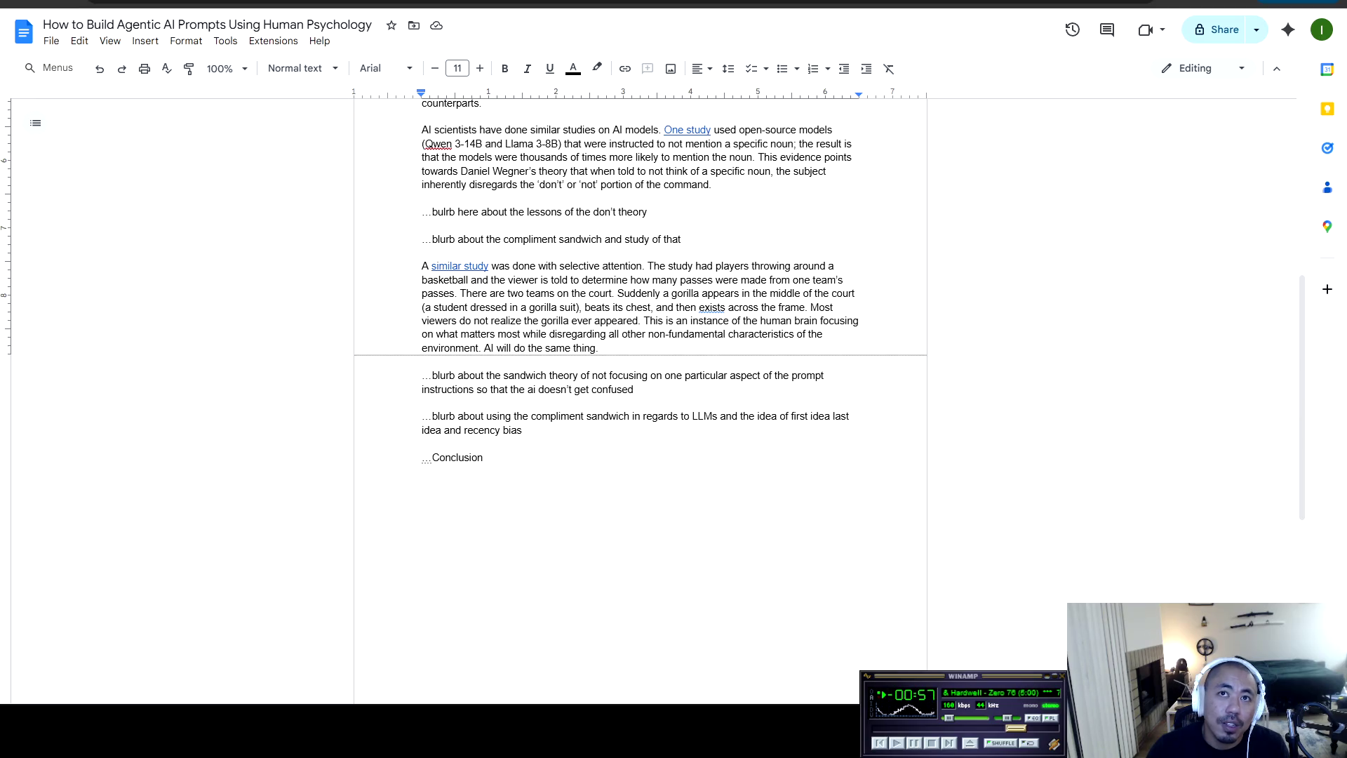
{"action": "left_click_drag", "start_coordinate": [422, 279], "coordinate": [637, 390]}
{"action": "mouse_move", "coordinate": [423, 225]}
{"action": "left_mouse_down"}
{"action": "mouse_move", "coordinate": [526, 431]}
{"action": "mouse_move", "coordinate": [422, 199]}
{"action": "left_mouse_up"}
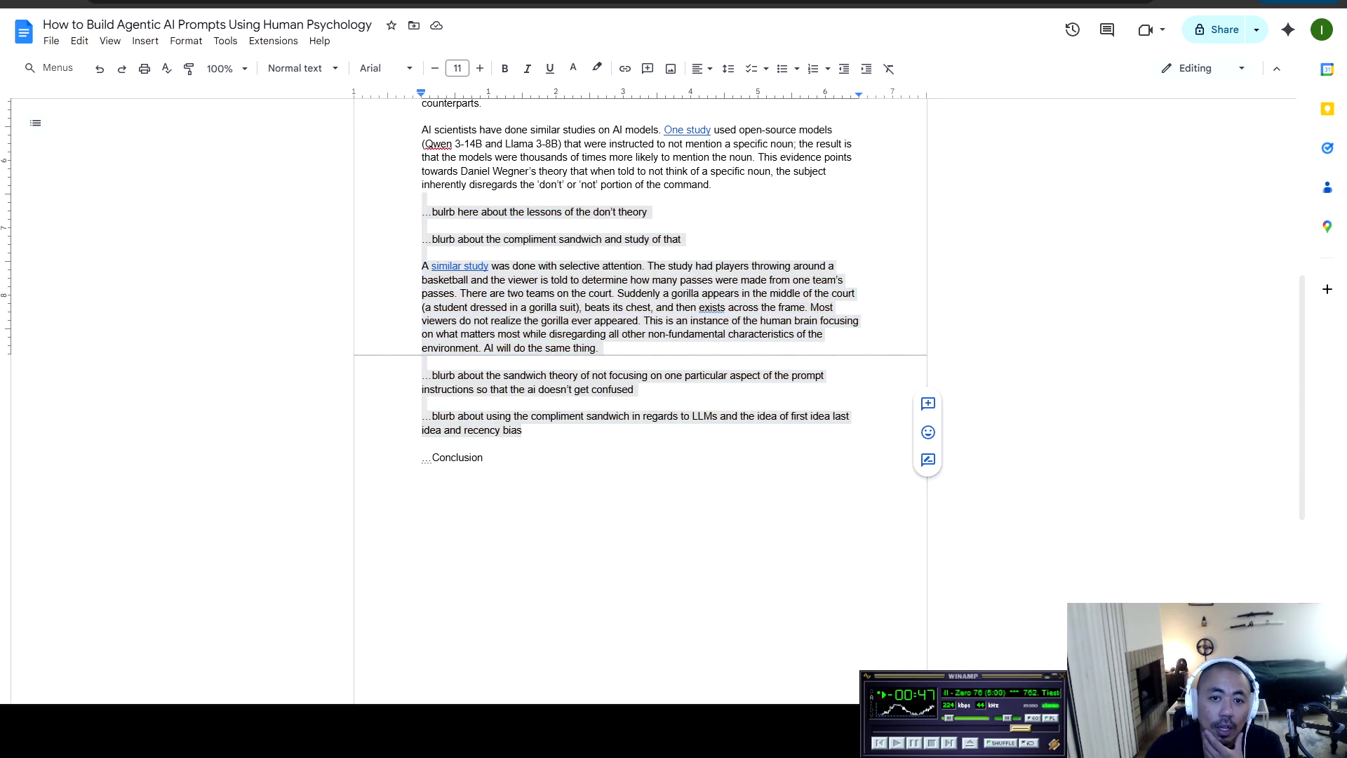
{"action": "left_click_drag", "start_coordinate": [483, 457], "coordinate": [424, 444]}
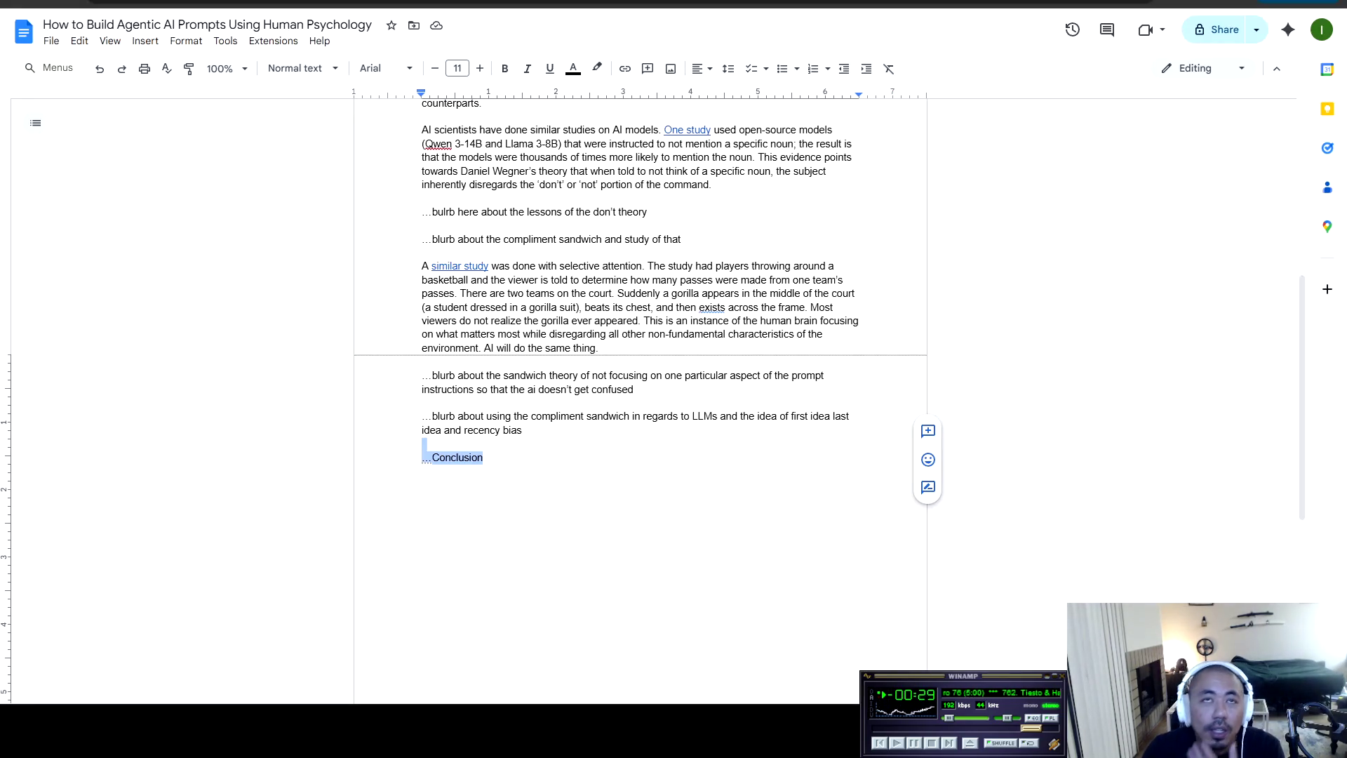
{"action": "left_click", "coordinate": [483, 458]}
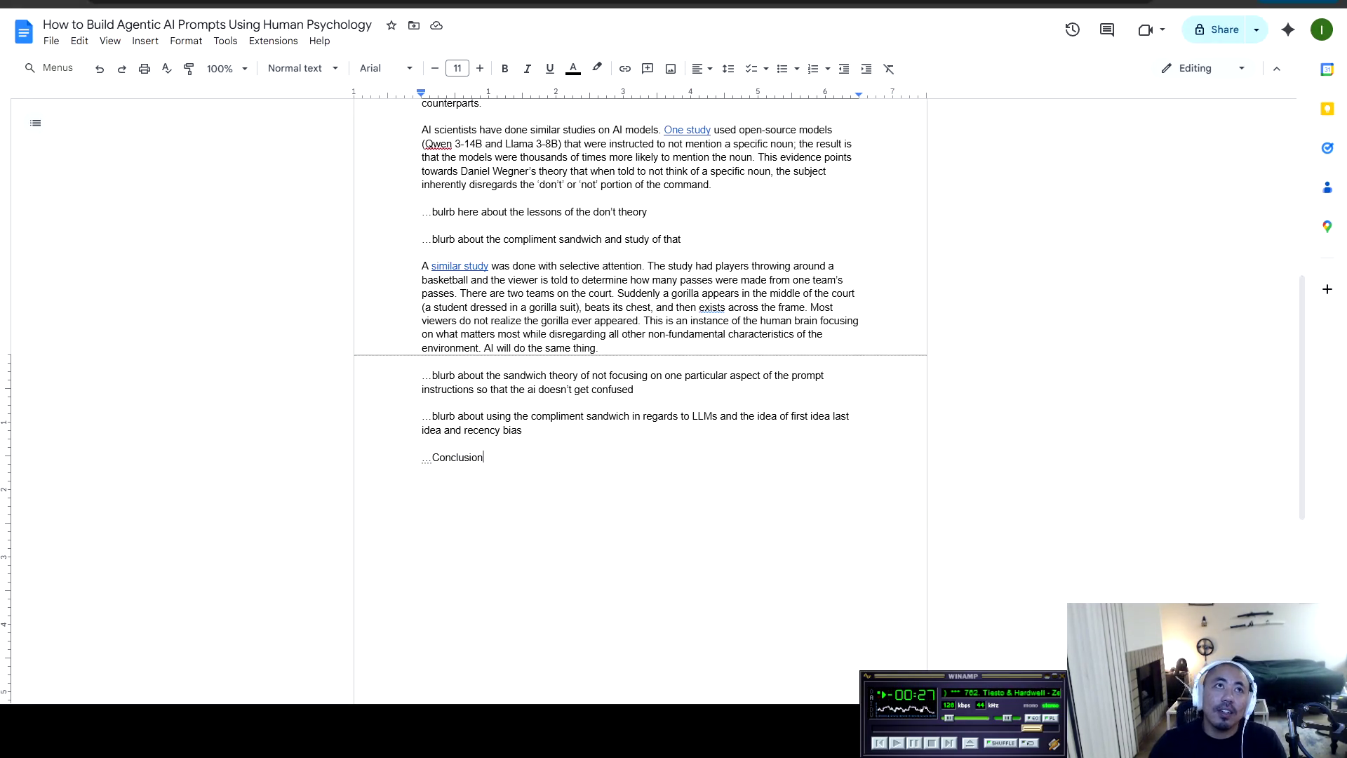
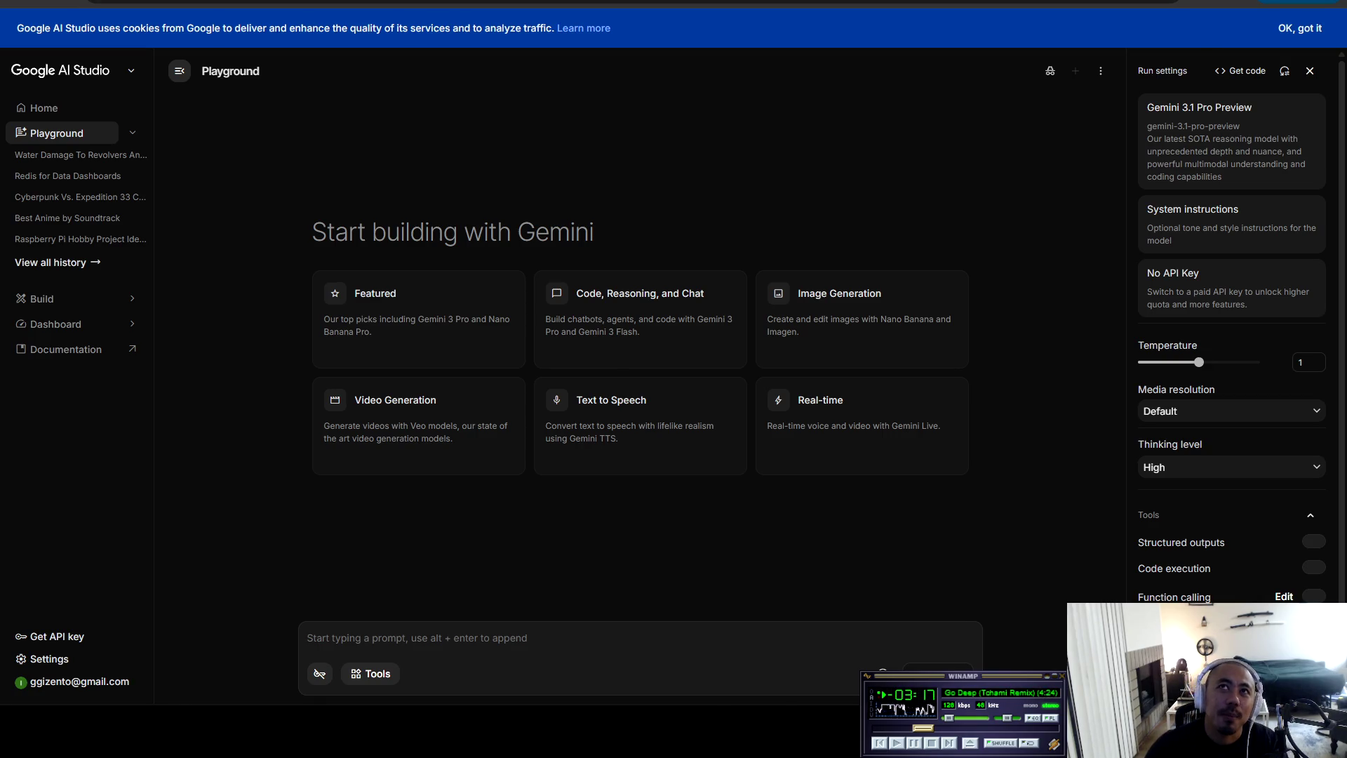
Go back to the YouTube home page and search for 'diago saito no party'
{"action": "key", "text": "ctrl+Tab"}
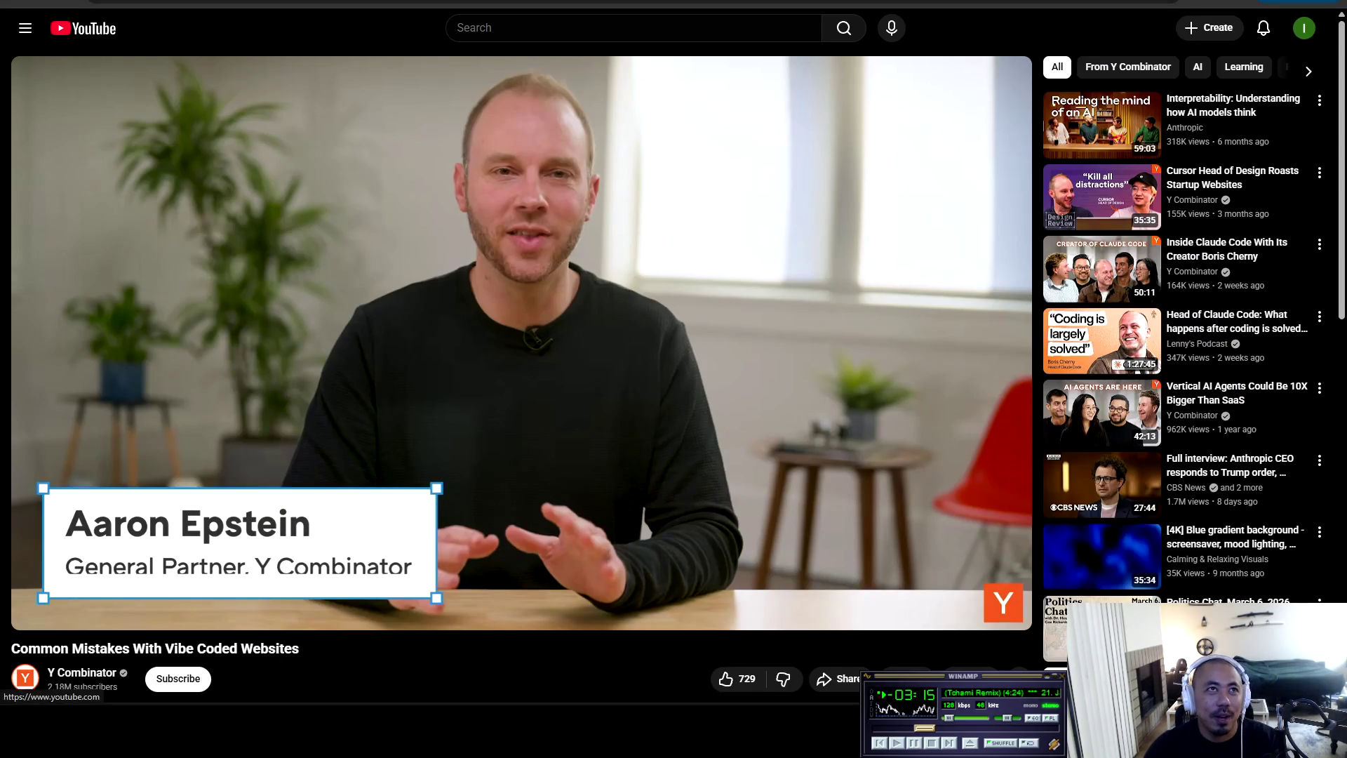
{"action": "left_click", "coordinate": [84, 28]}
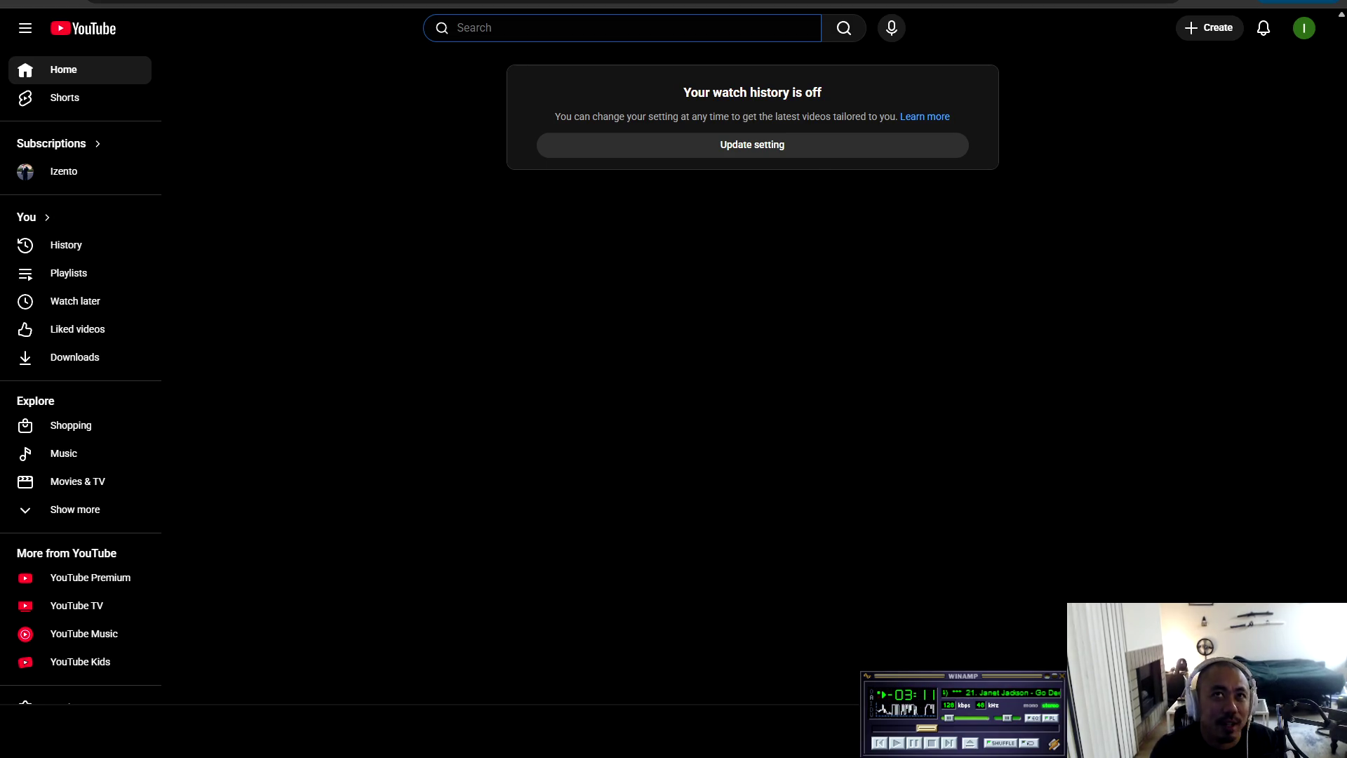
{"action": "type", "text": "diago saito wild"}
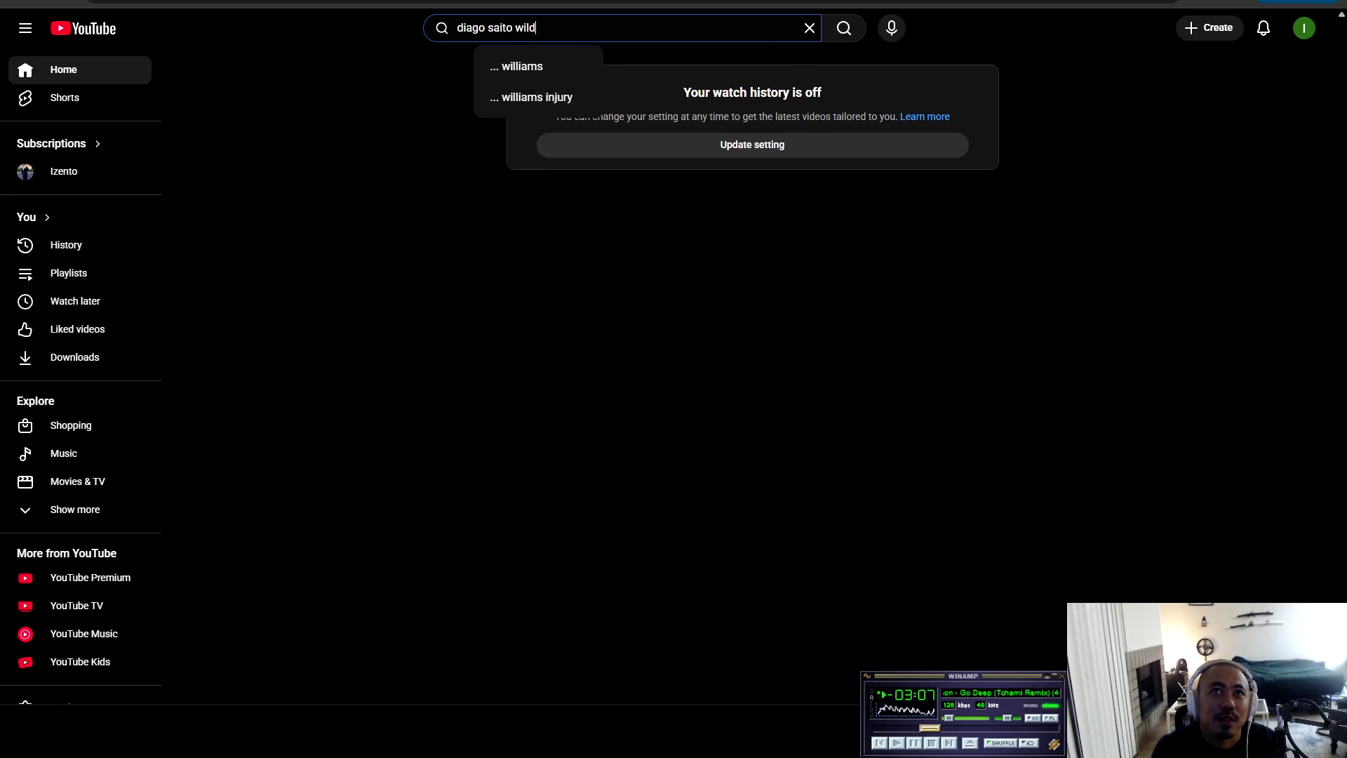
{"action": "key", "text": "BackSpace"}
{"action": "key", "text": "BackSpace"}
{"action": "key", "text": "BackSpace"}
{"action": "type", "text": "no par"}
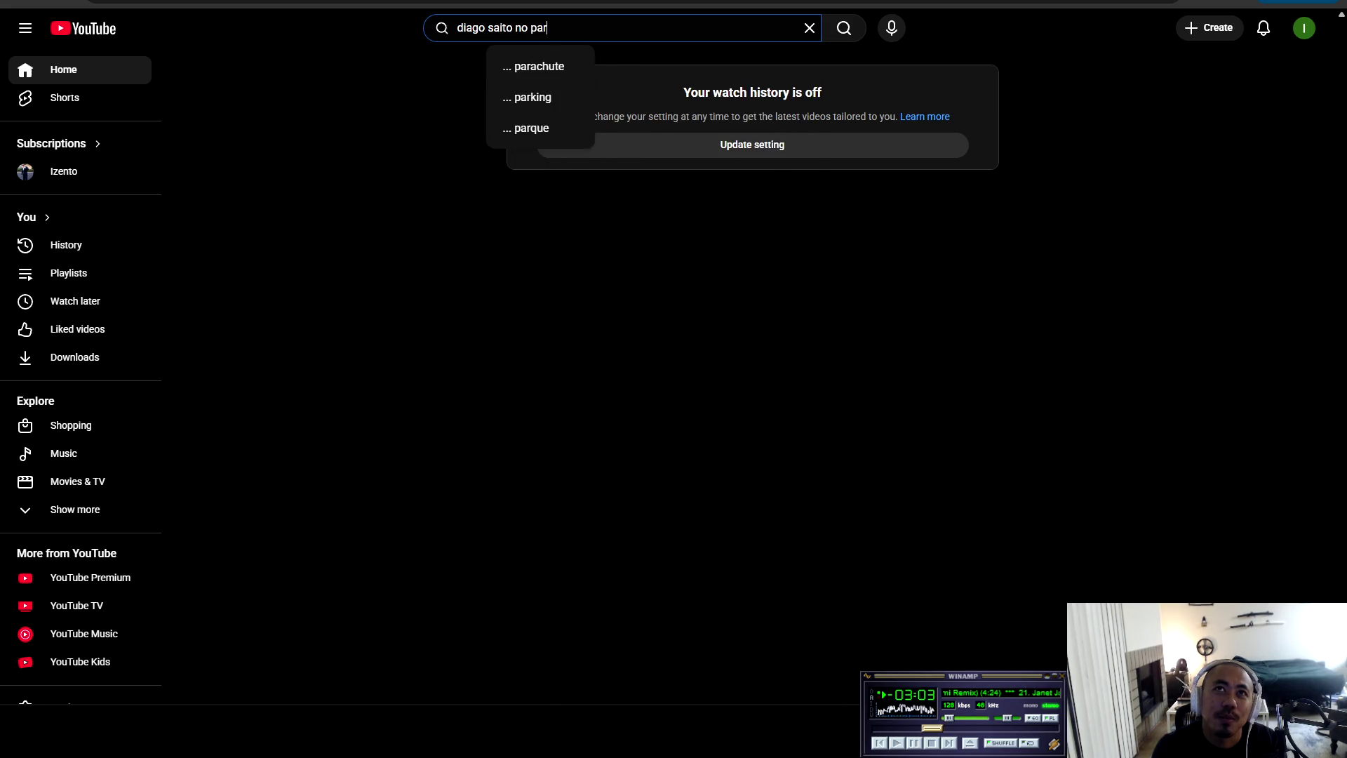
{"action": "type", "text": "ty"}
{"action": "key", "text": "Return"}
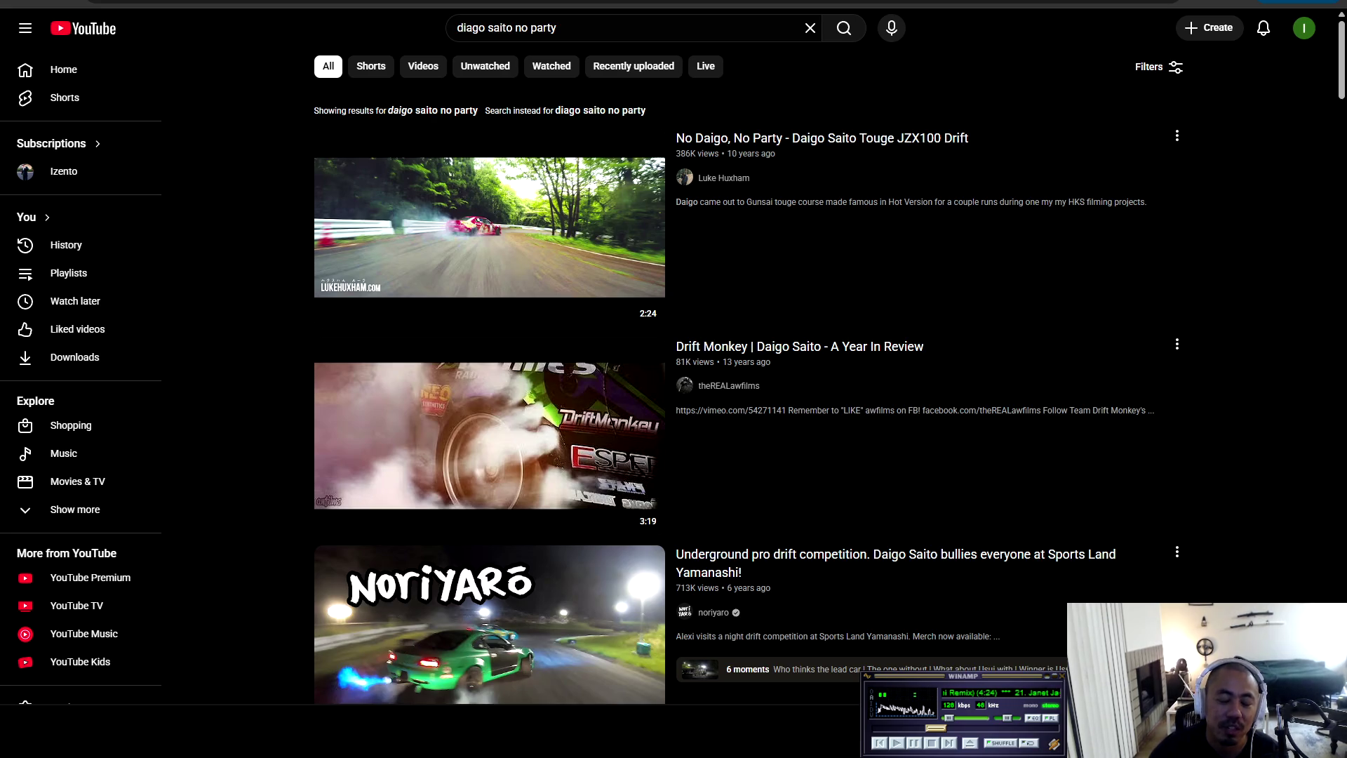
Open the first result, 'No Daigo, No Party - Daigo Saito Touge JZX100 Drift'
{"action": "left_click", "coordinate": [489, 227]}
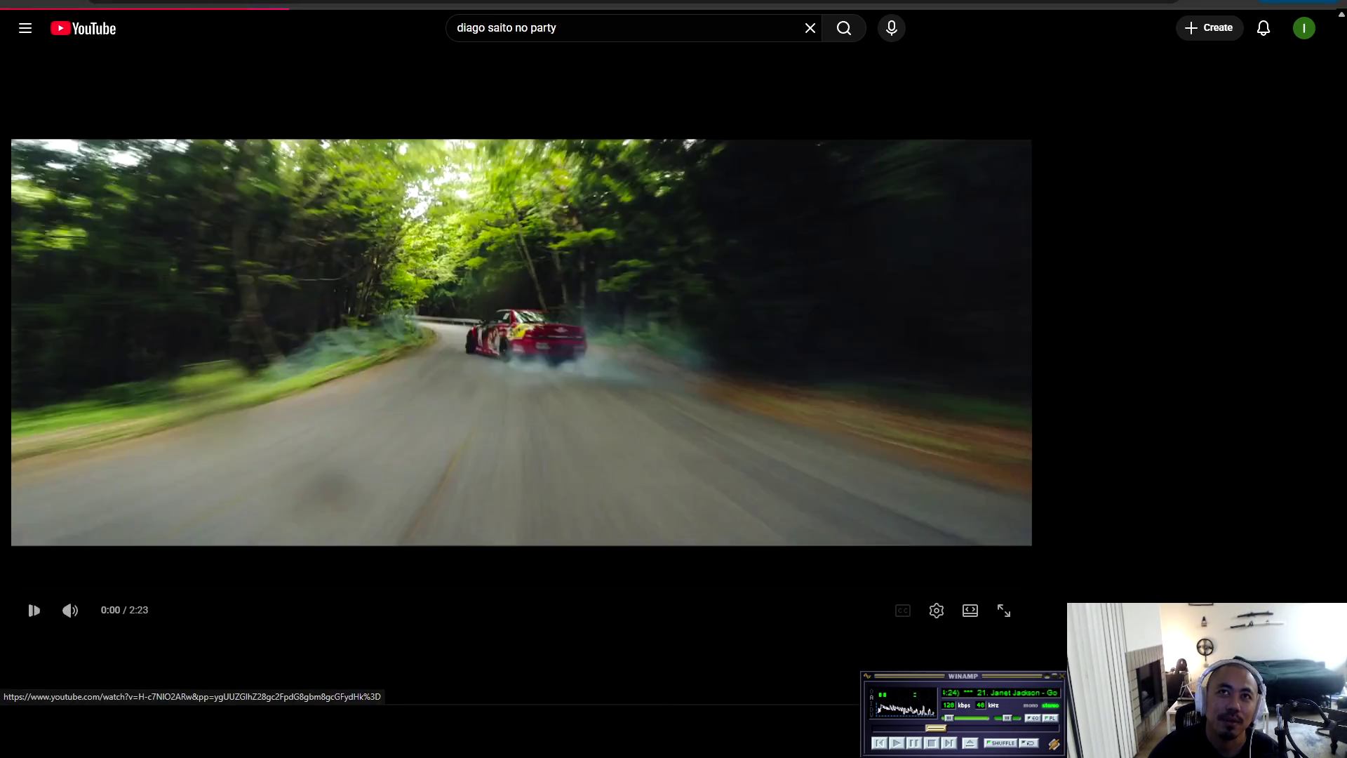
Watch the drift video full-screen at 1080p quality until about 2:08, then exit full screen
{"action": "scroll", "coordinate": [1004, 561], "scroll_direction": "down", "scroll_amount": 1}
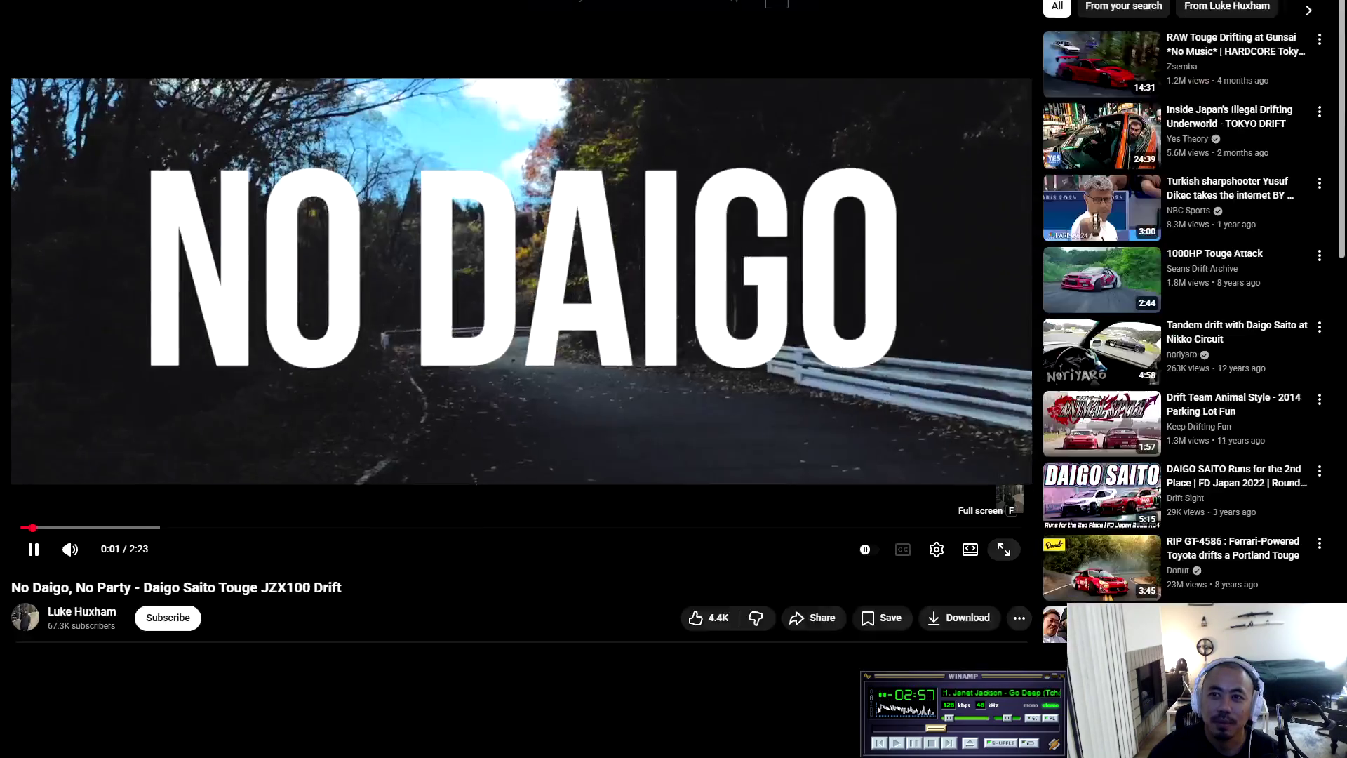
{"action": "left_click", "coordinate": [1001, 547]}
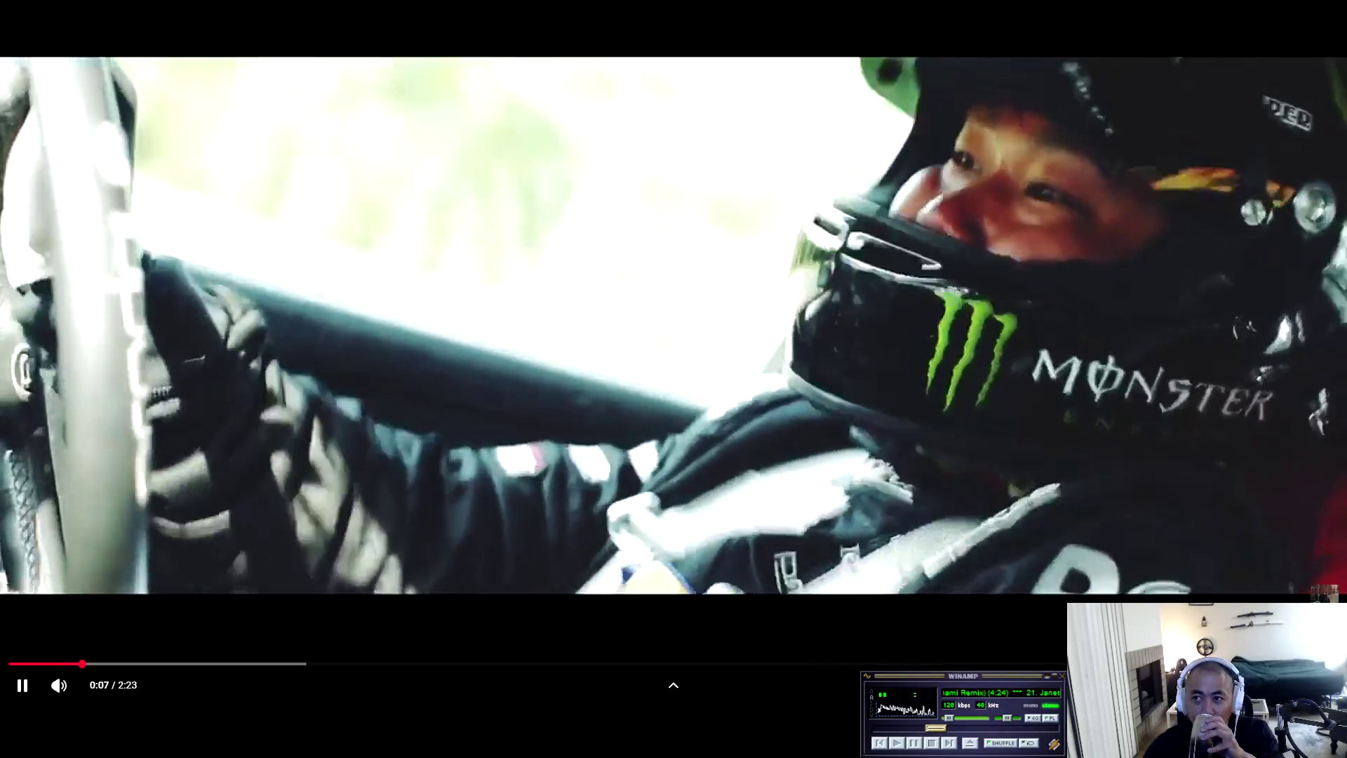
{"action": "left_click", "coordinate": [1242, 685]}
{"action": "left_click", "coordinate": [1228, 632]}
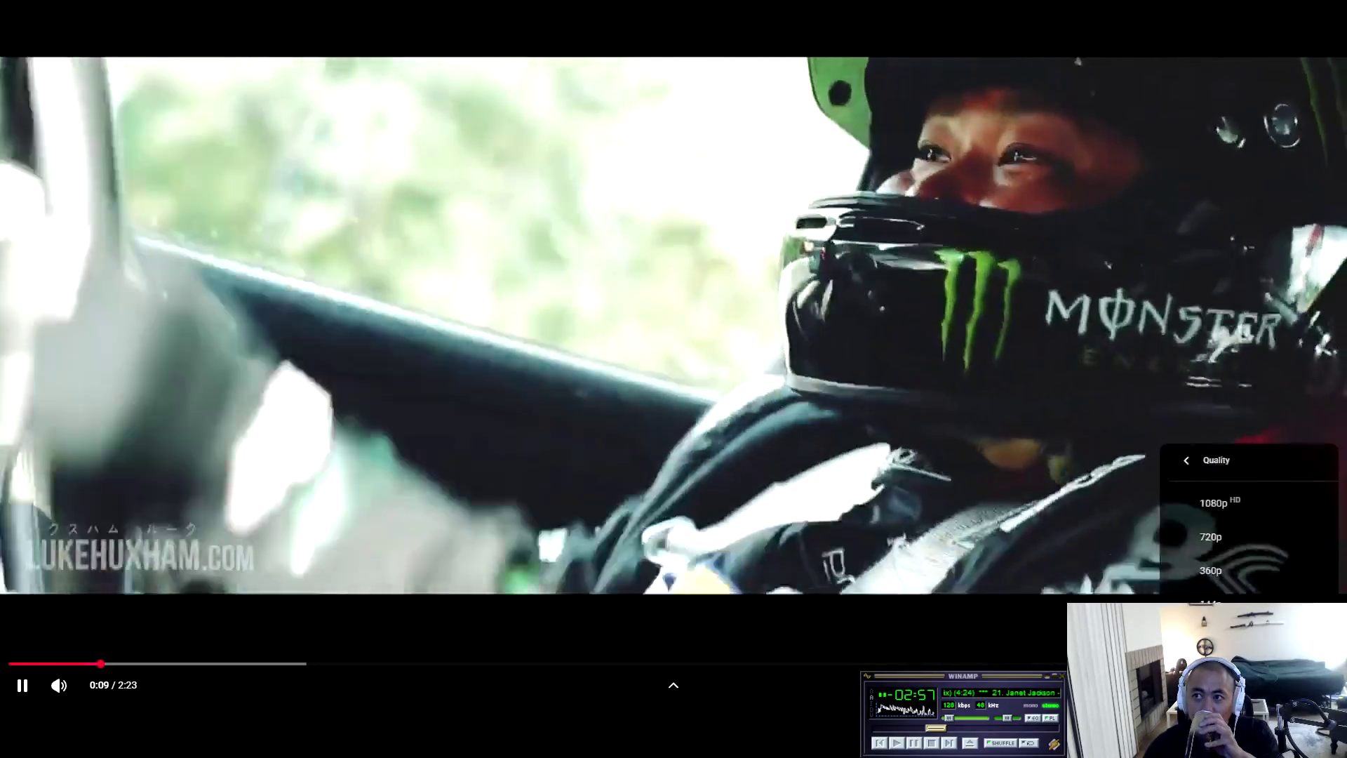
{"action": "left_click", "coordinate": [1206, 503]}
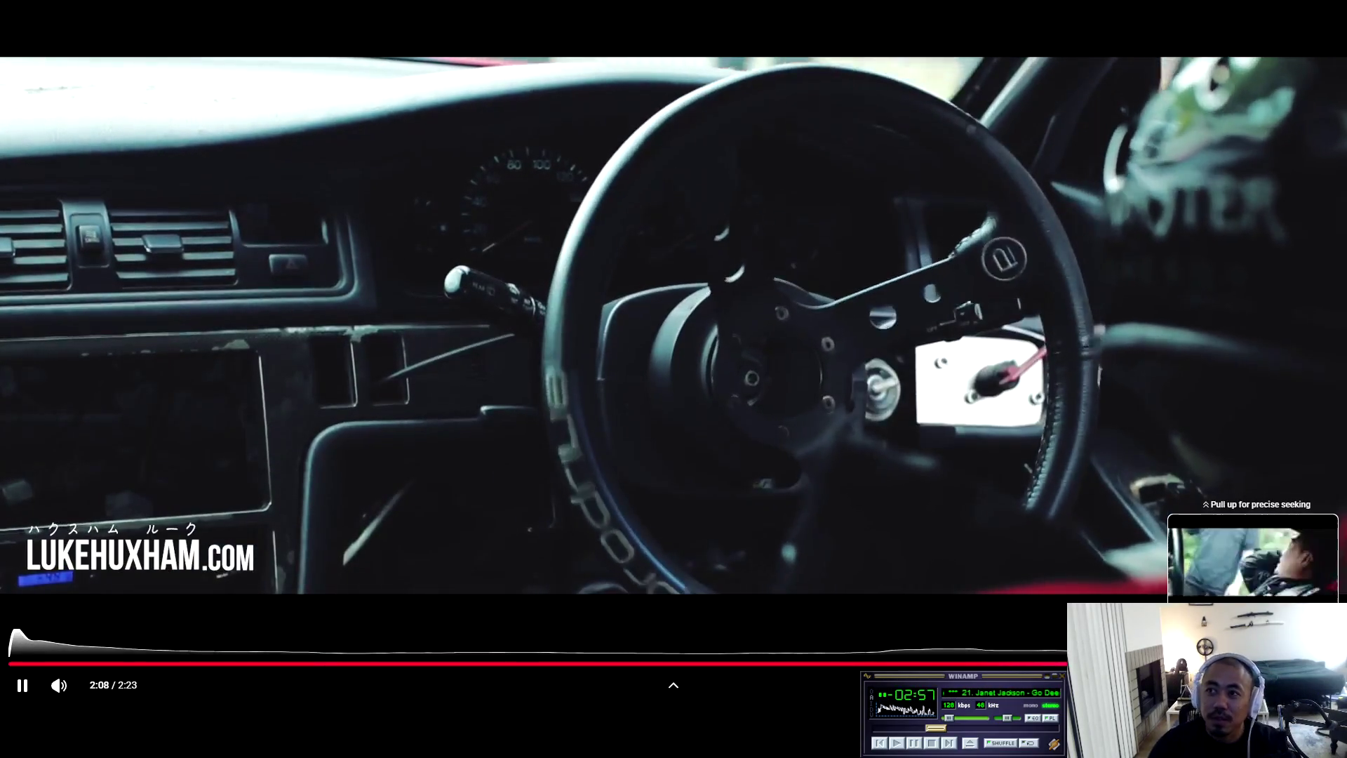
{"action": "key", "text": "Escape"}
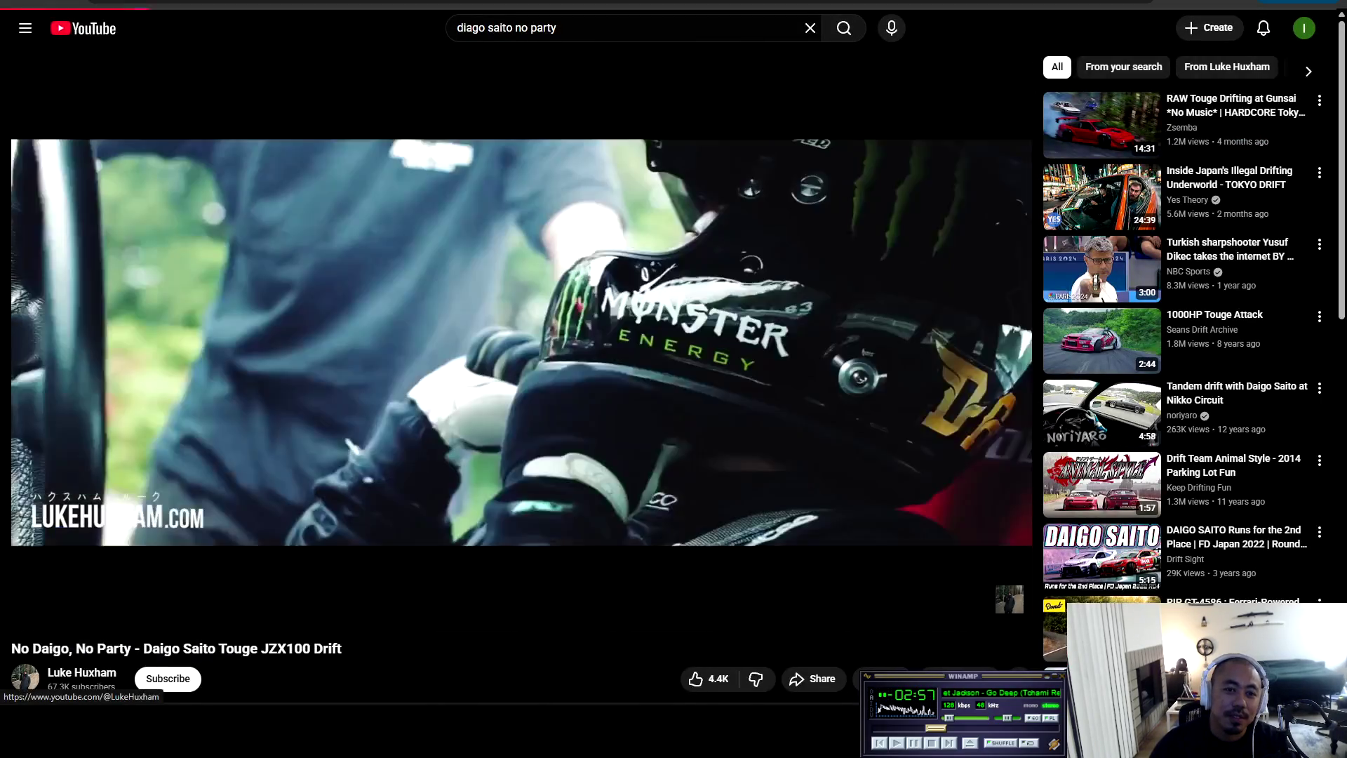
{"action": "left_click", "coordinate": [82, 672]}
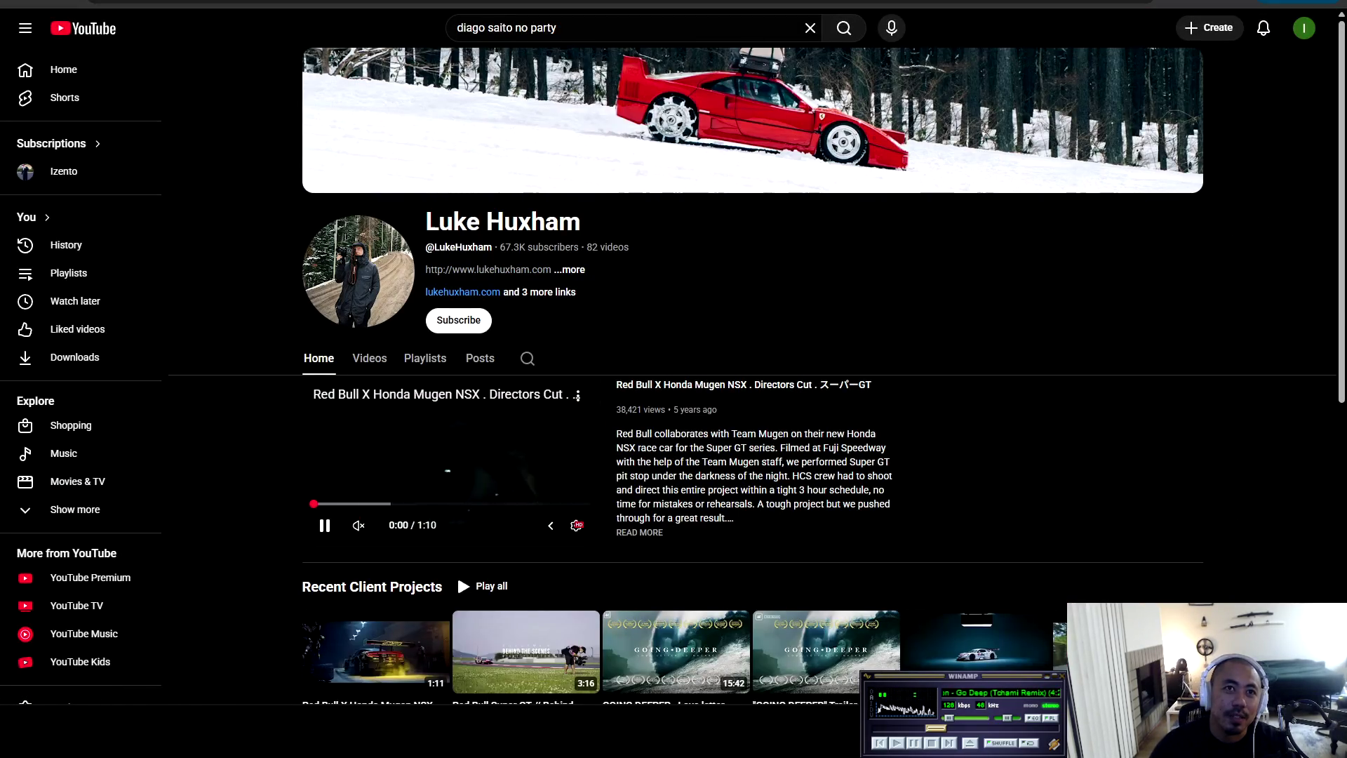
{"action": "left_click", "coordinate": [369, 358]}
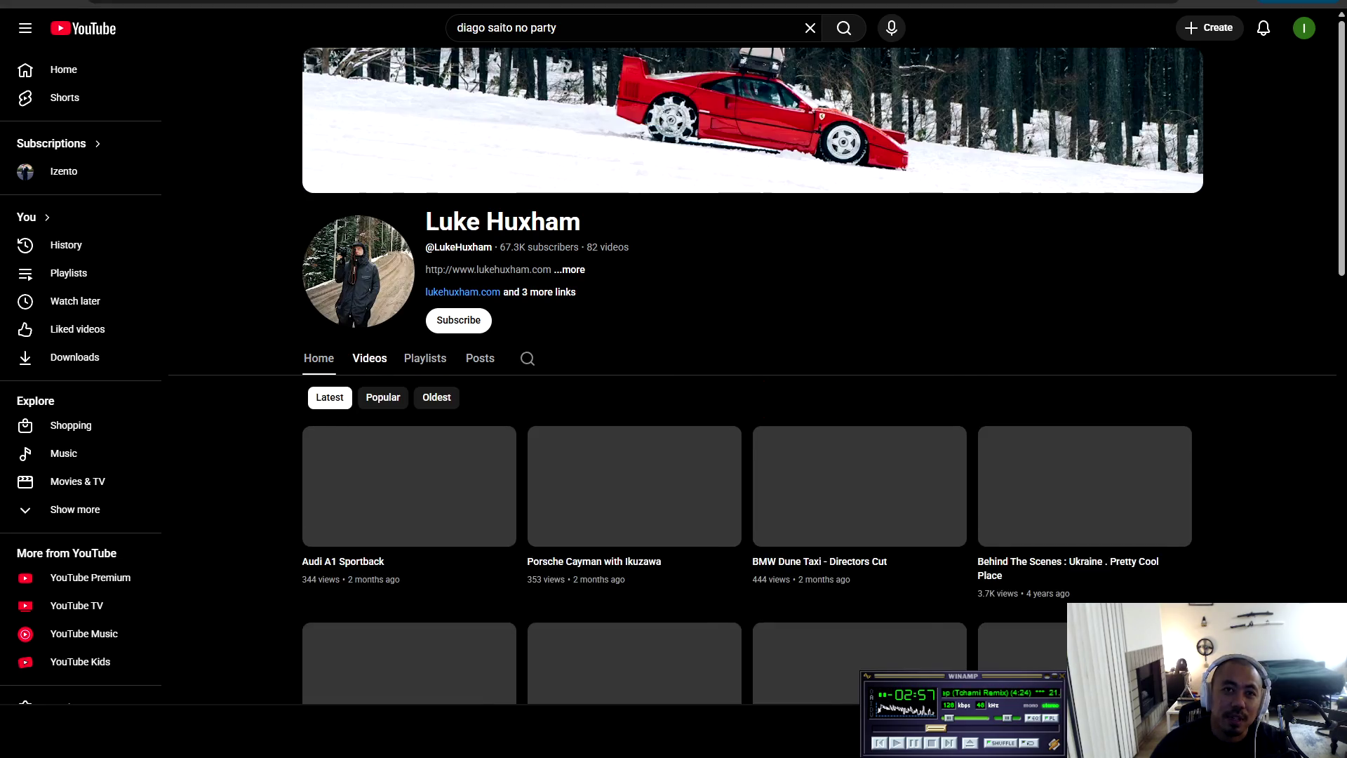
{"action": "scroll", "coordinate": [457, 574], "scroll_direction": "down", "scroll_amount": 4}
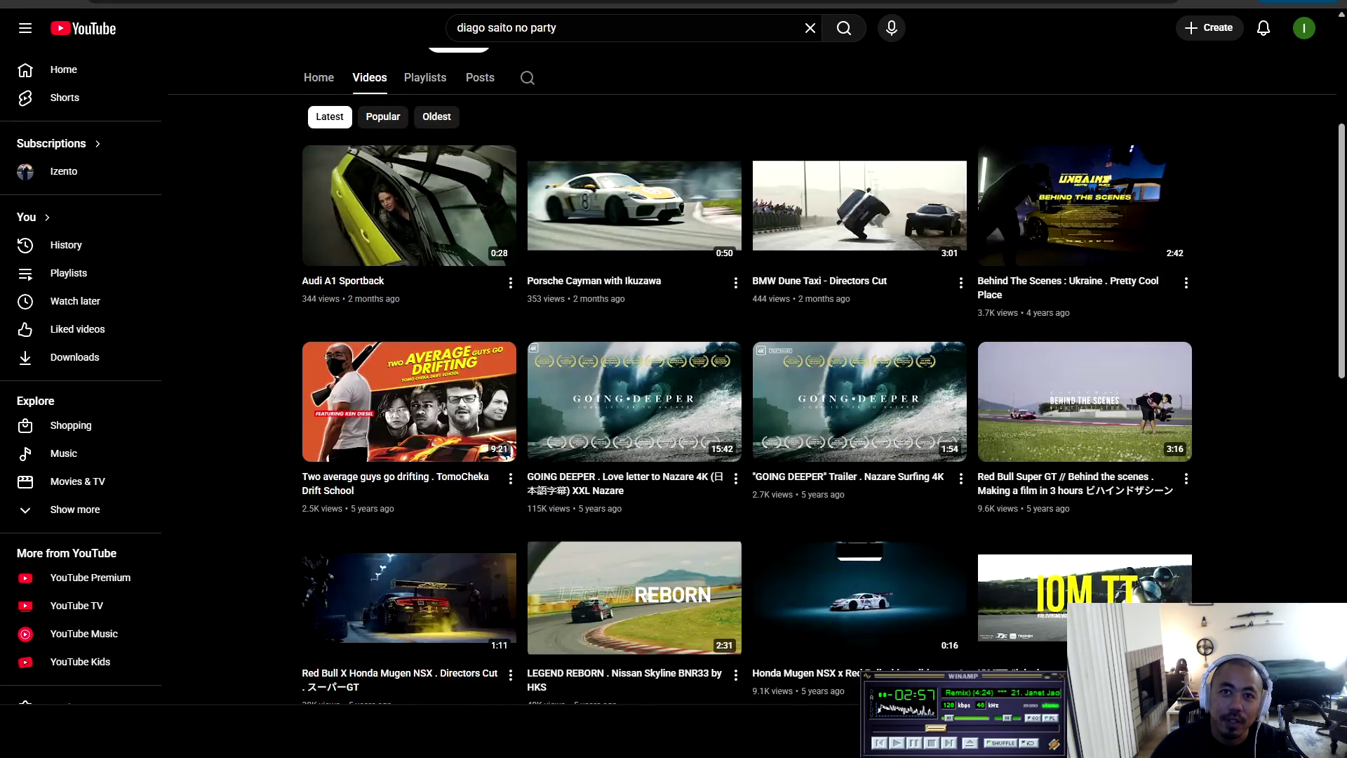
{"action": "scroll", "coordinate": [751, 393], "scroll_direction": "down", "scroll_amount": 9}
{"action": "scroll", "coordinate": [751, 393], "scroll_direction": "down", "scroll_amount": 3}
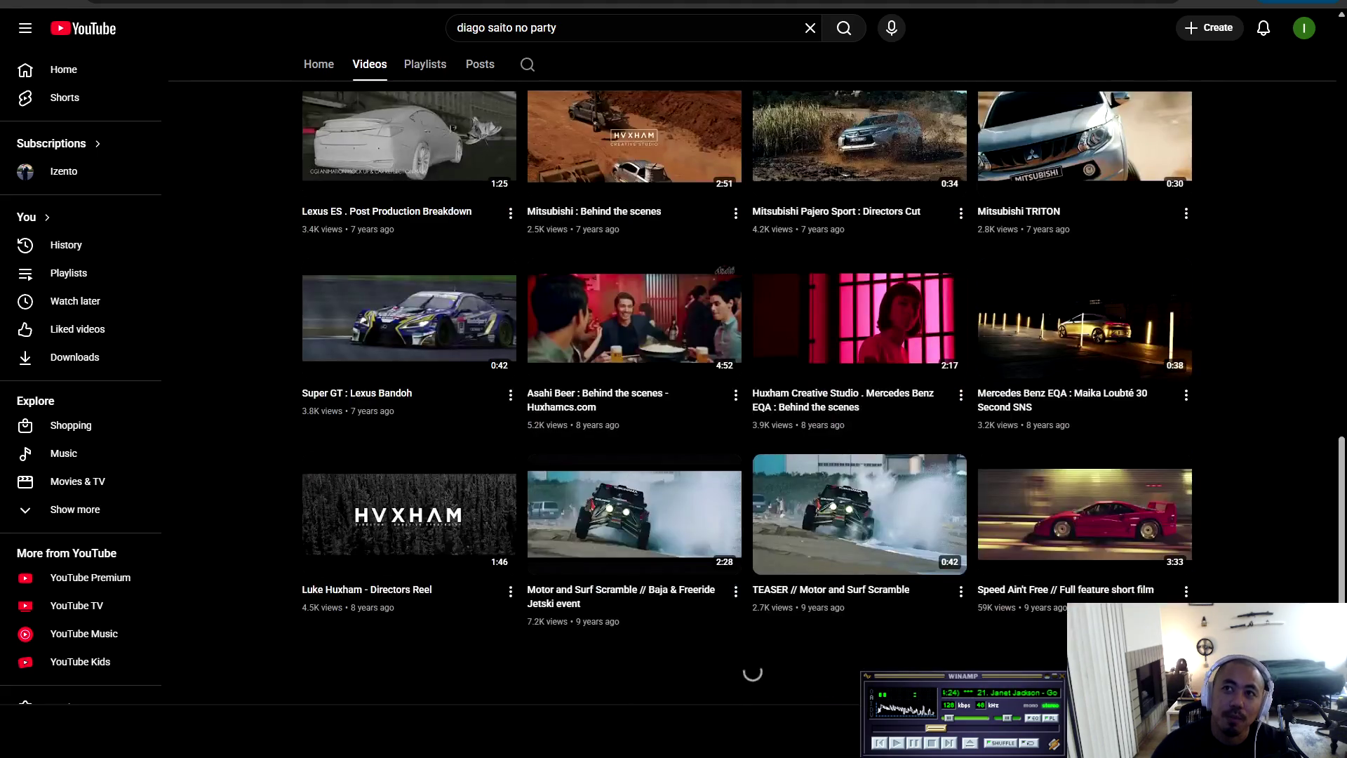
{"action": "scroll", "coordinate": [860, 512], "scroll_direction": "down", "scroll_amount": 5}
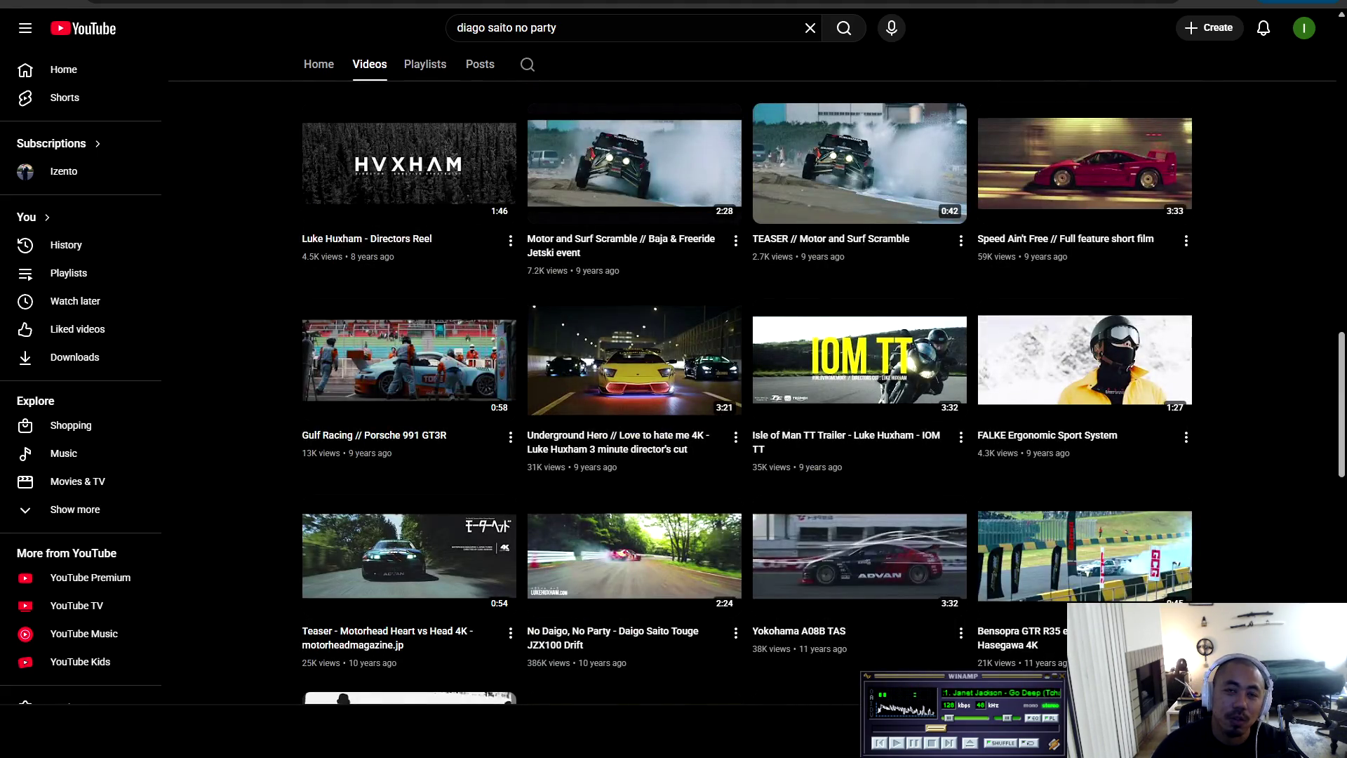
{"action": "scroll", "coordinate": [860, 161], "scroll_direction": "down", "scroll_amount": 2}
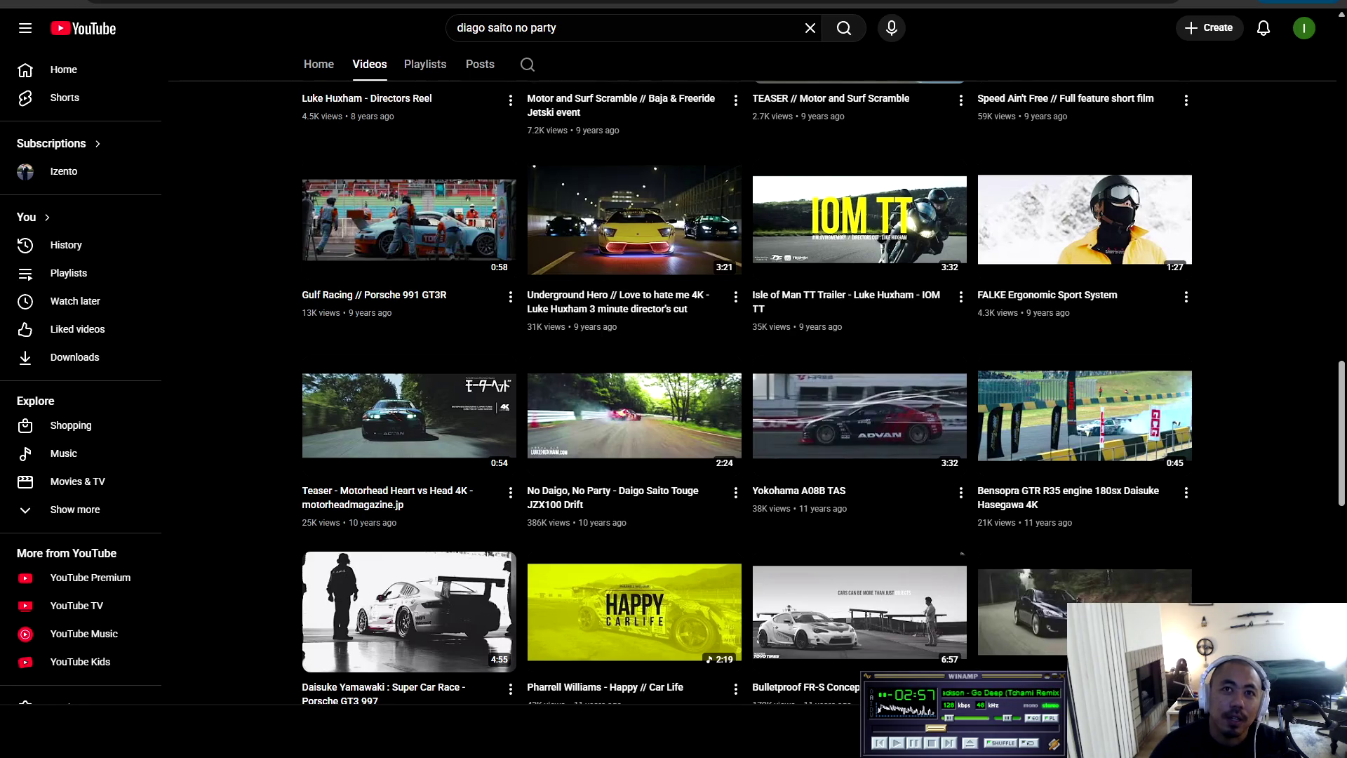
{"action": "scroll", "coordinate": [81, 379], "scroll_direction": "down", "scroll_amount": 3}
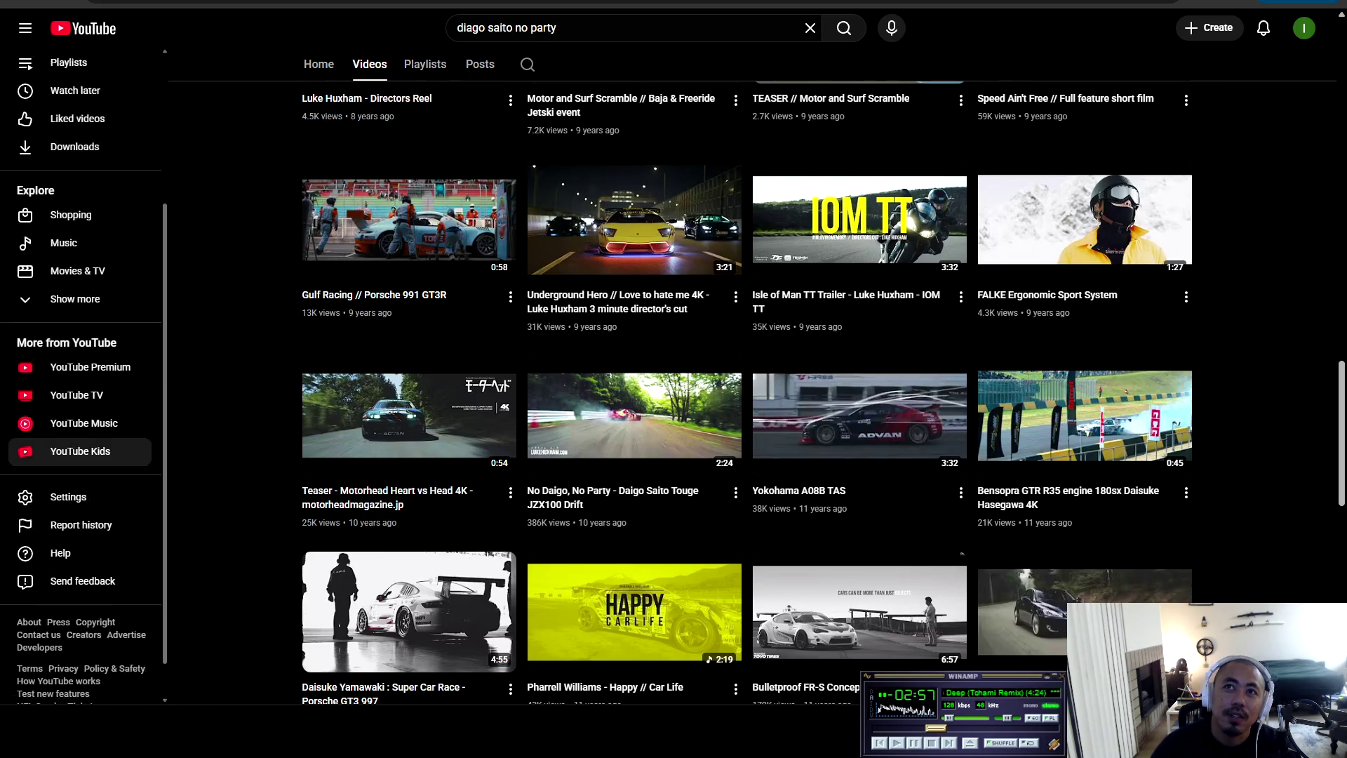
{"action": "scroll", "coordinate": [634, 597], "scroll_direction": "down", "scroll_amount": 3}
{"action": "scroll", "coordinate": [634, 316], "scroll_direction": "down", "scroll_amount": 4}
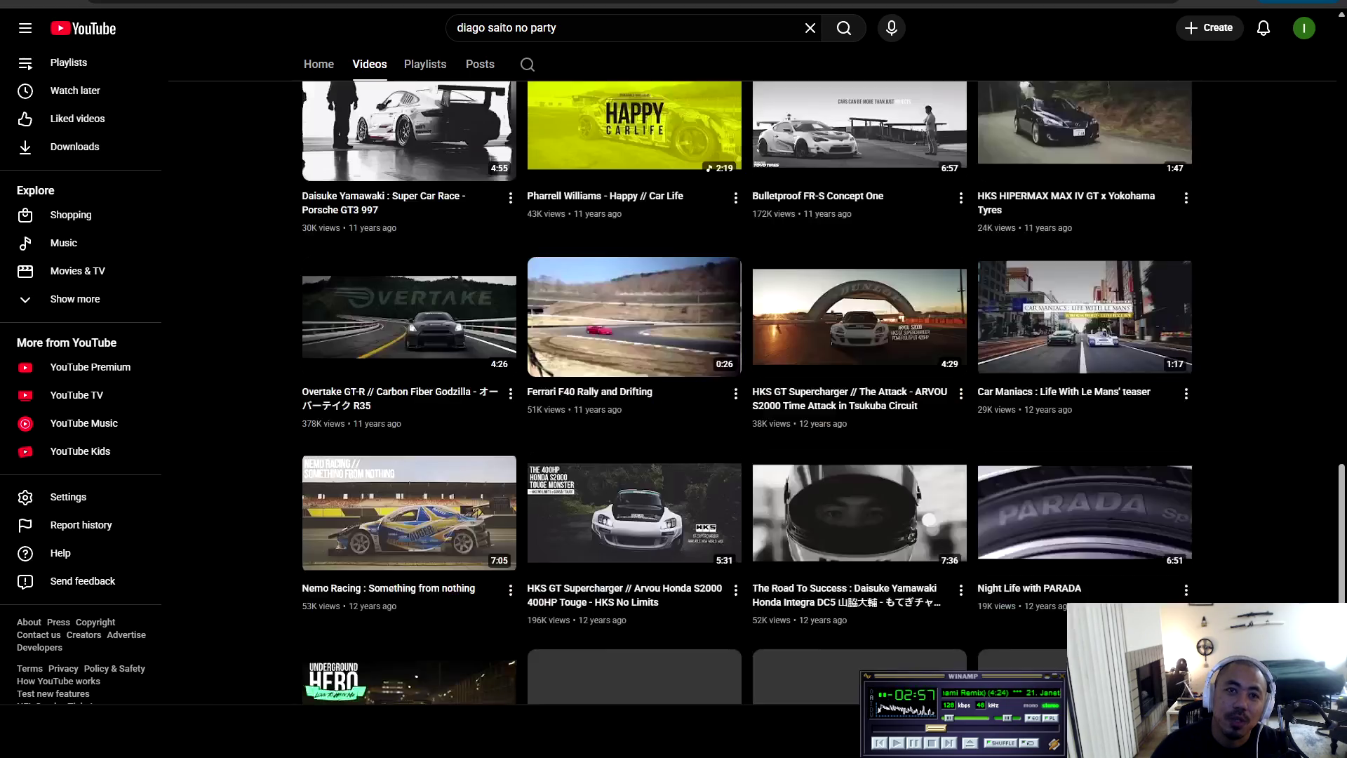
{"action": "scroll", "coordinate": [635, 372], "scroll_direction": "down", "scroll_amount": 4}
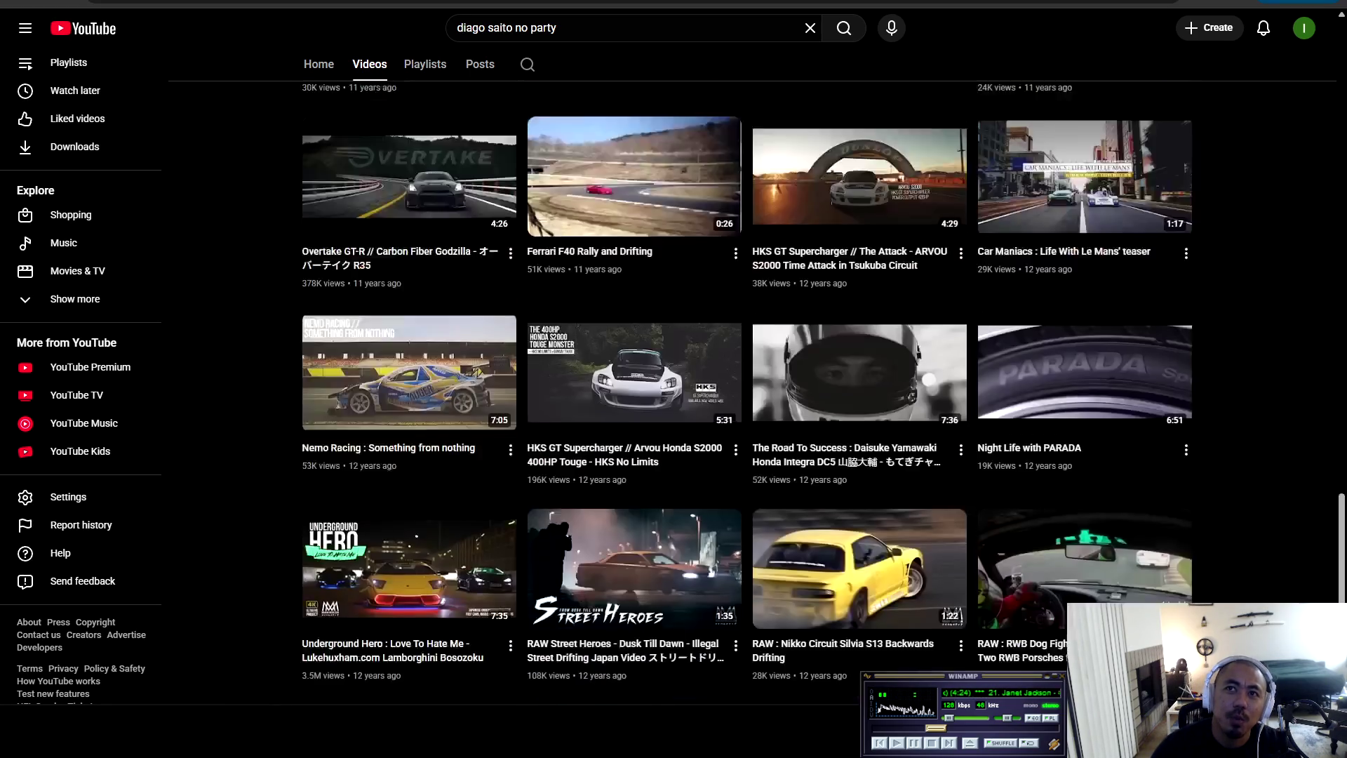
{"action": "scroll", "coordinate": [634, 386], "scroll_direction": "down", "scroll_amount": 6}
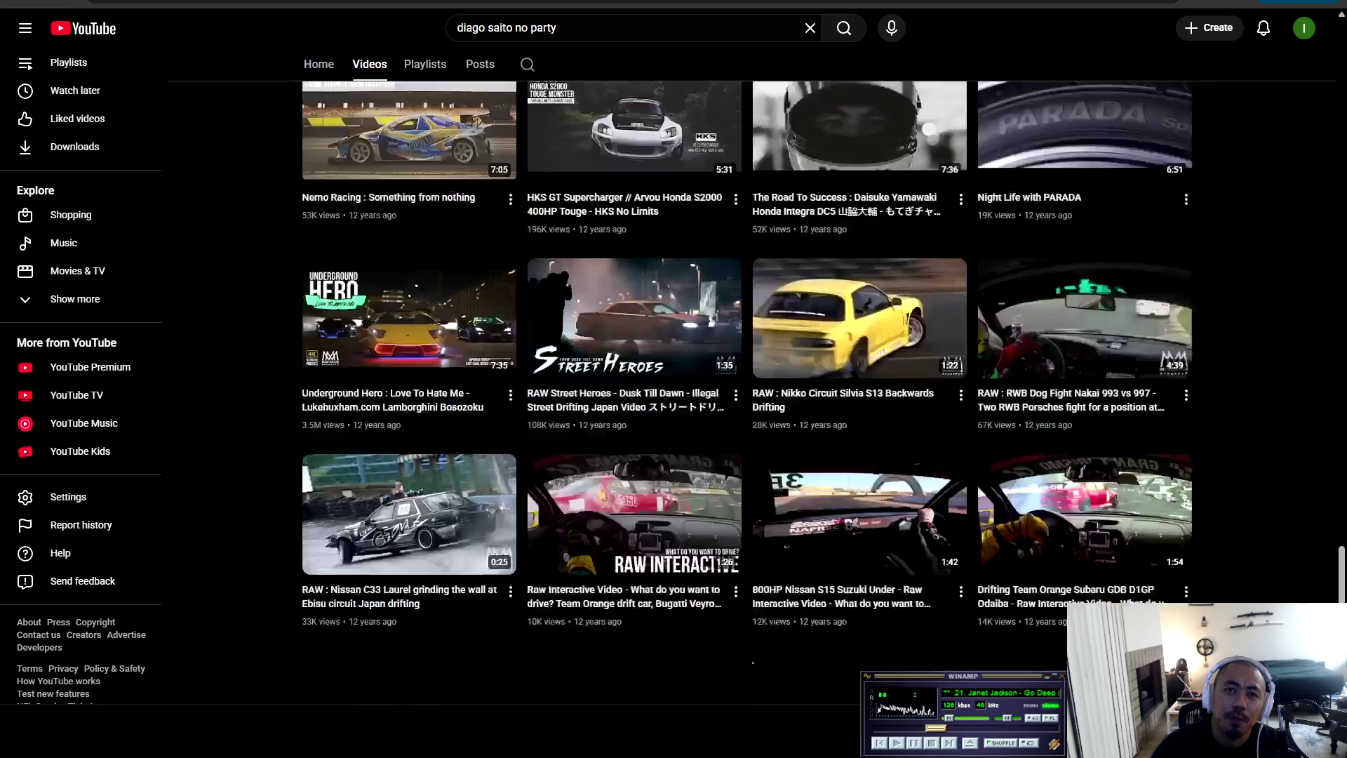
{"action": "scroll", "coordinate": [634, 386], "scroll_direction": "down", "scroll_amount": 15}
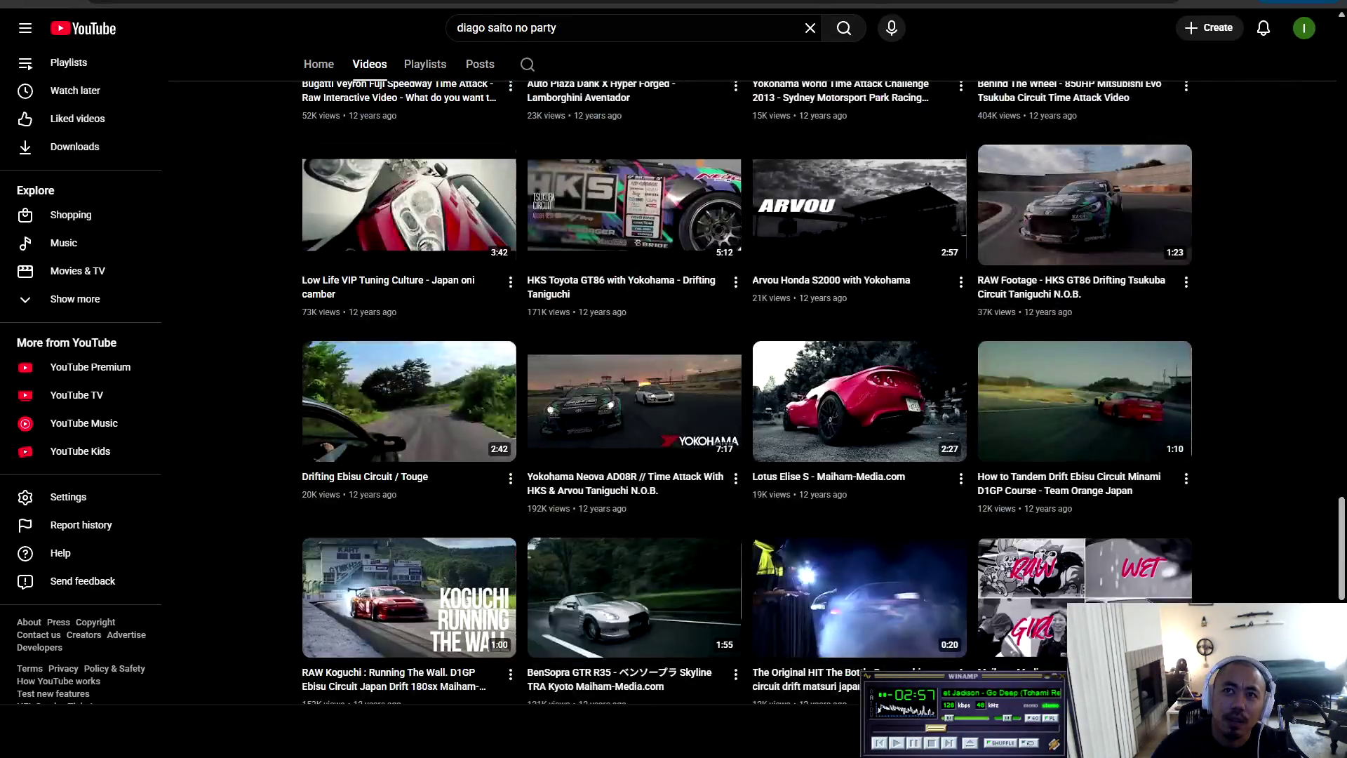
{"action": "scroll", "coordinate": [635, 386], "scroll_direction": "up", "scroll_amount": 15}
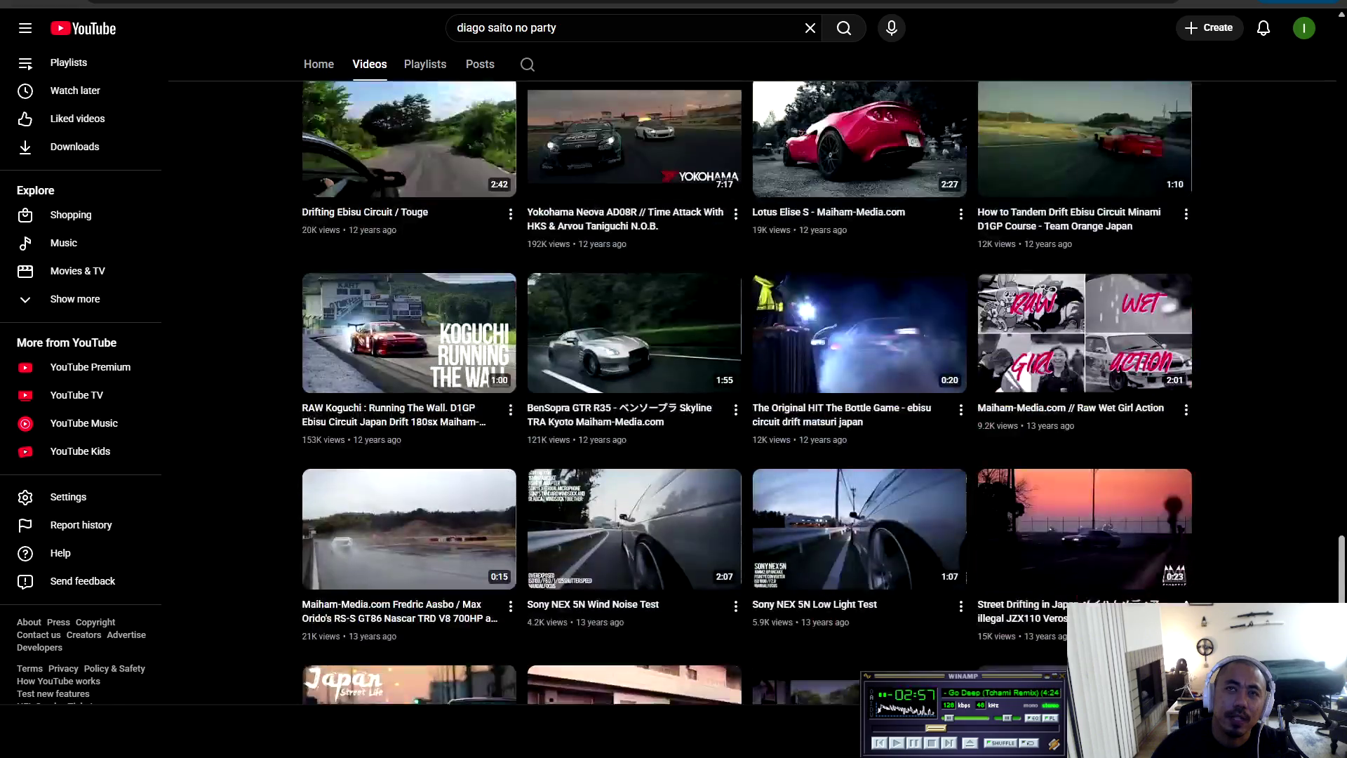
{"action": "scroll", "coordinate": [634, 386], "scroll_direction": "up", "scroll_amount": 3}
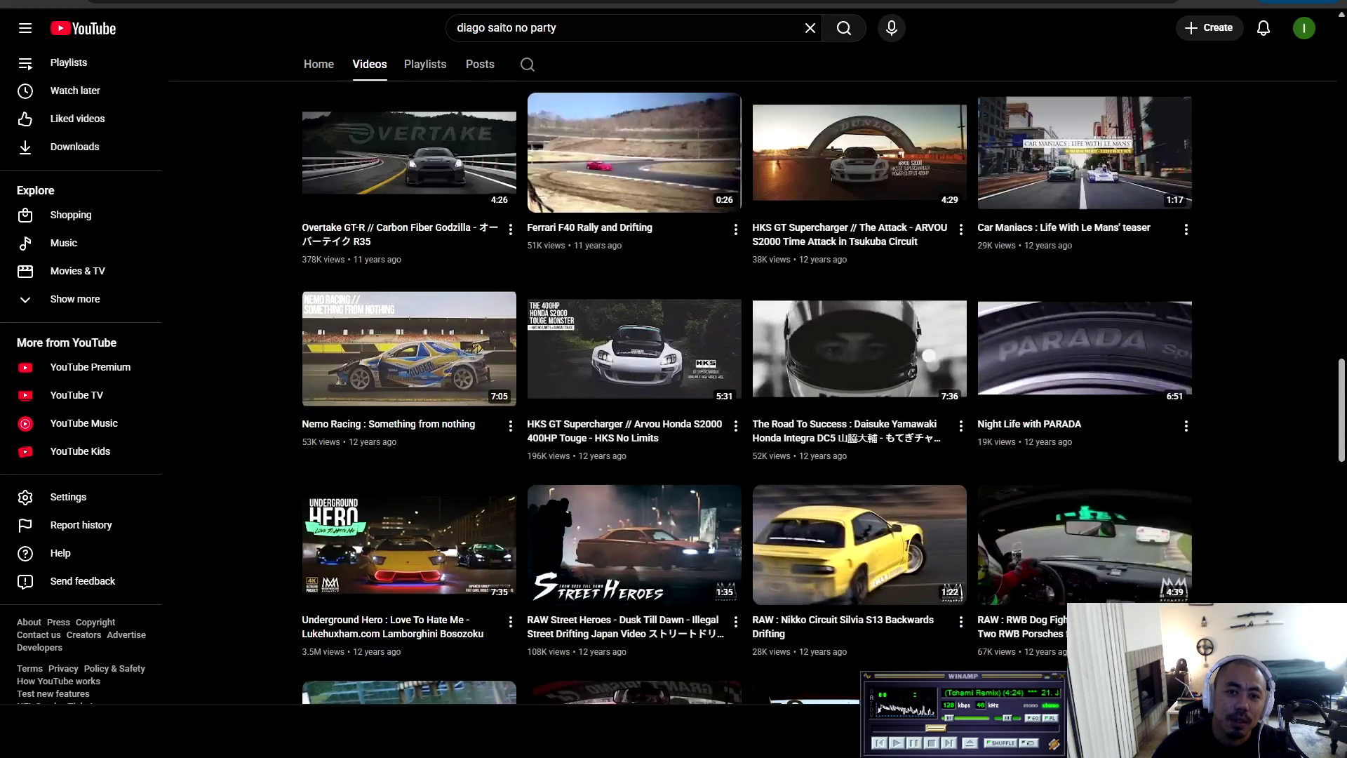
{"action": "scroll", "coordinate": [634, 386], "scroll_direction": "up", "scroll_amount": 11}
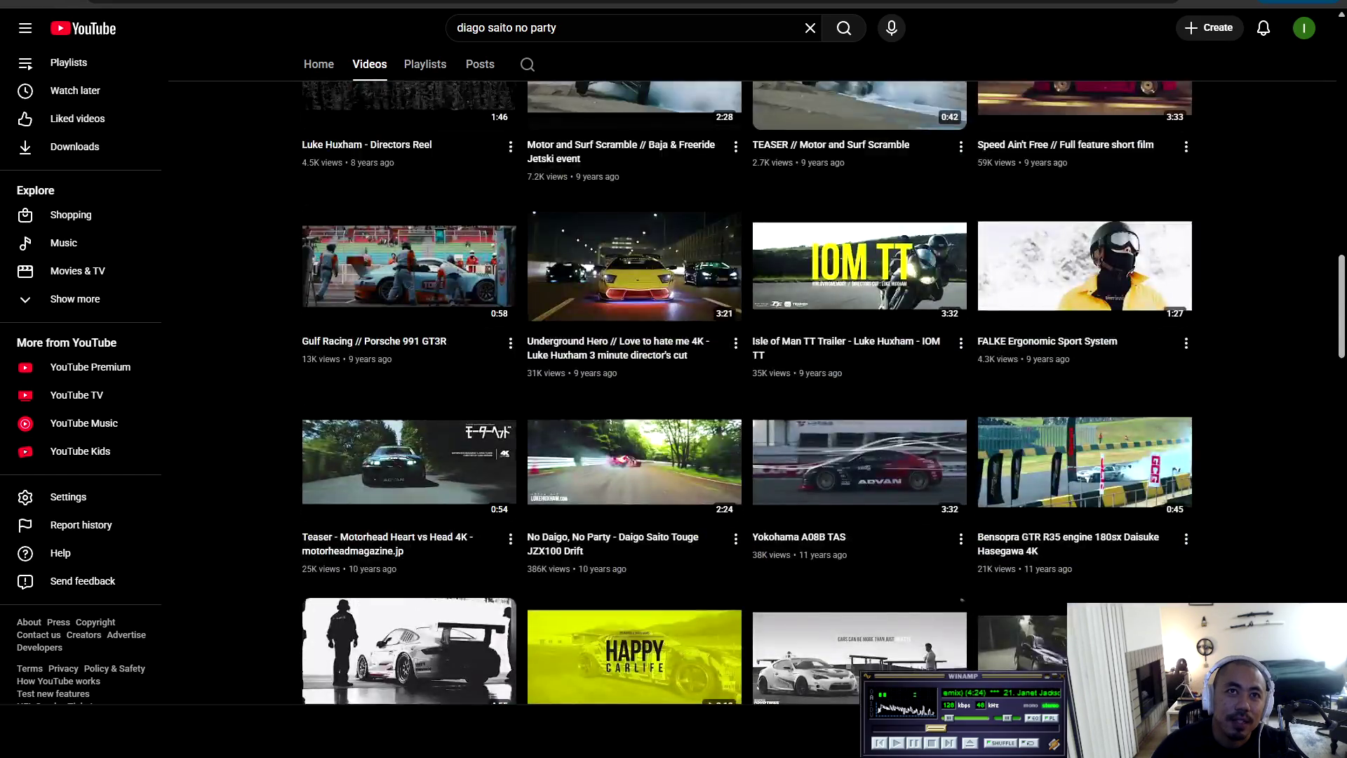
{"action": "scroll", "coordinate": [634, 386], "scroll_direction": "down", "scroll_amount": 2}
{"action": "scroll", "coordinate": [823, 393], "scroll_direction": "down", "scroll_amount": 1}
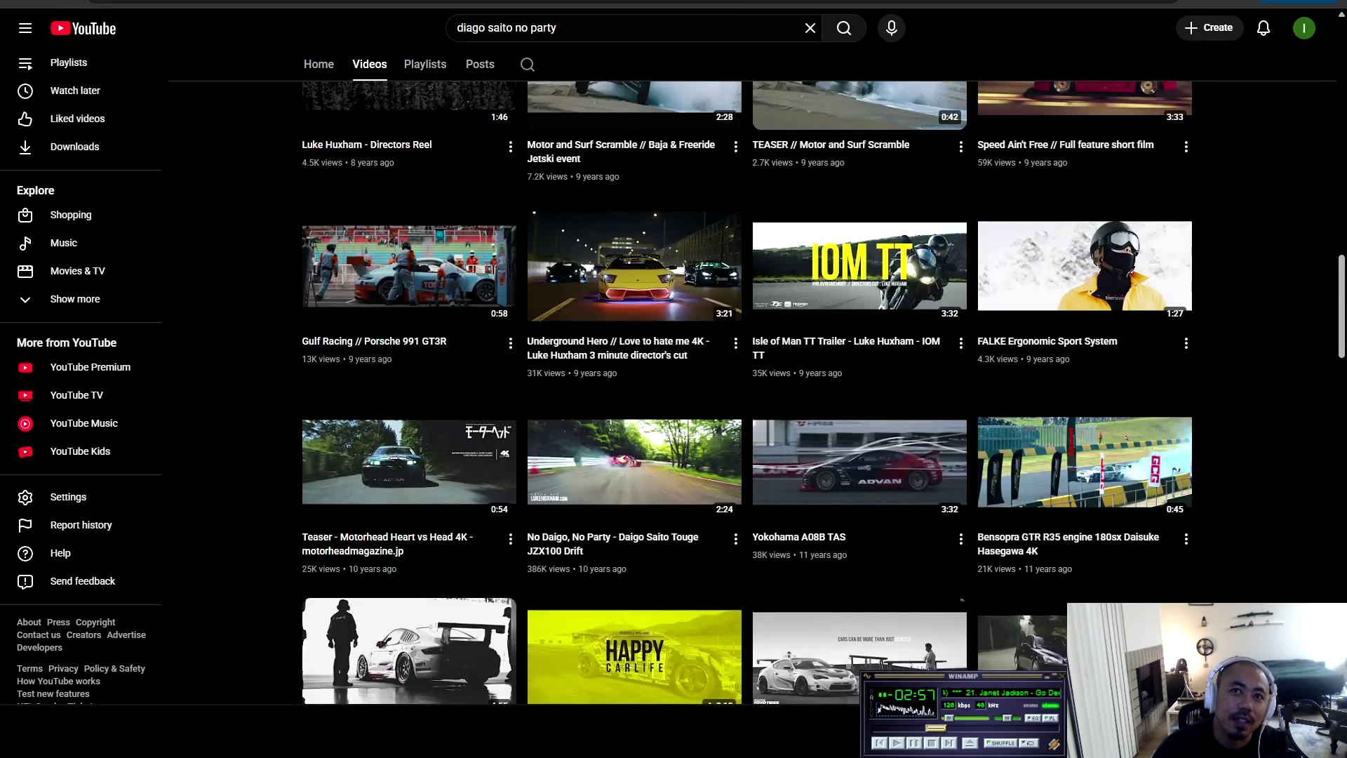
{"action": "scroll", "coordinate": [823, 393], "scroll_direction": "down", "scroll_amount": 11}
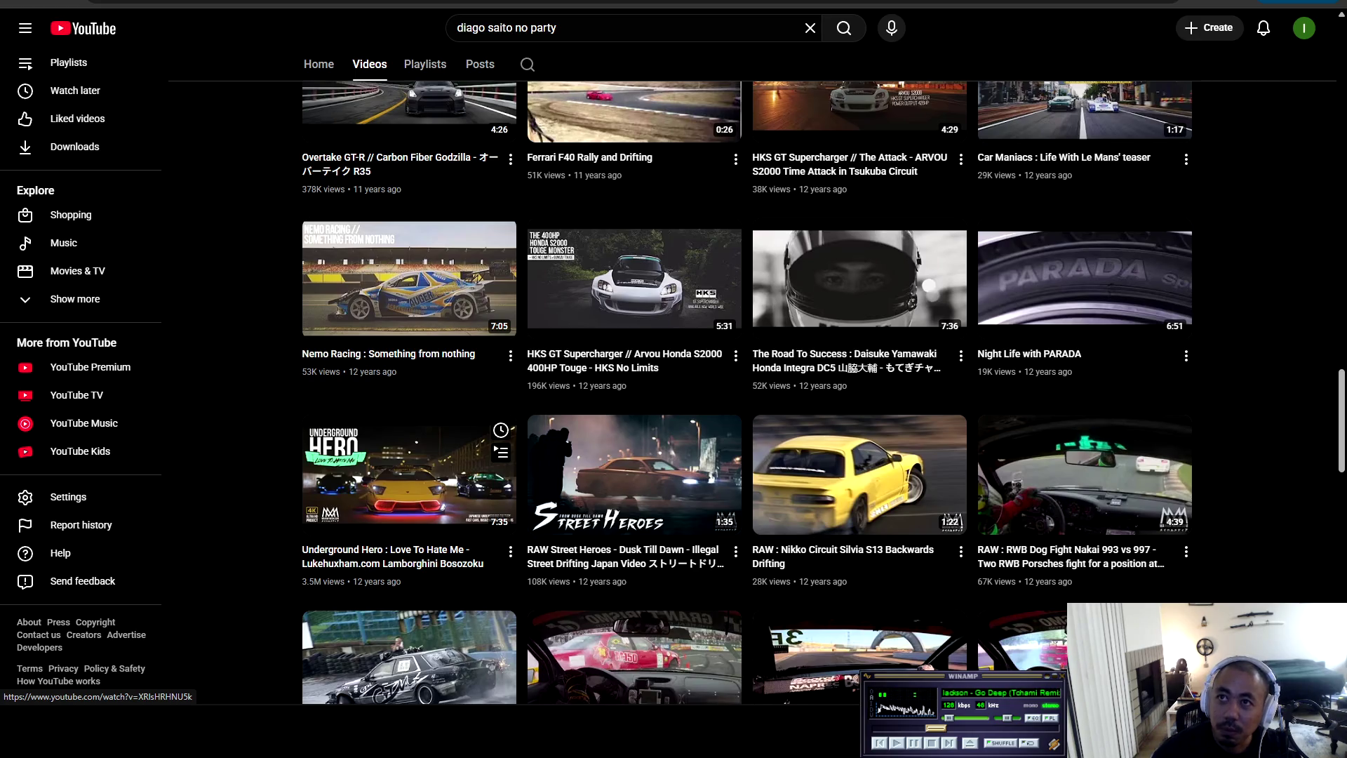
{"action": "scroll", "coordinate": [409, 491], "scroll_direction": "up", "scroll_amount": 8}
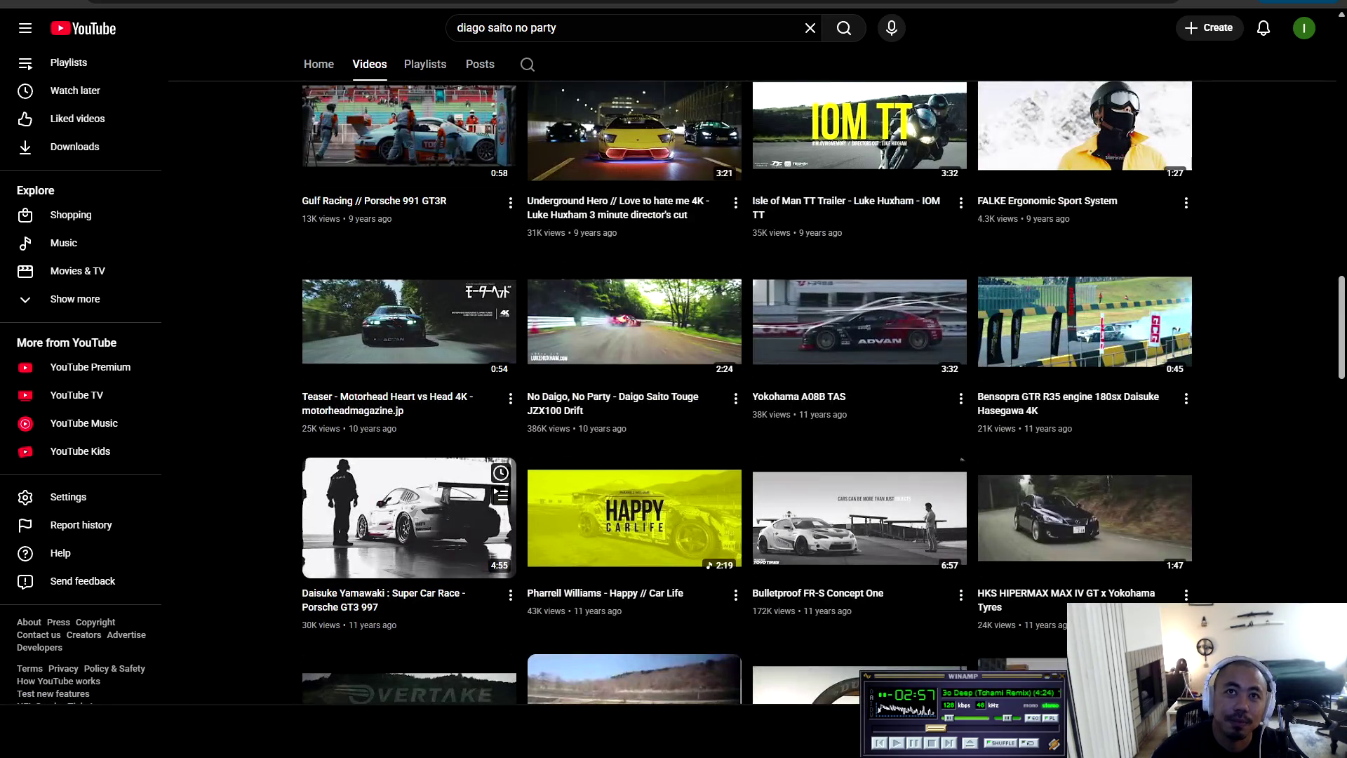
{"action": "scroll", "coordinate": [456, 568], "scroll_direction": "up", "scroll_amount": 4}
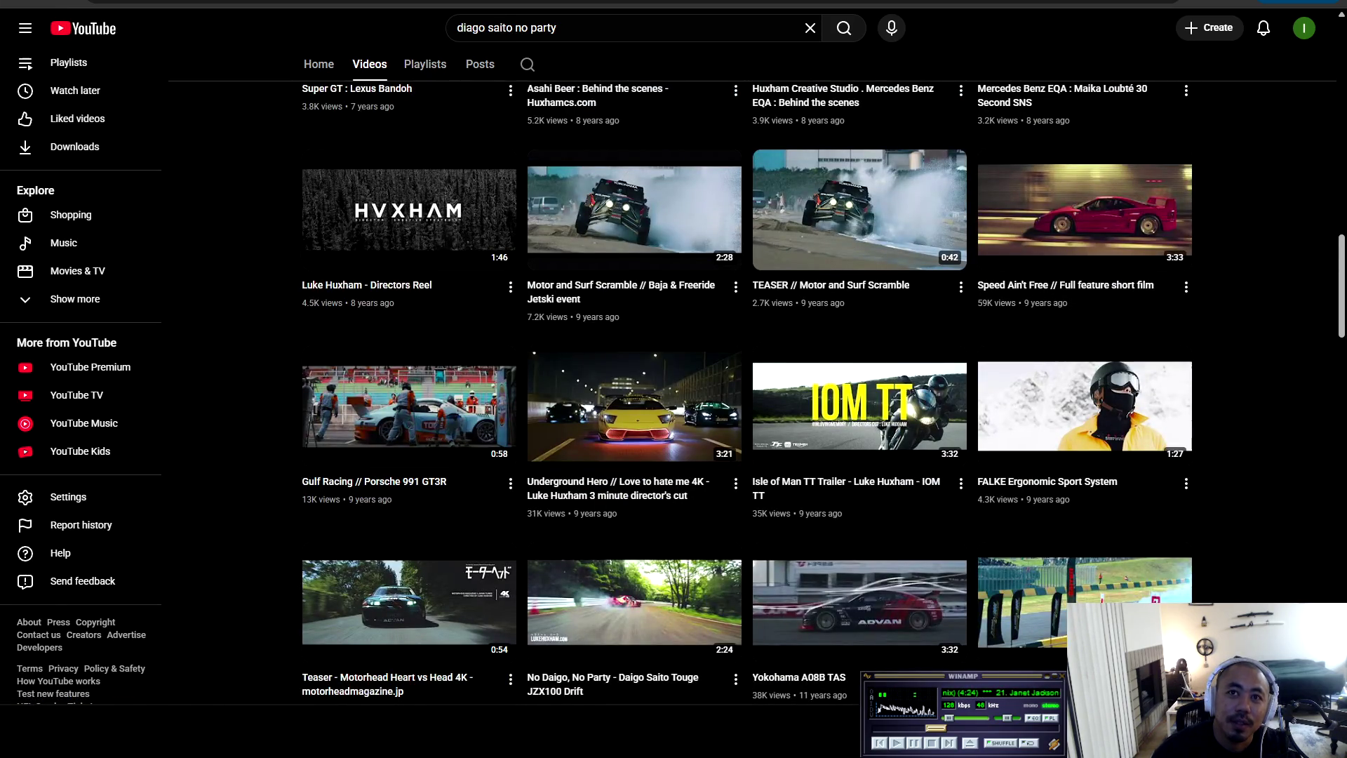
{"action": "scroll", "coordinate": [746, 393], "scroll_direction": "down", "scroll_amount": 17}
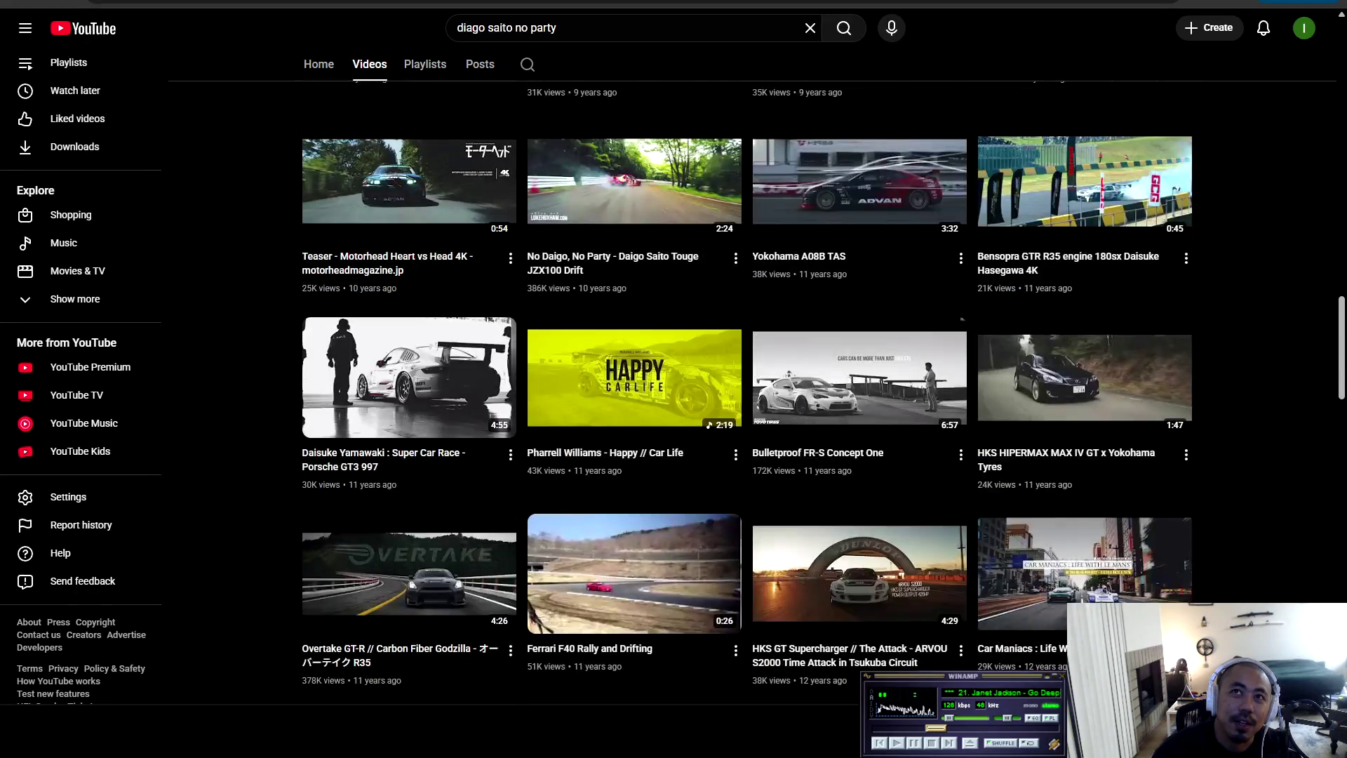
{"action": "scroll", "coordinate": [860, 351], "scroll_direction": "up", "scroll_amount": 18}
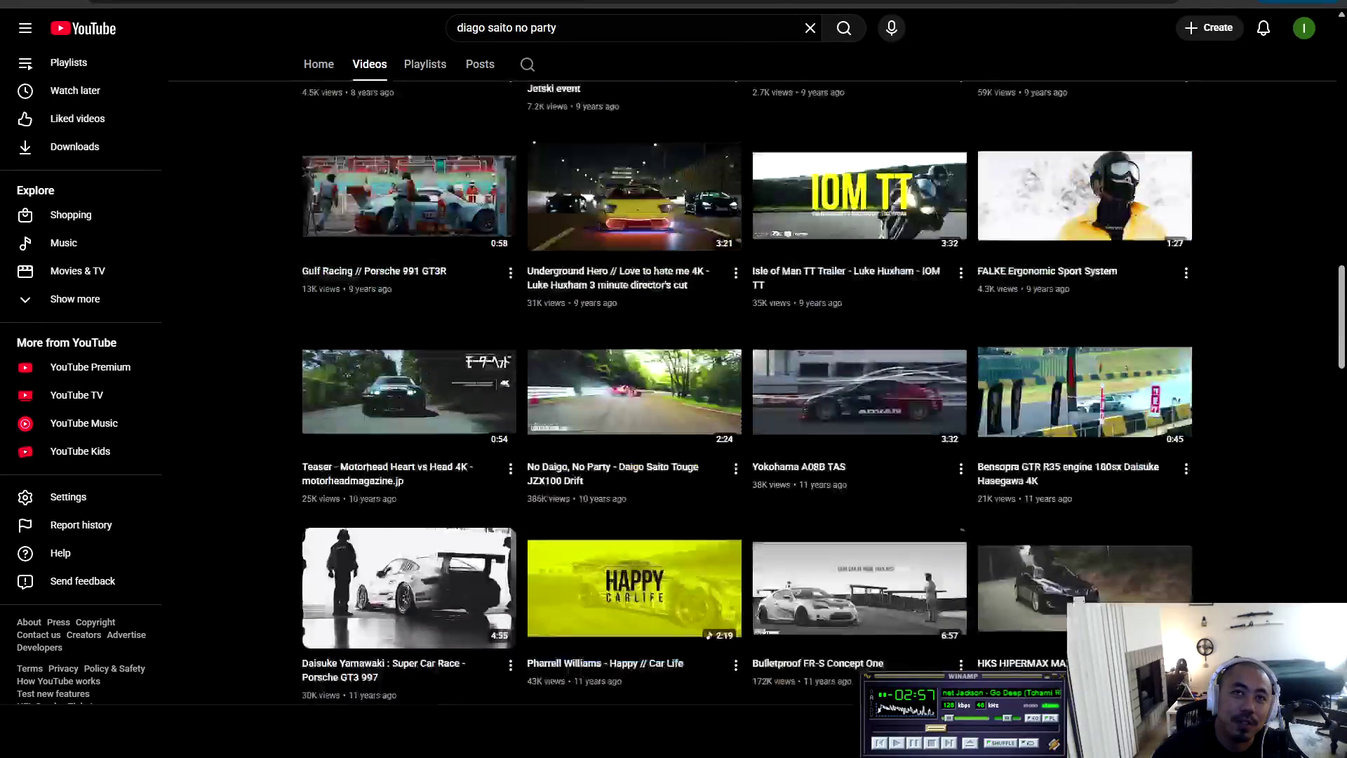
{"action": "scroll", "coordinate": [747, 393], "scroll_direction": "down", "scroll_amount": 17}
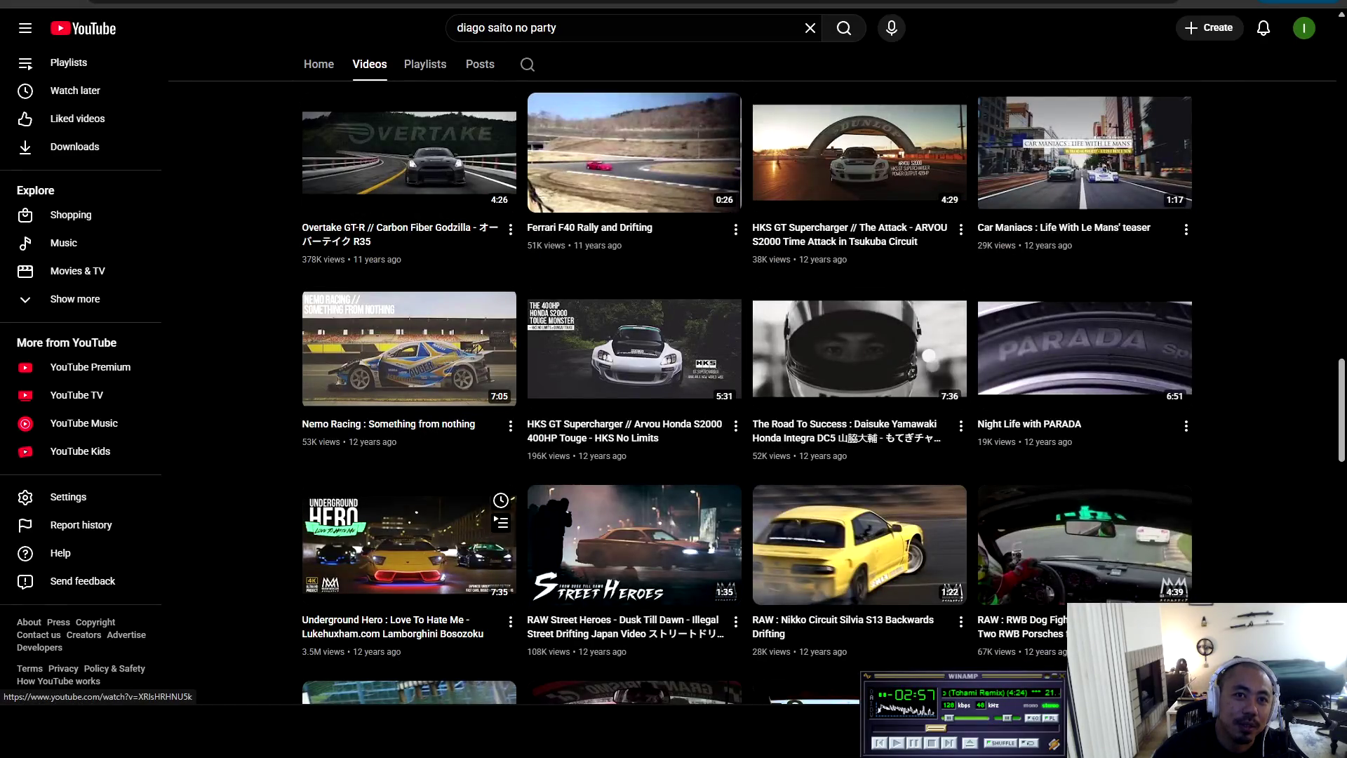
{"action": "left_click", "coordinate": [409, 544]}
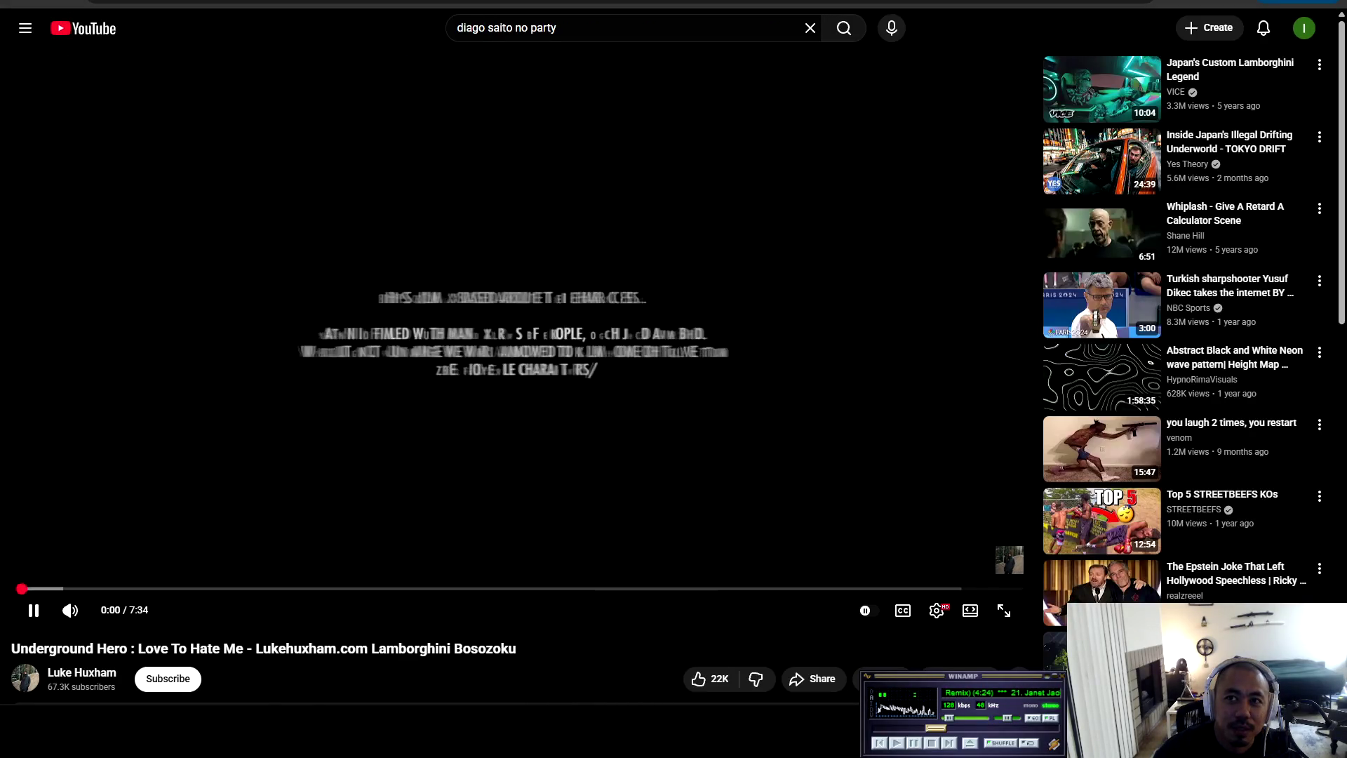
Watch the Underground Hero video full-screen to about 5:14, then return it to normal size
{"action": "key", "text": "f"}
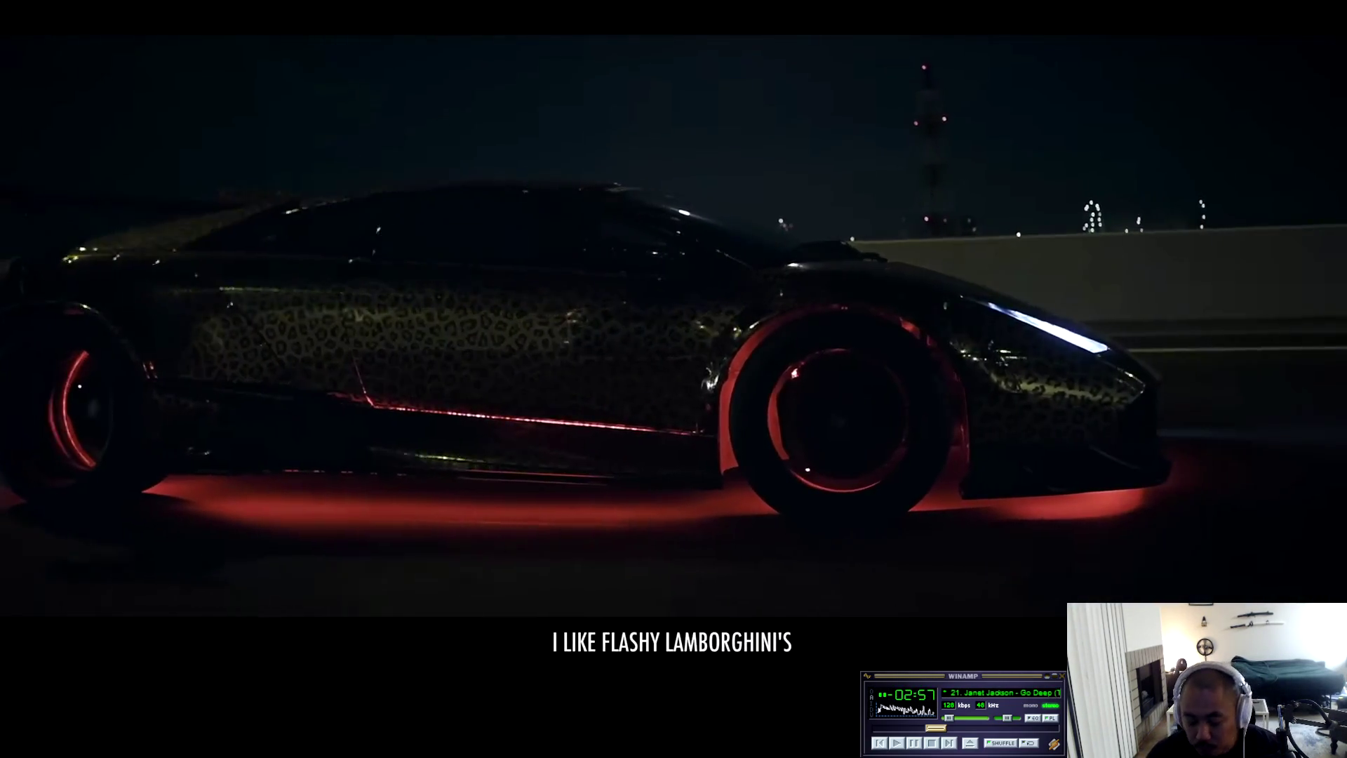
{"action": "mouse_move", "coordinate": [59, 685]}
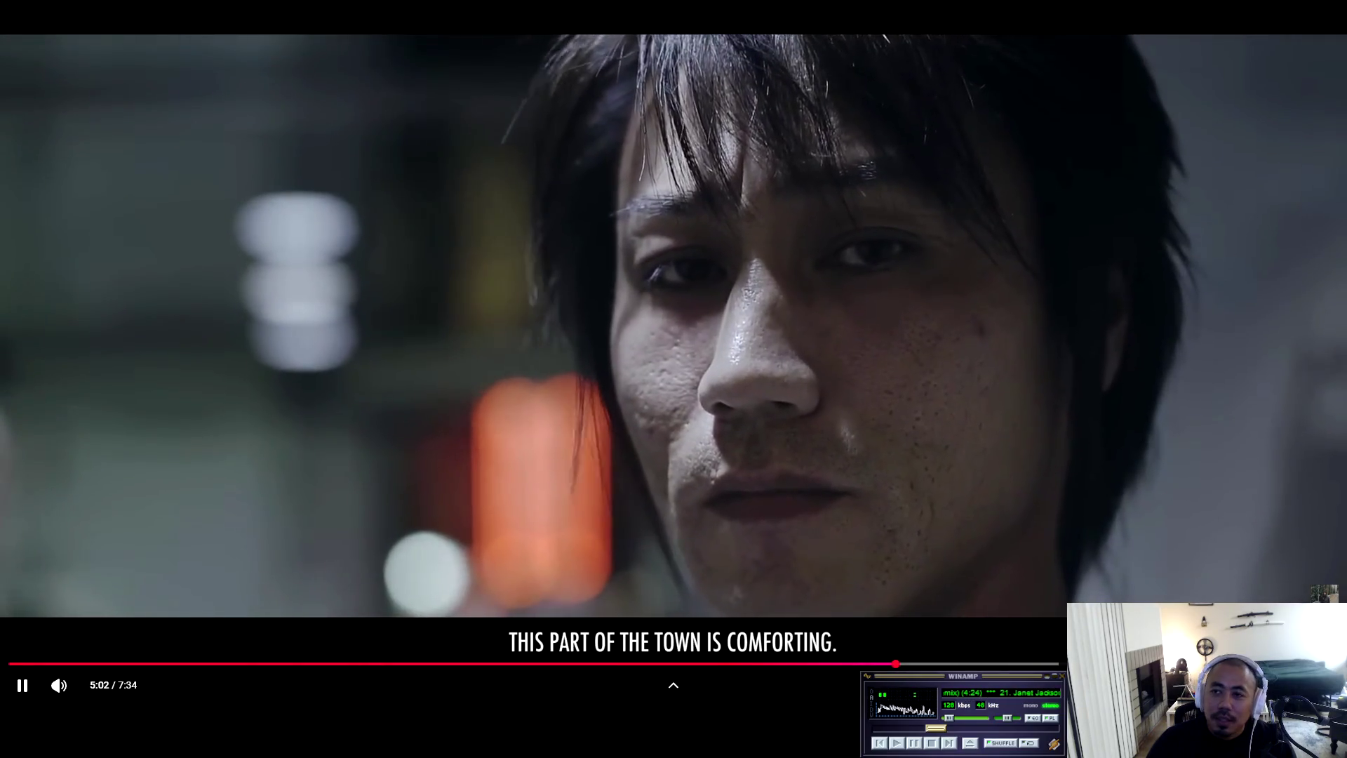
{"action": "key", "text": "Escape"}
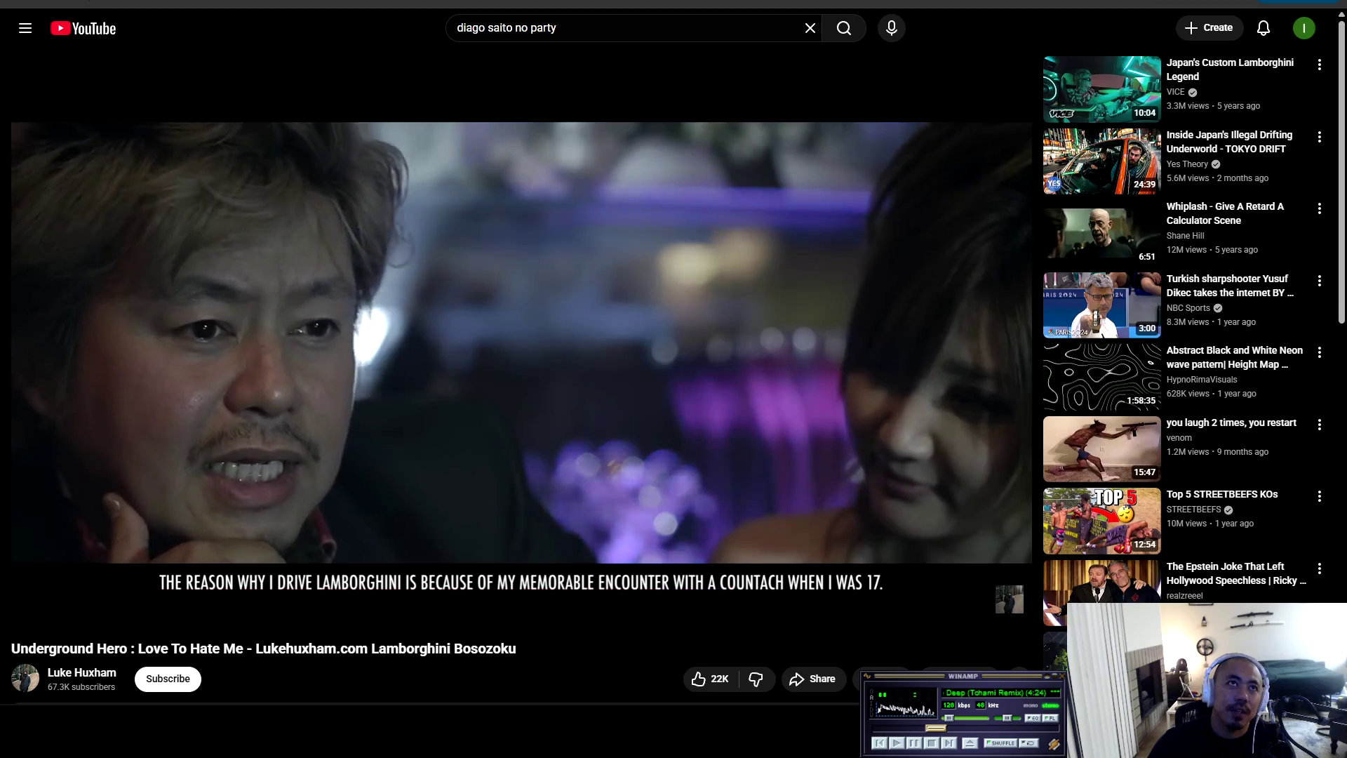
{"action": "key", "text": "alt+Left"}
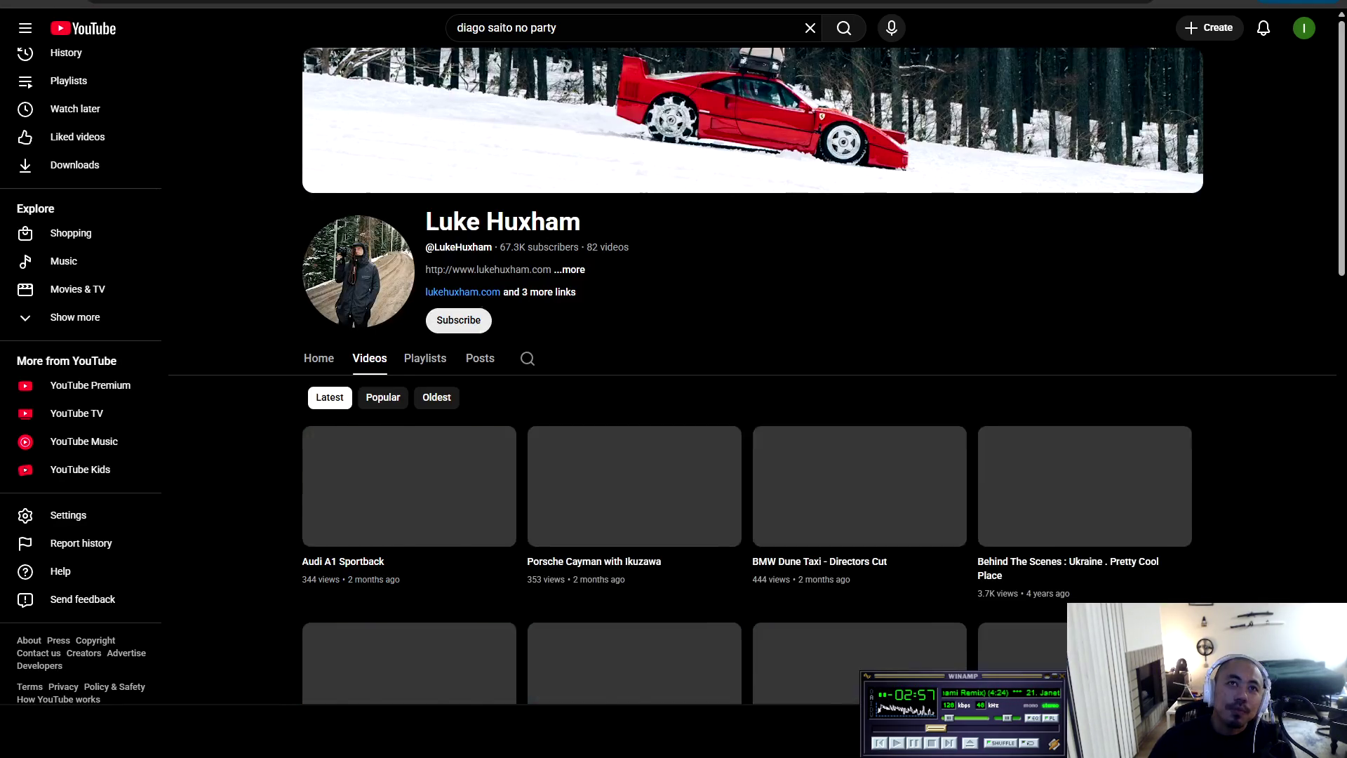
{"action": "scroll", "coordinate": [409, 449], "scroll_direction": "down", "scroll_amount": 15}
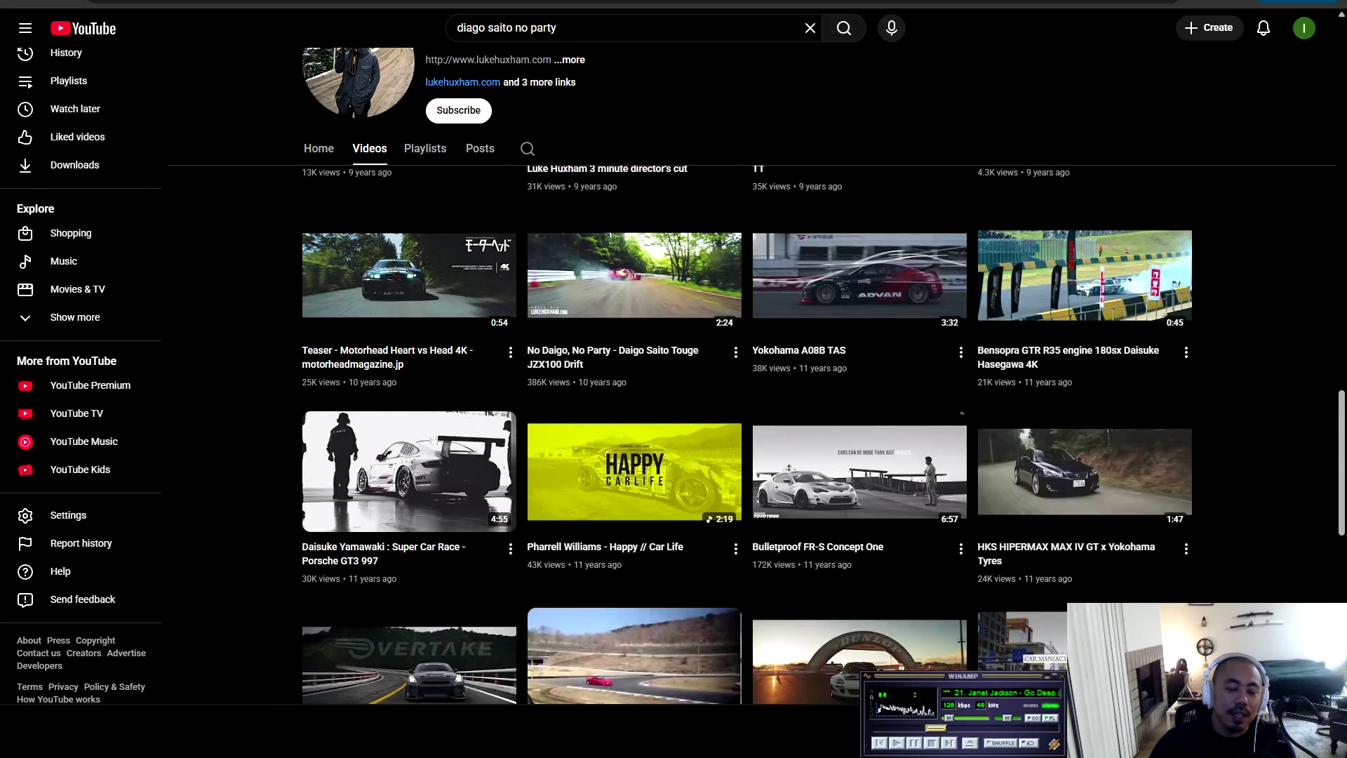
{"action": "scroll", "coordinate": [962, 413], "scroll_direction": "up", "scroll_amount": 10}
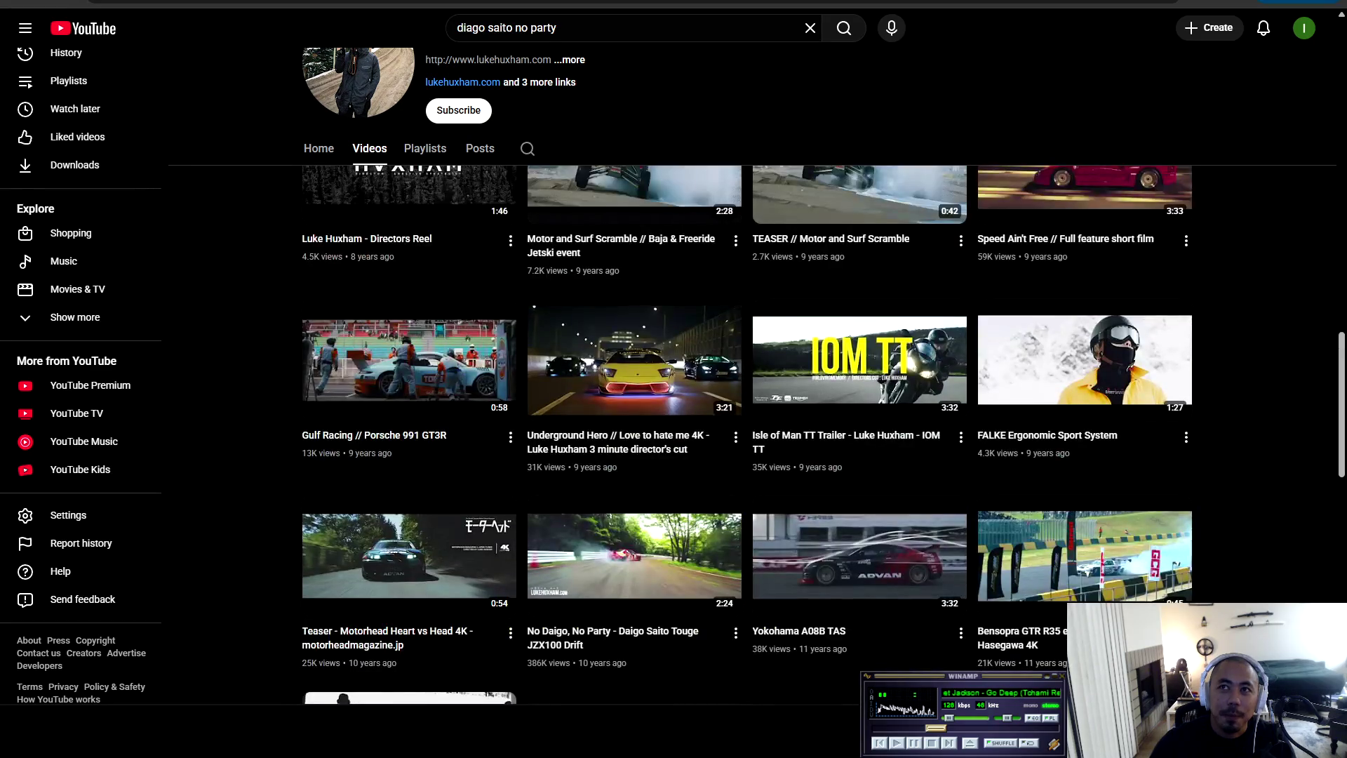
{"action": "scroll", "coordinate": [859, 583], "scroll_direction": "up", "scroll_amount": 5}
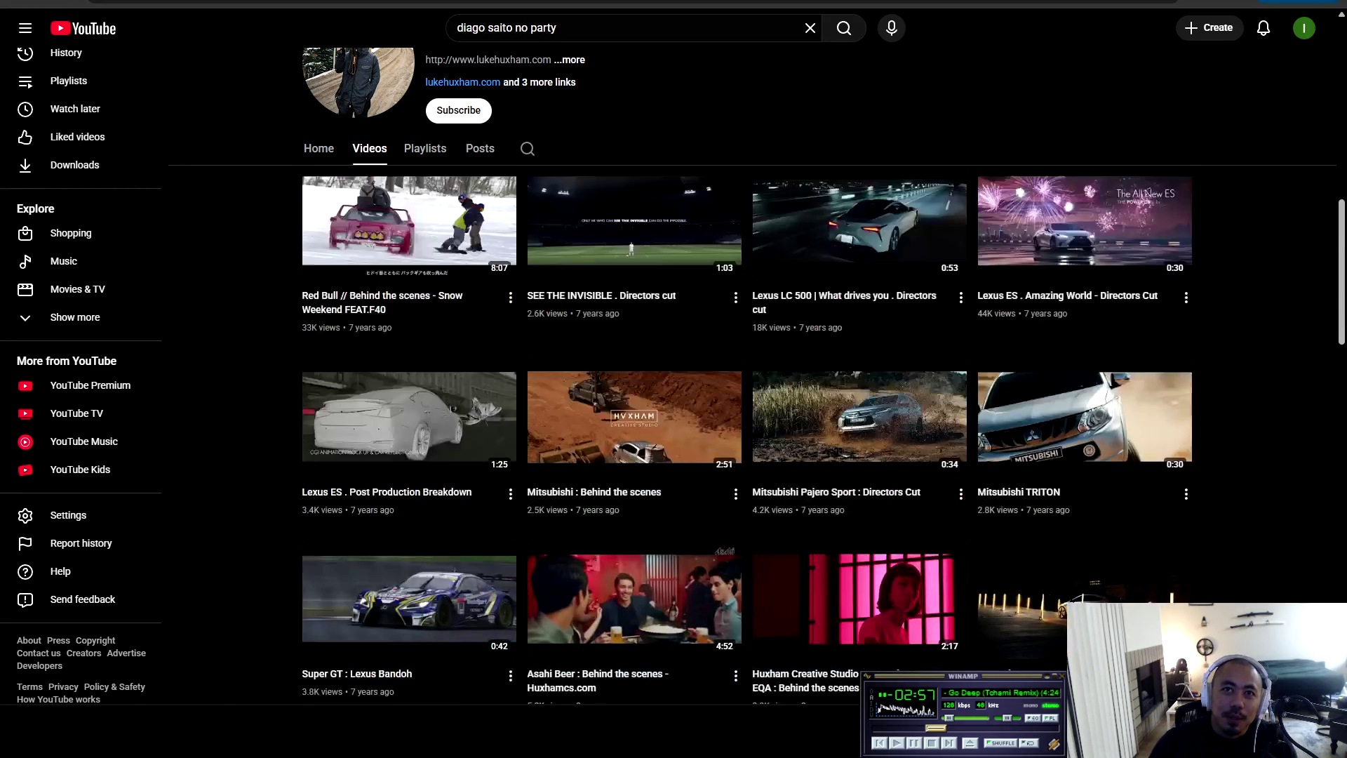
{"action": "scroll", "coordinate": [748, 435], "scroll_direction": "down", "scroll_amount": 10}
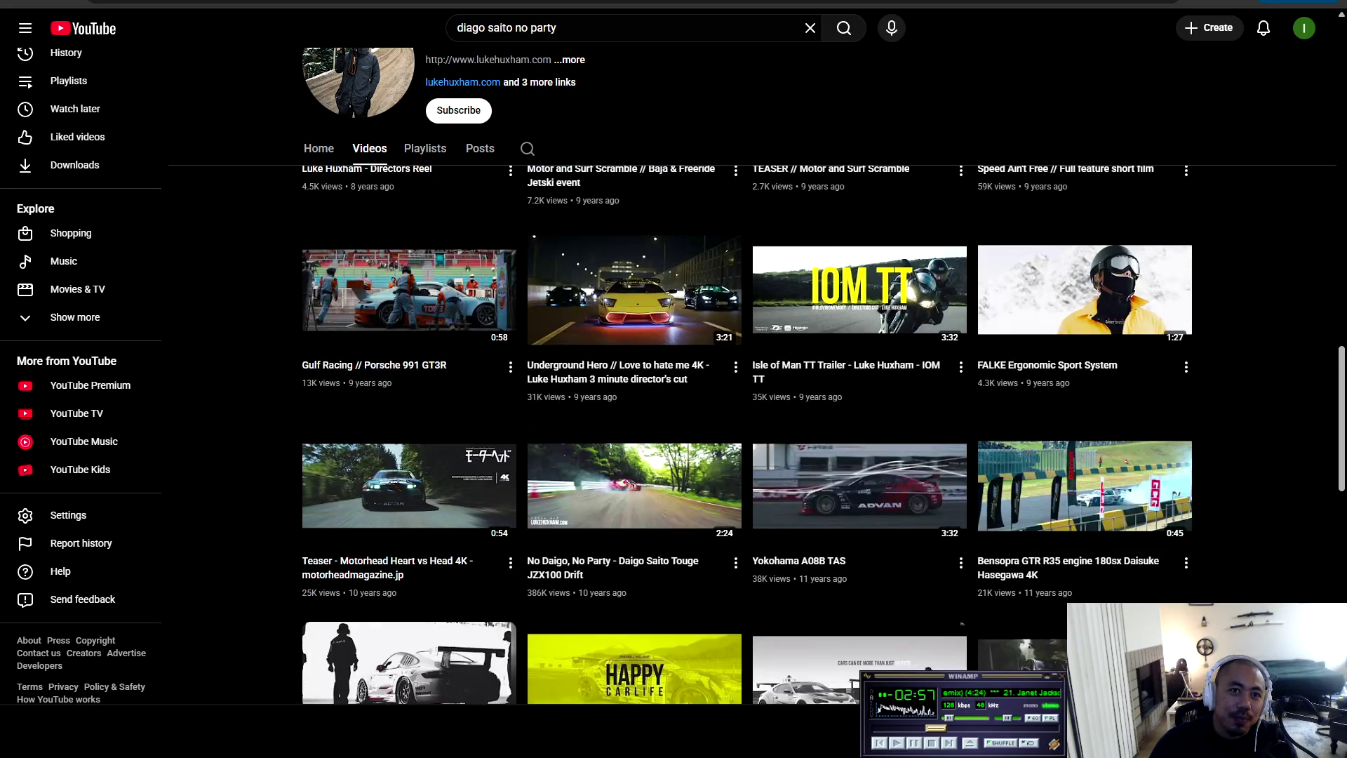
{"action": "left_click", "coordinate": [561, 27]}
Replace the query with 'motorhead heart vs head', open the first result, and watch it full-screen
{"action": "key", "text": "ctrl+a"}
{"action": "type", "text": "motorhead "}
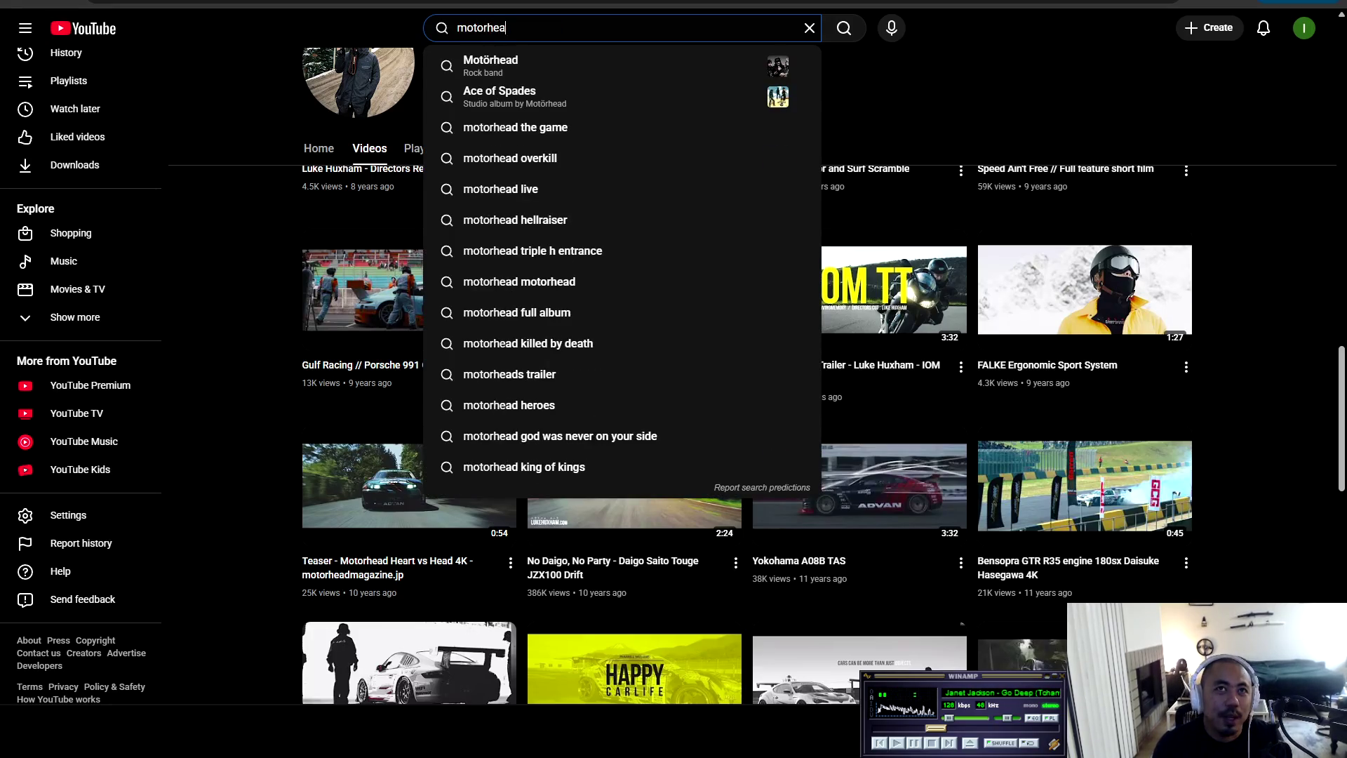
{"action": "type", "text": "heart vs "}
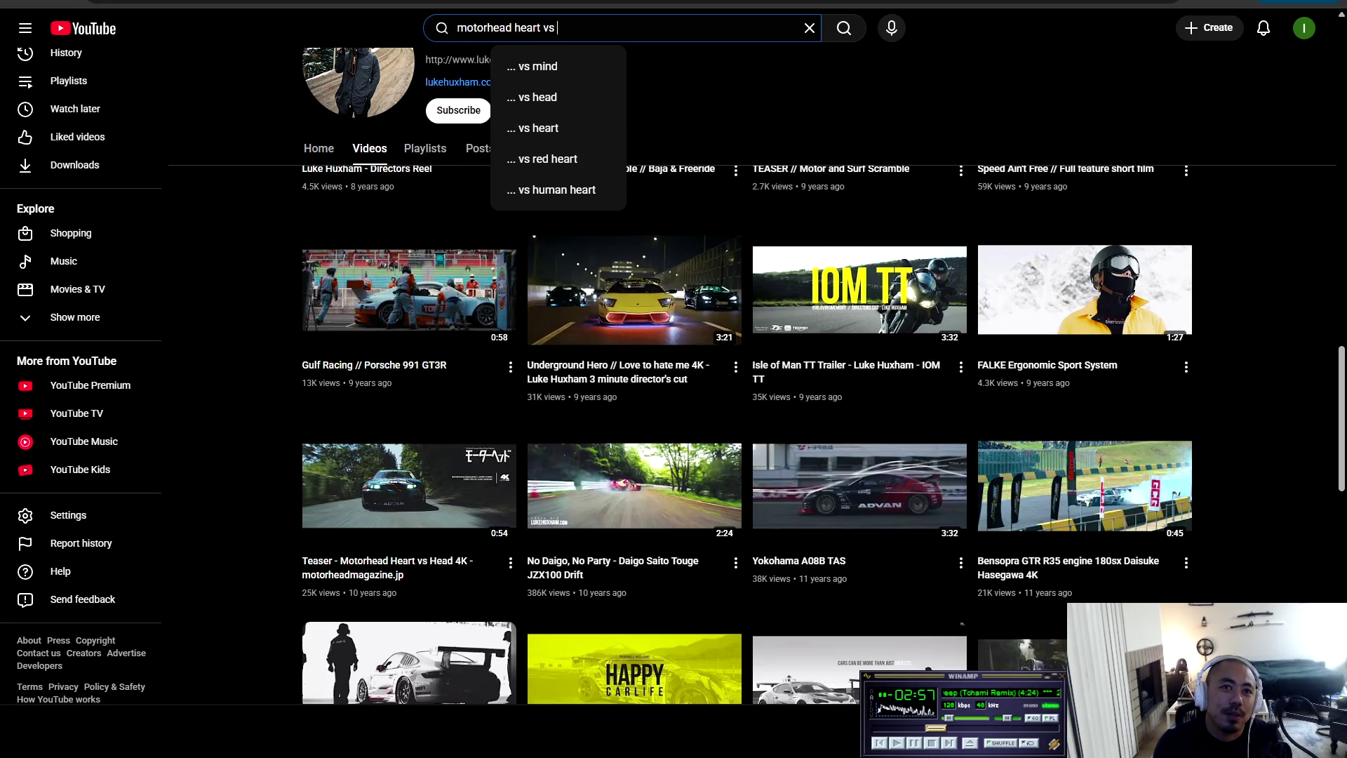
{"action": "type", "text": "head"}
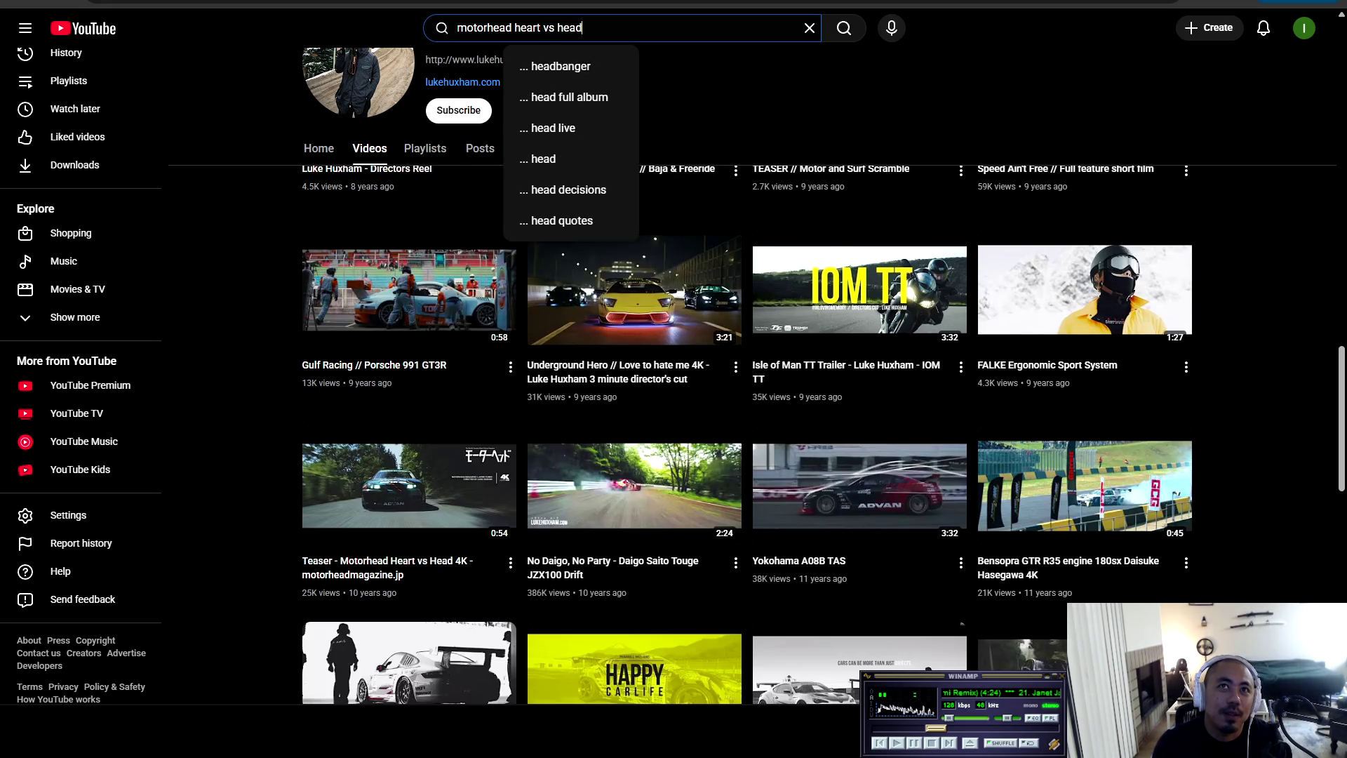
{"action": "key", "text": "Return"}
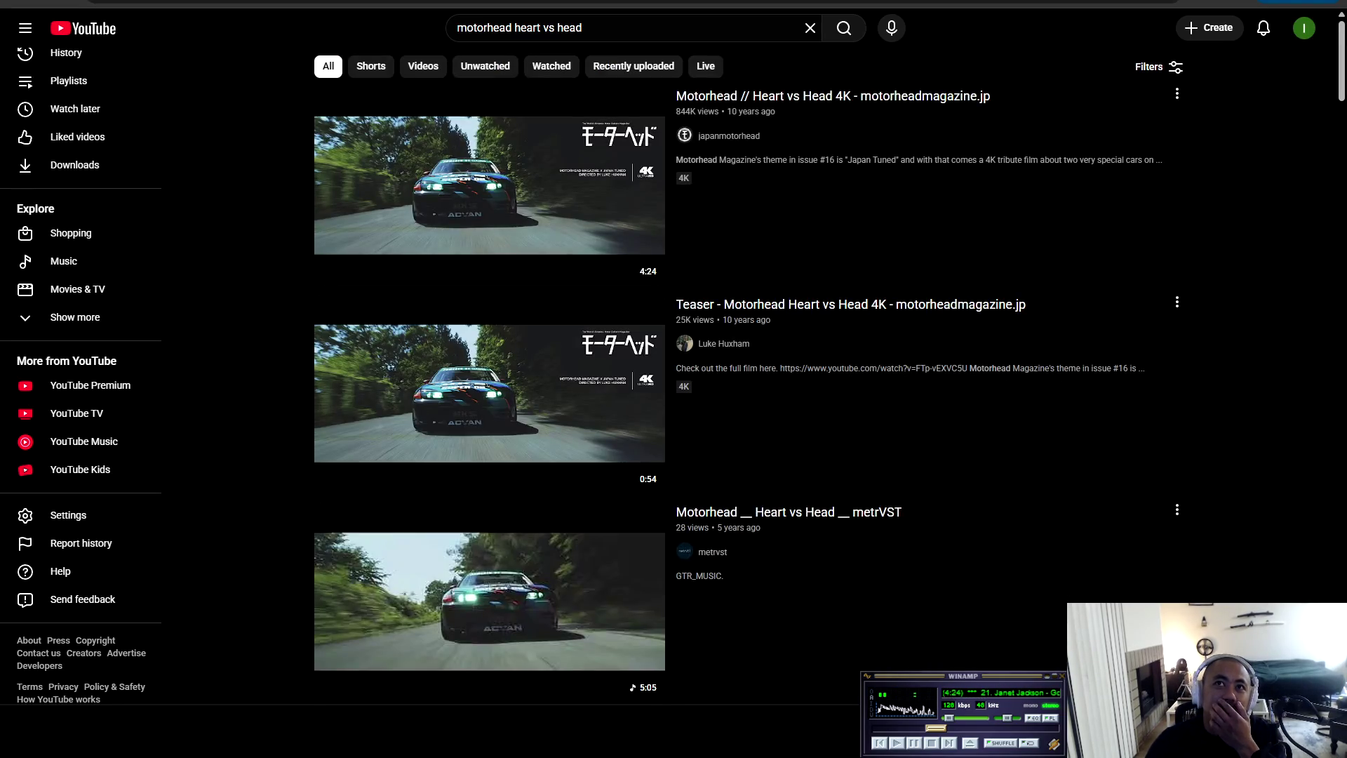
{"action": "left_click", "coordinate": [489, 186]}
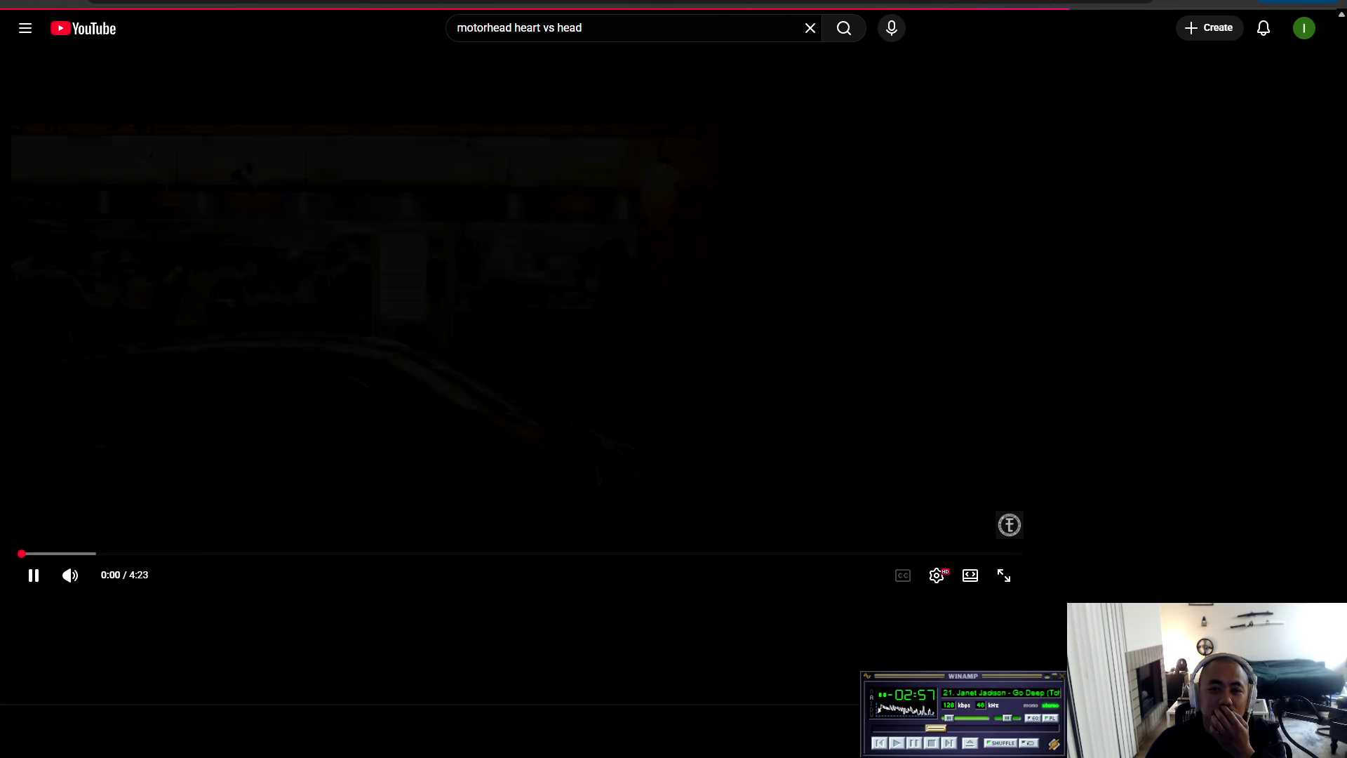
{"action": "left_click", "coordinate": [1004, 575]}
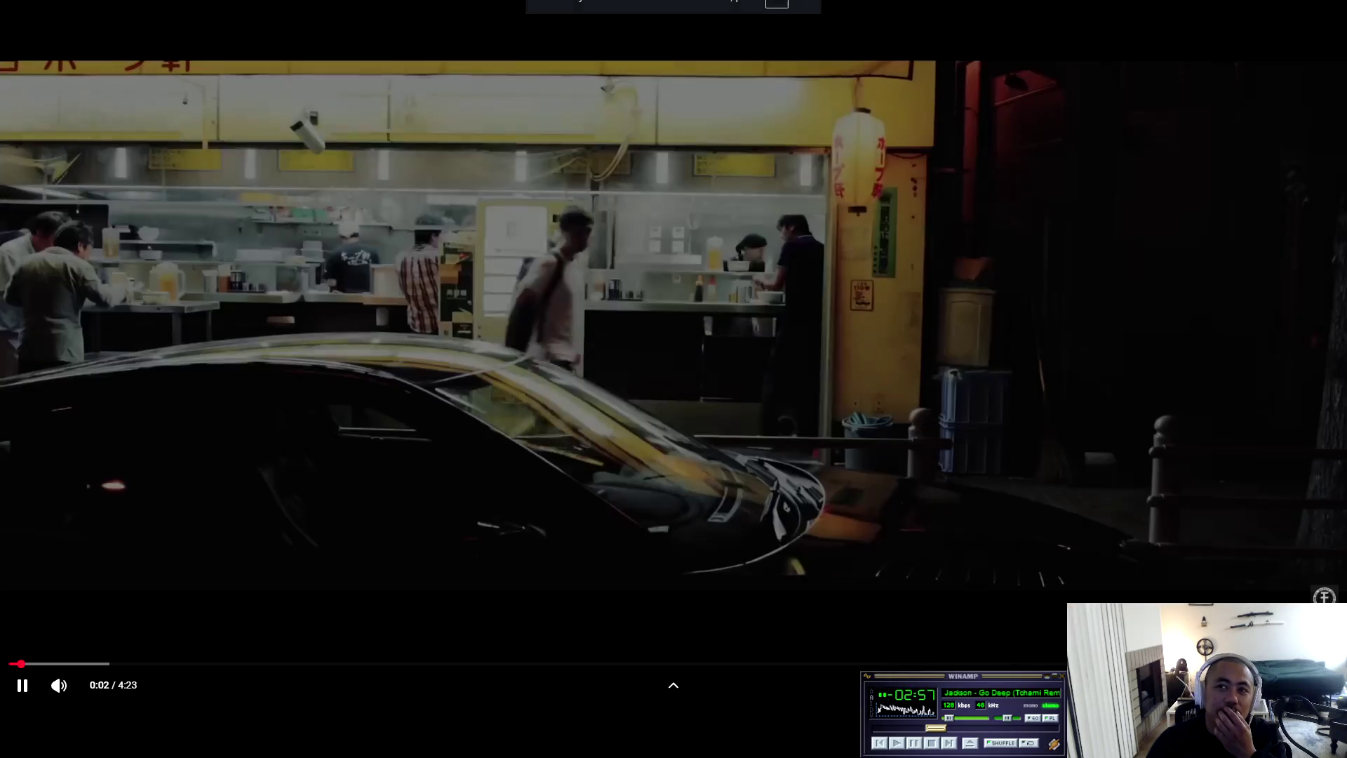